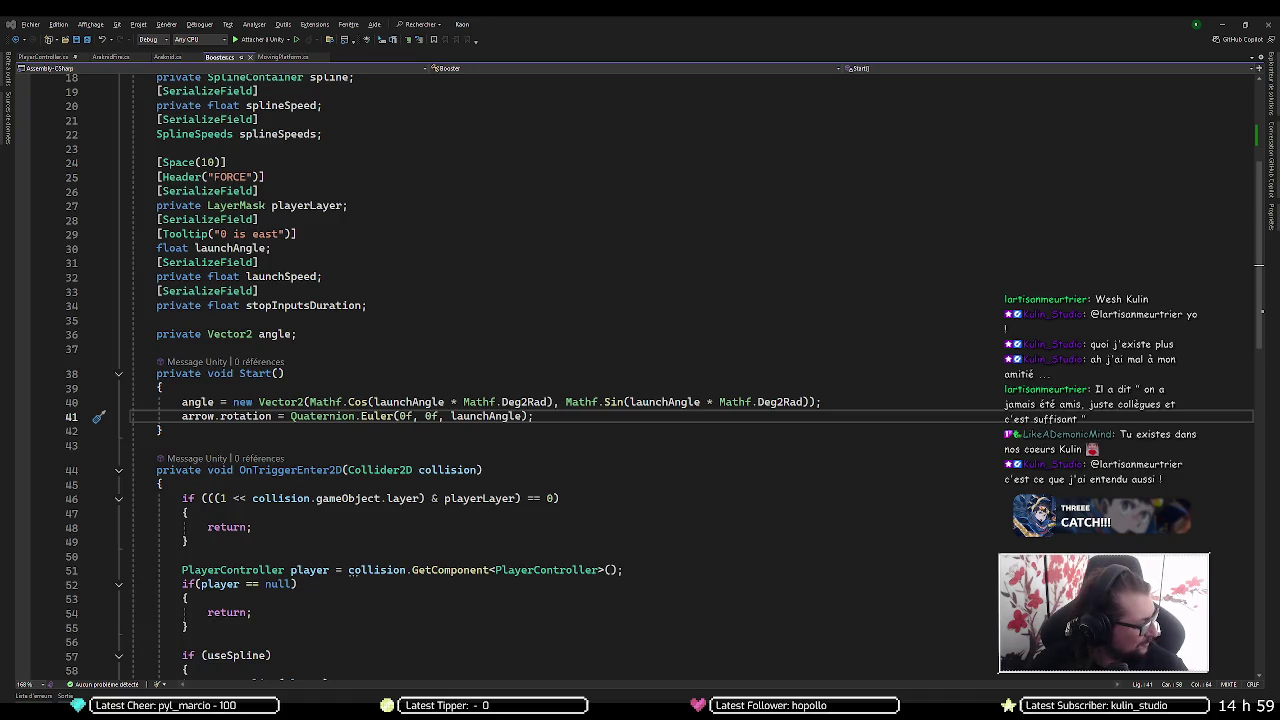
Switch from Visual Studio to the Unity Editor showing the game scene
key(alt+Tab)
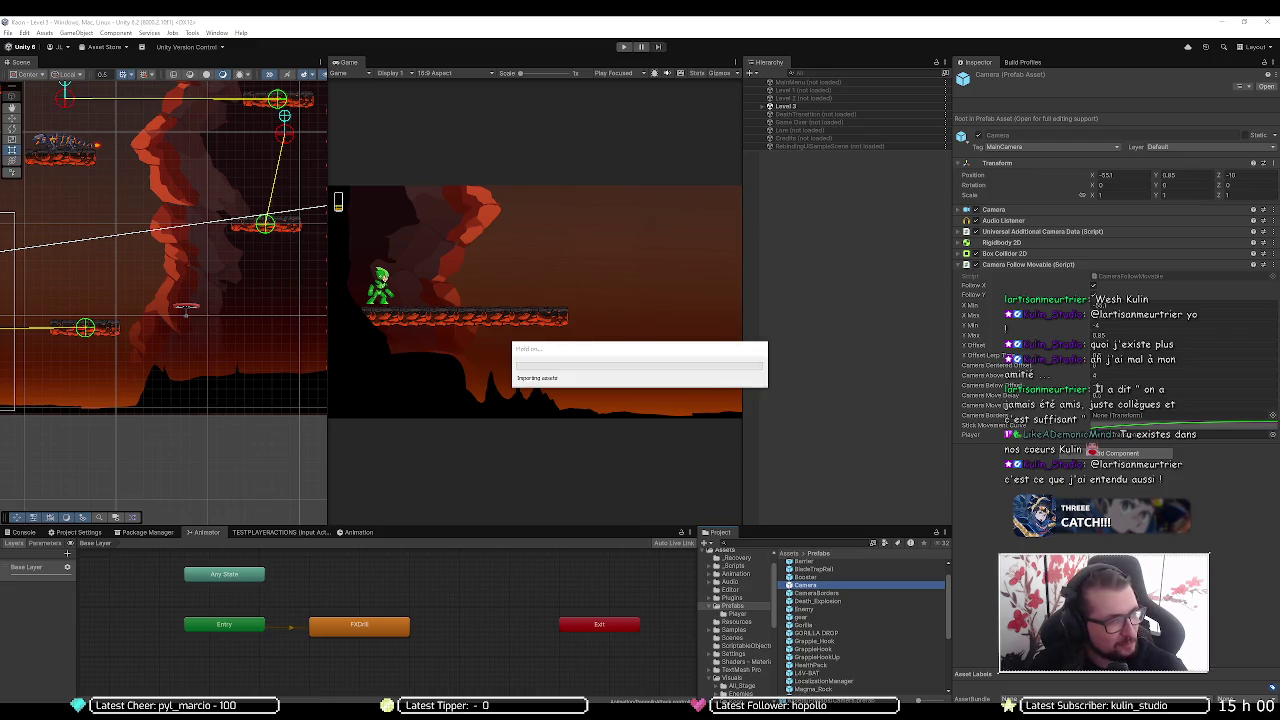
Minimize the Unity Editor to get back to Booster.cs in Visual Studio
click(1222, 21)
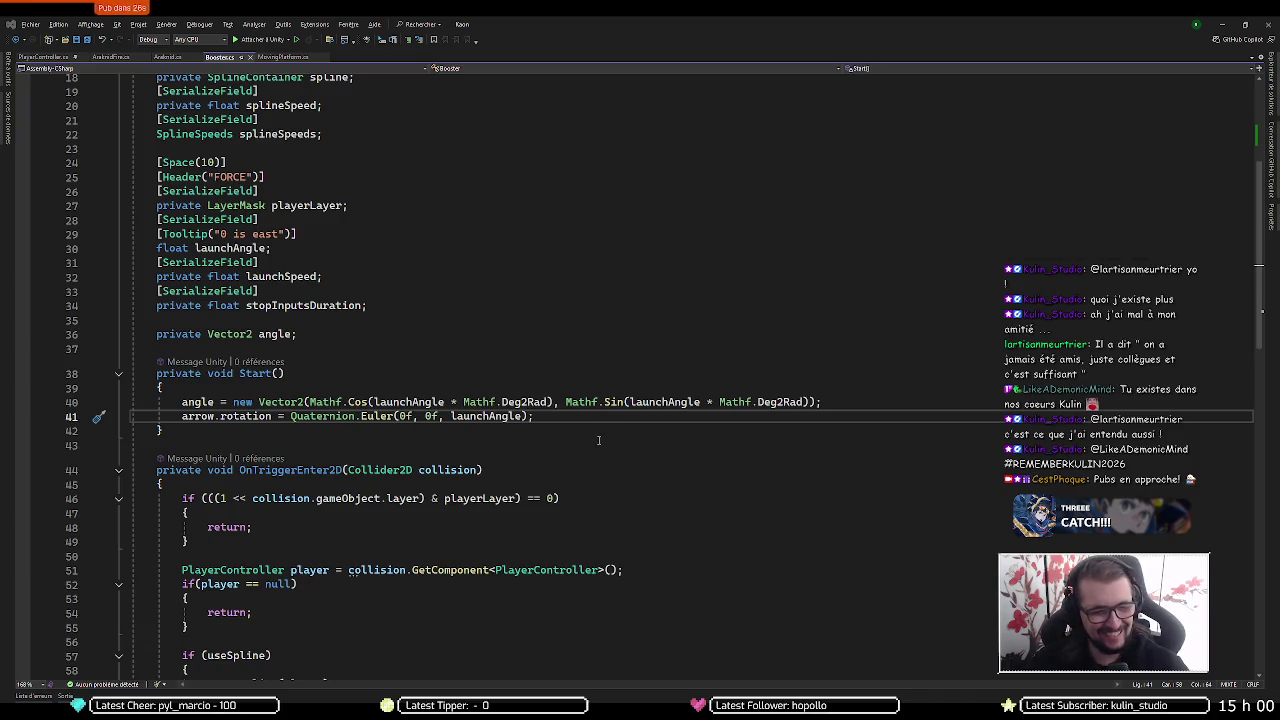
Below OnTriggerEnter2D, type 'private voidd IEnumerator' and correct the voidd typo
scroll(553, 453, down, 2)
scroll(553, 453, down, 7)
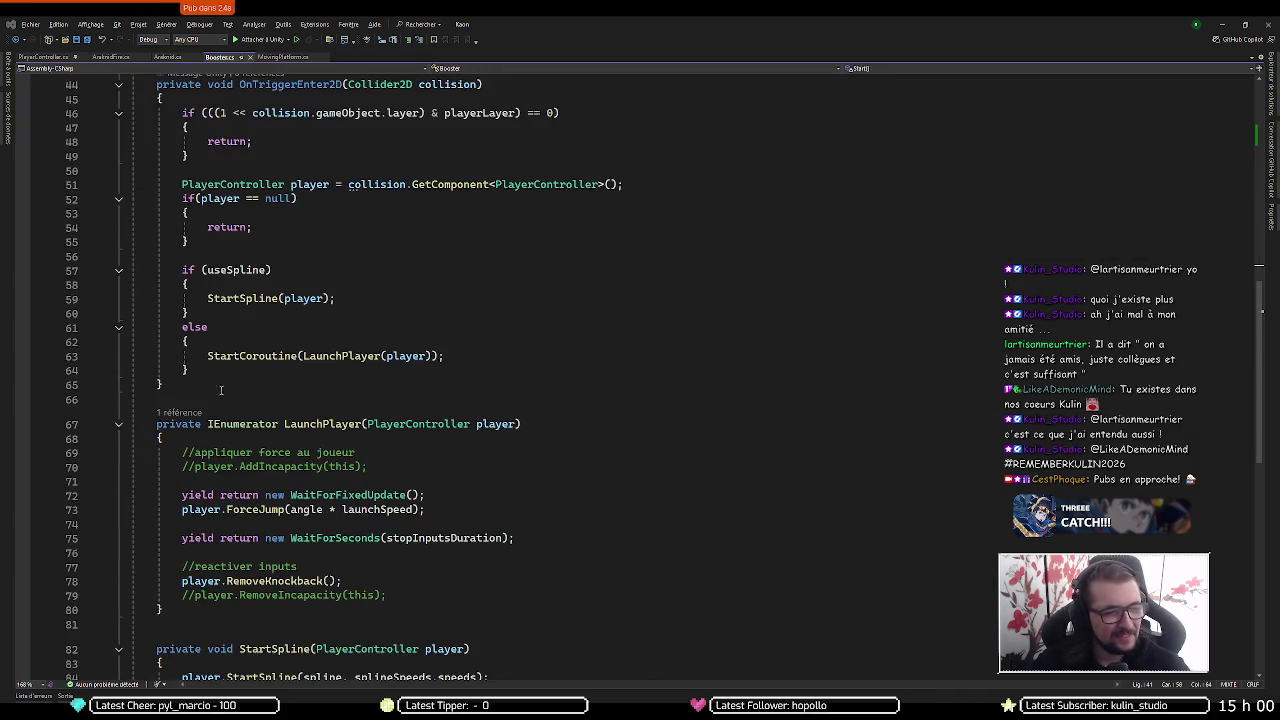
click(229, 386)
key(Return)
key(Return)
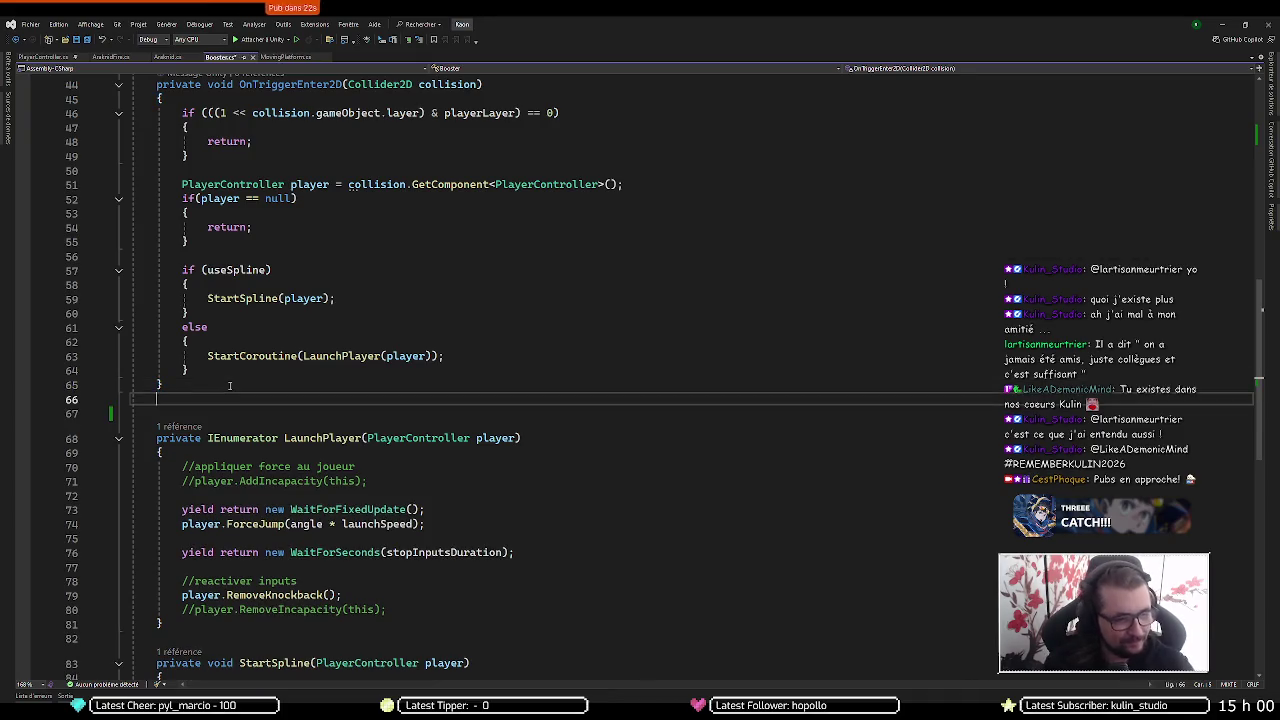
text(pr)
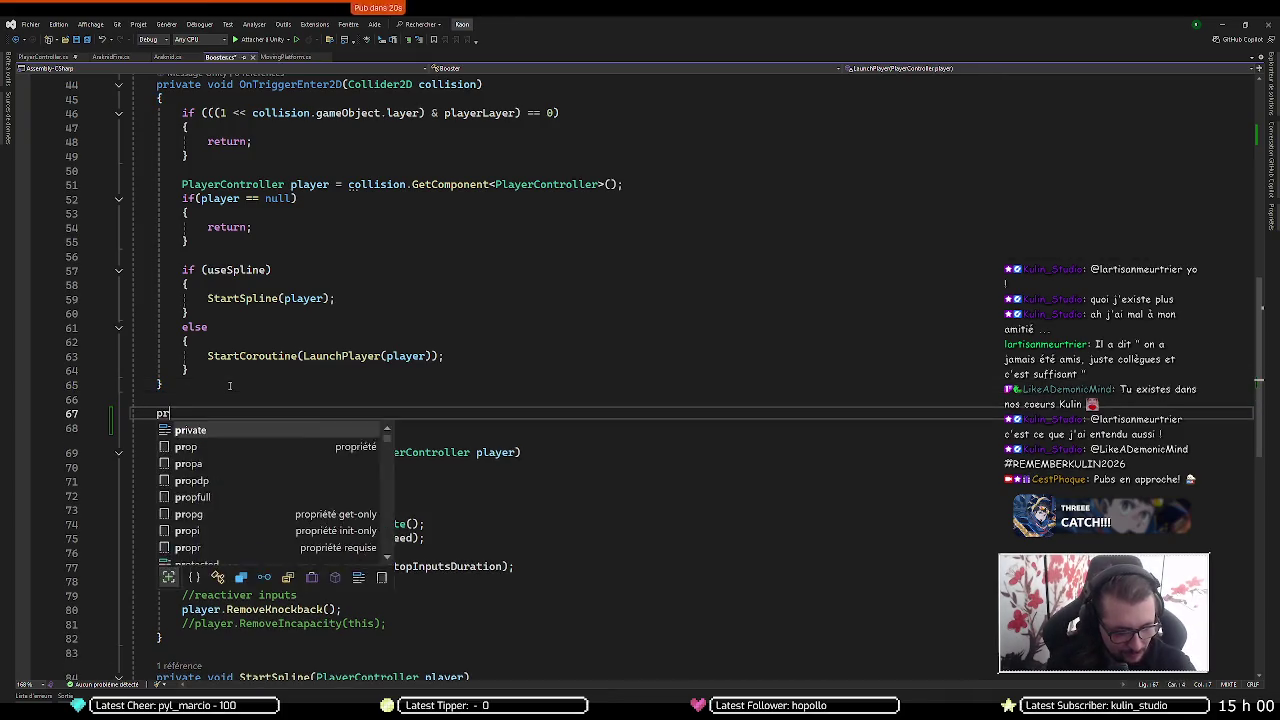
text(ivate voidd IE)
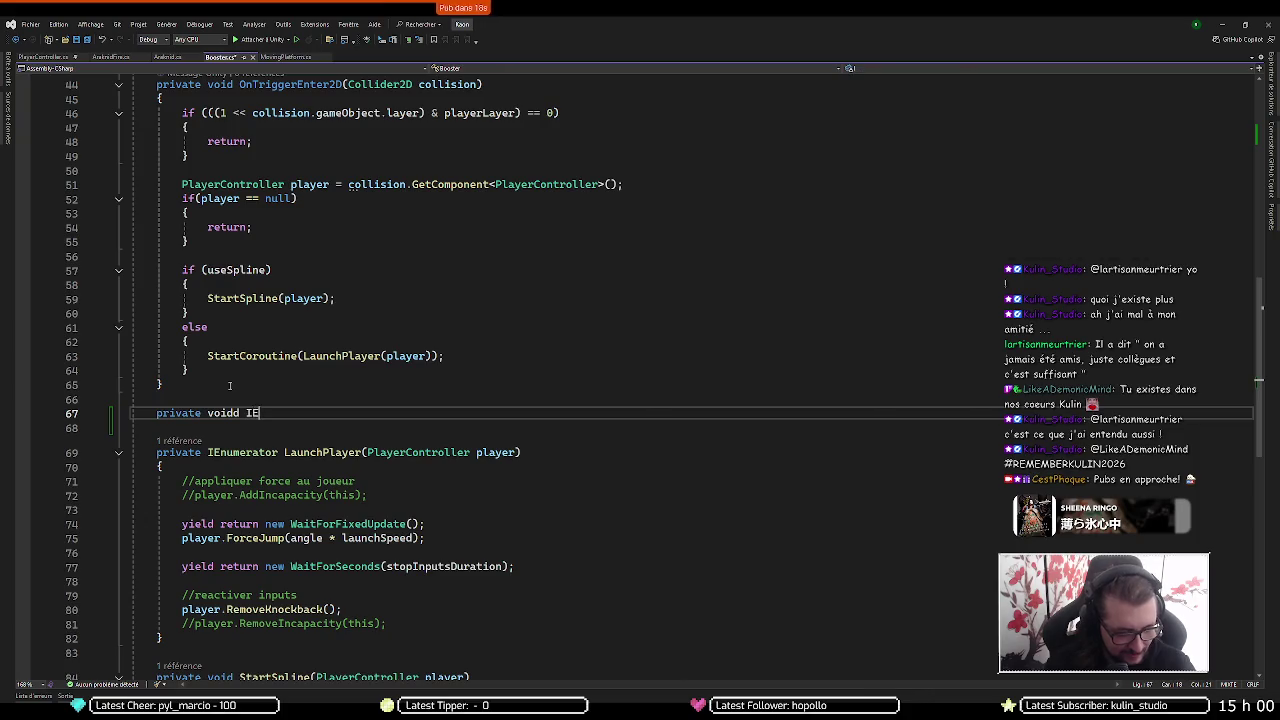
text(num)
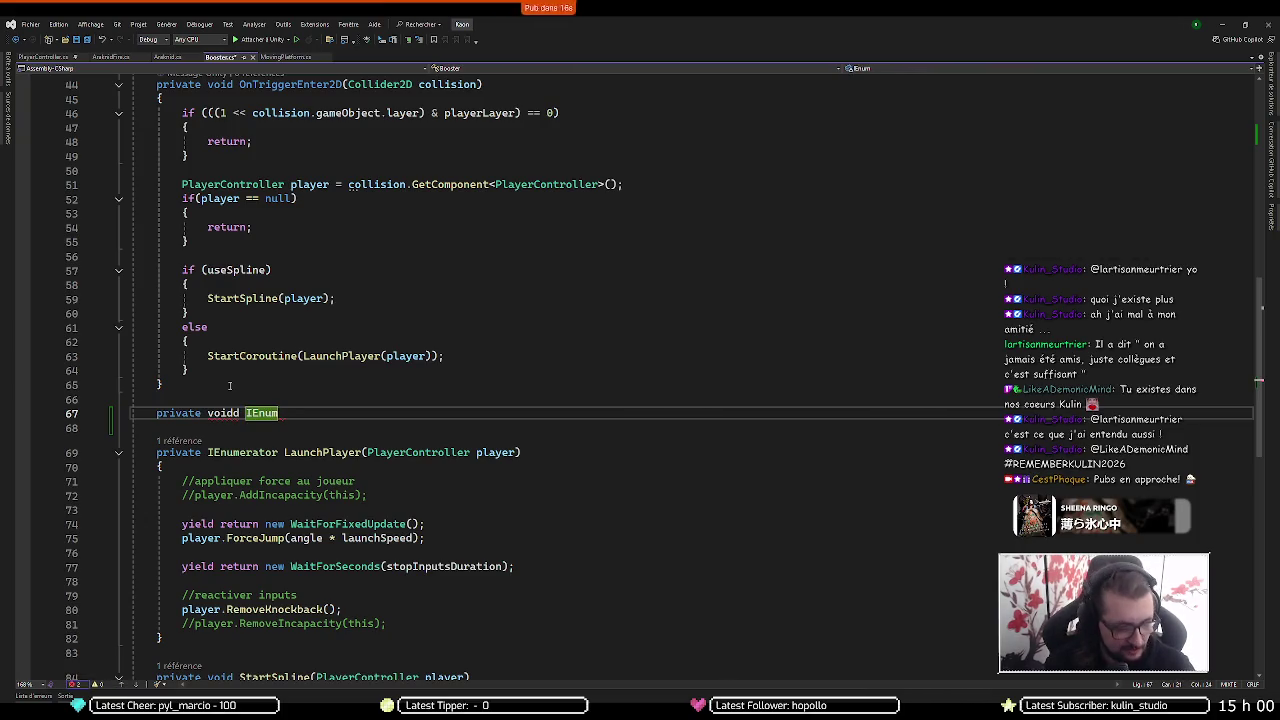
text(erator)
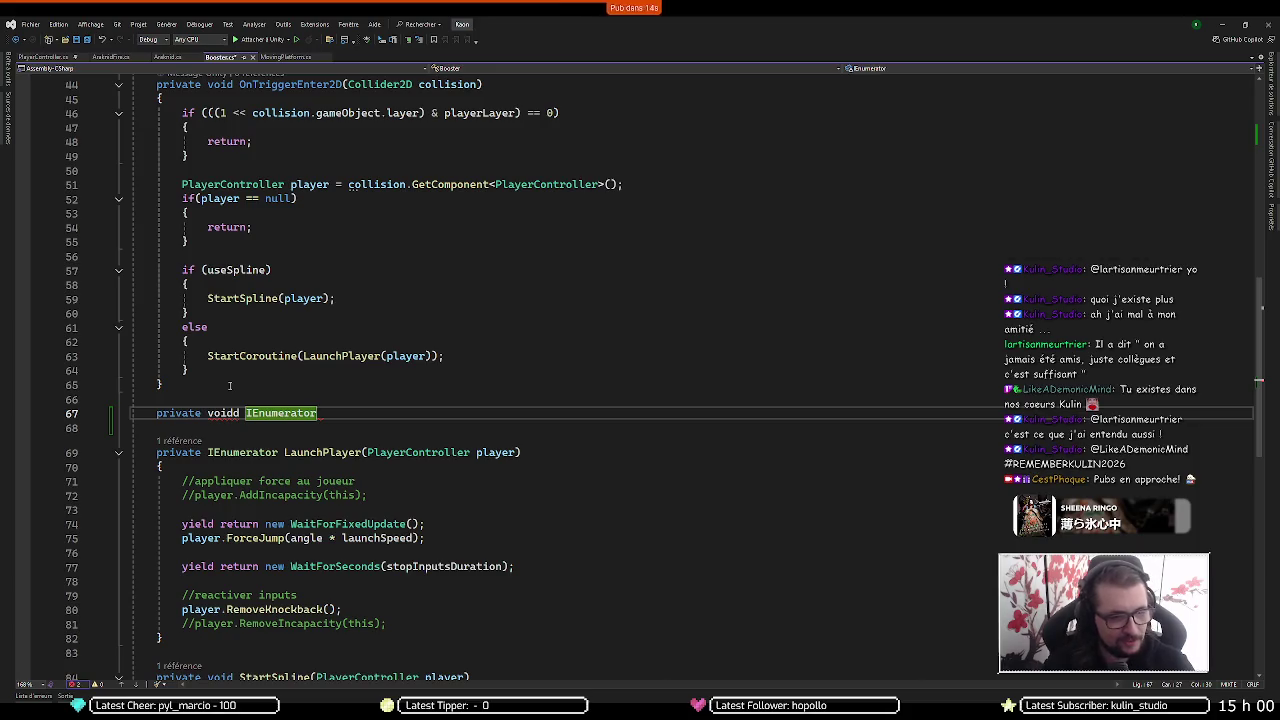
key(ctrl+Left)
key(Left)
key(BackSpace)
key(Right)
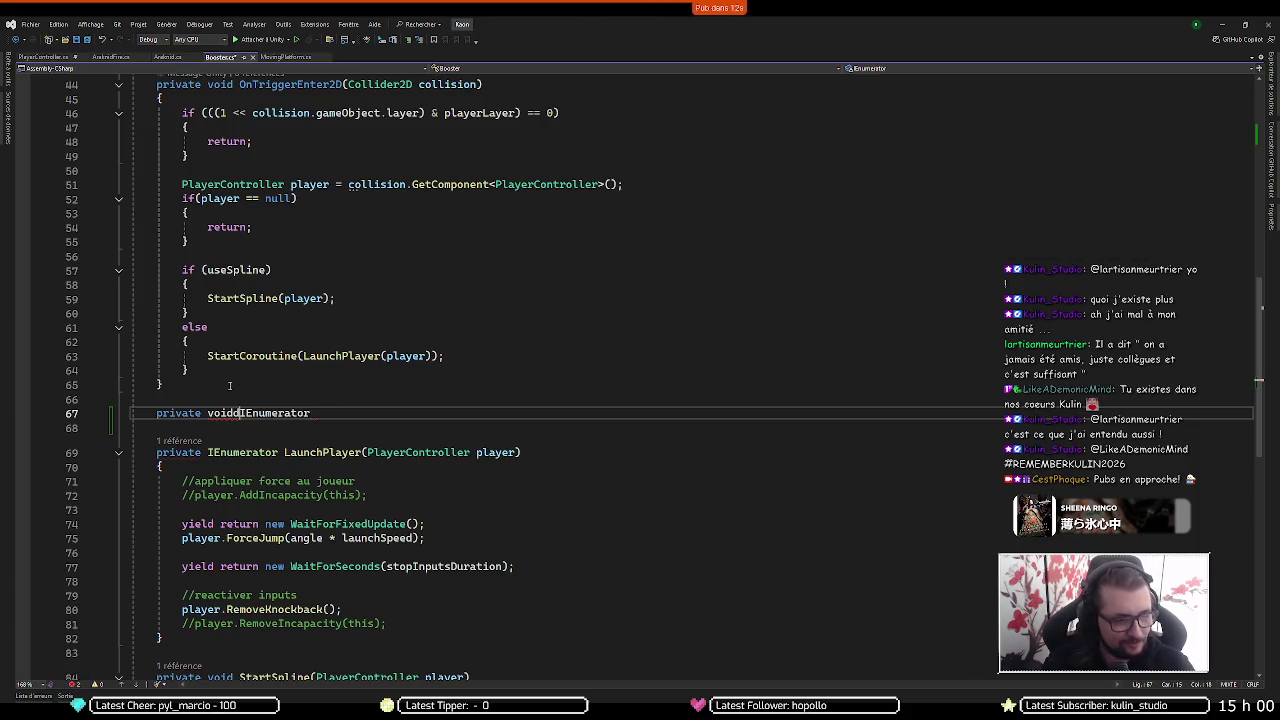
Remove void so IEnumerator is the return type and name the method Timing
key(ctrl+shift+Right)
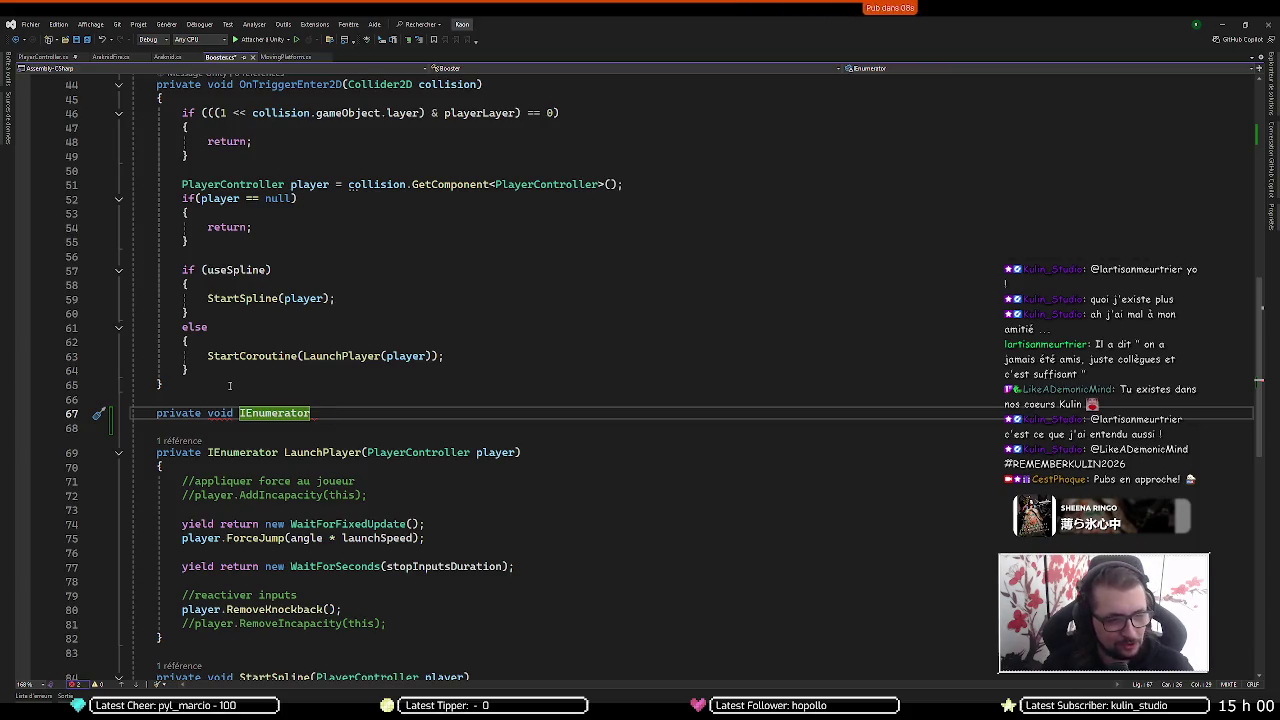
key(ctrl+Left)
key(ctrl+Left)
key(Delete)
key(Delete)
key(End)
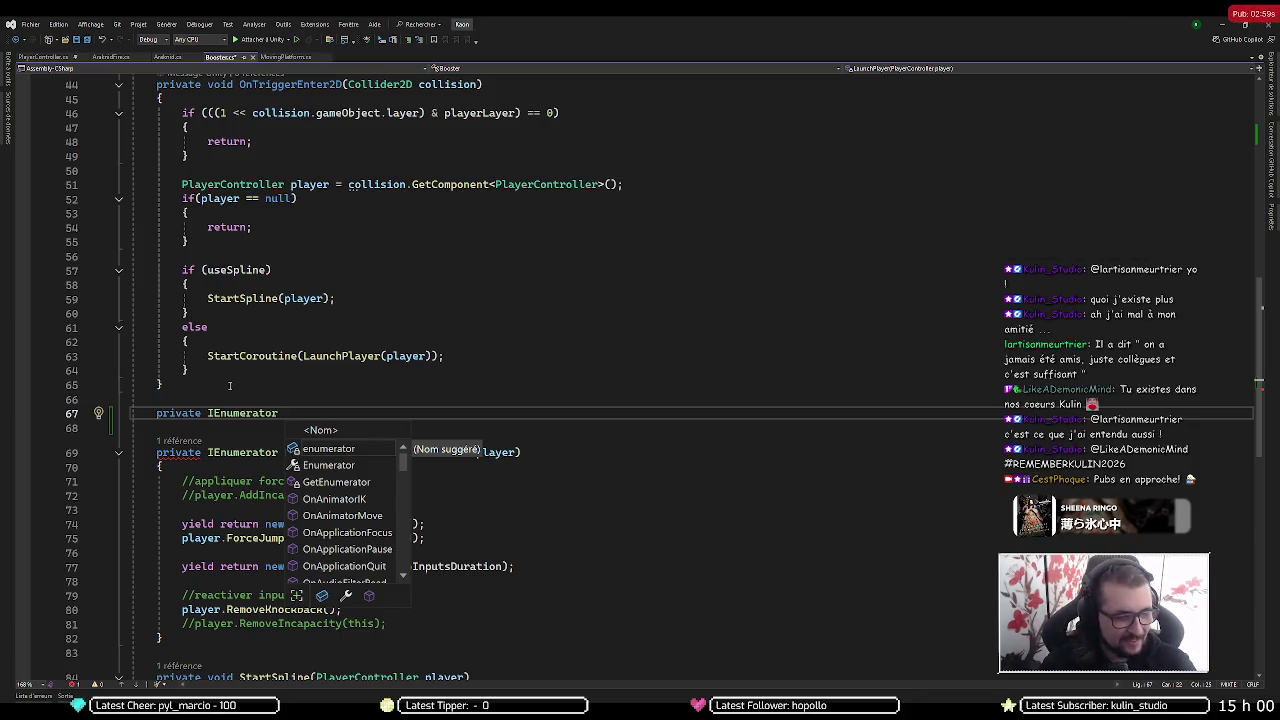
text(Timing()
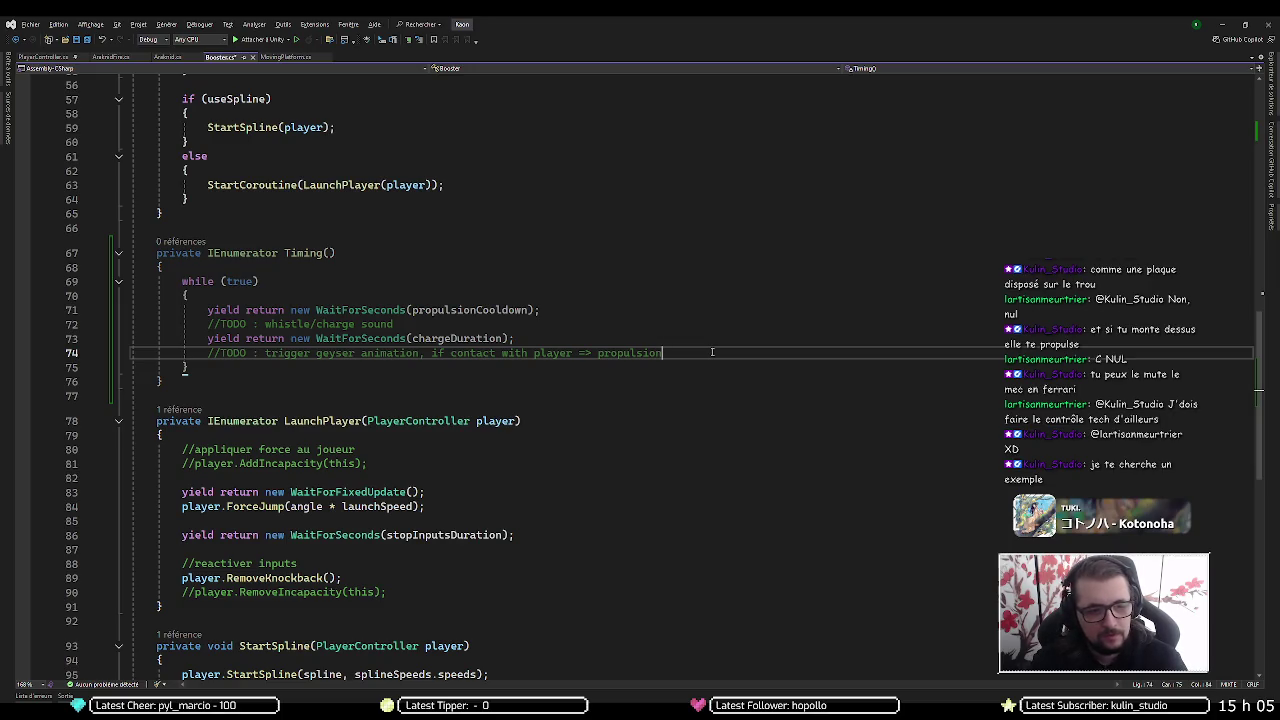
On a new line after the geyser TODO, start an if condition with Physics2D
key(Return)
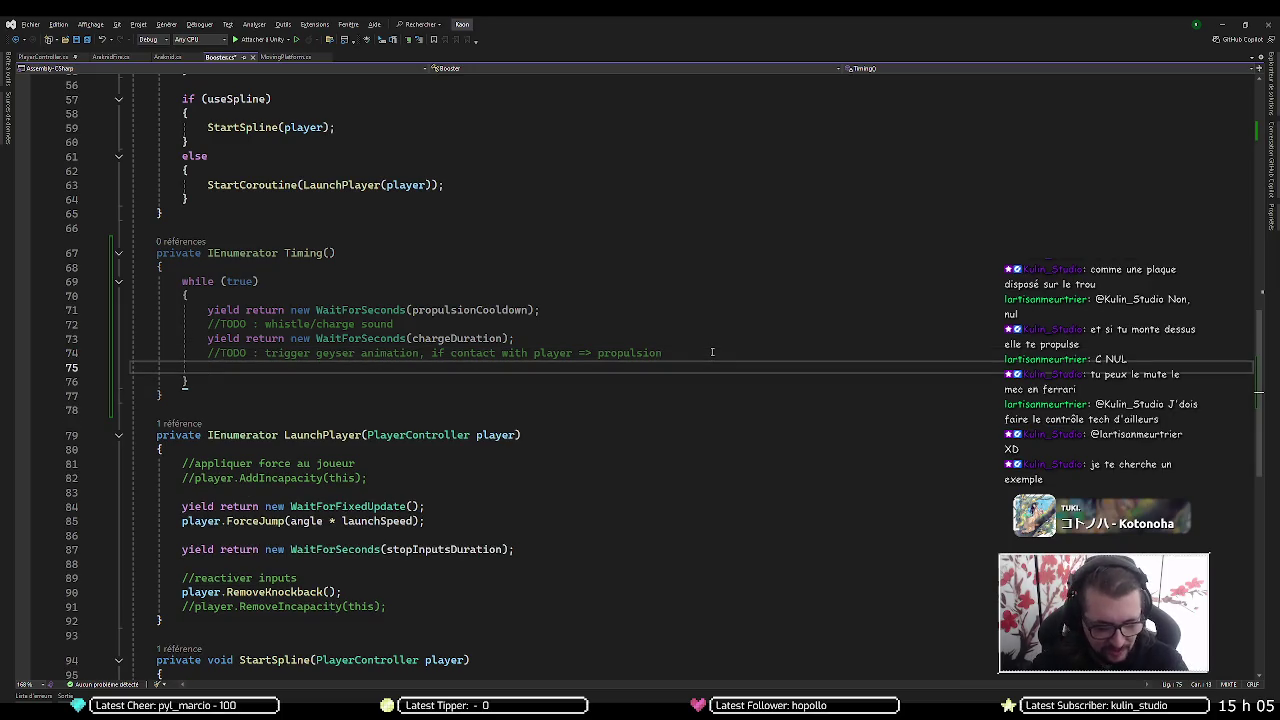
text(if(P)
text(yhsics2)
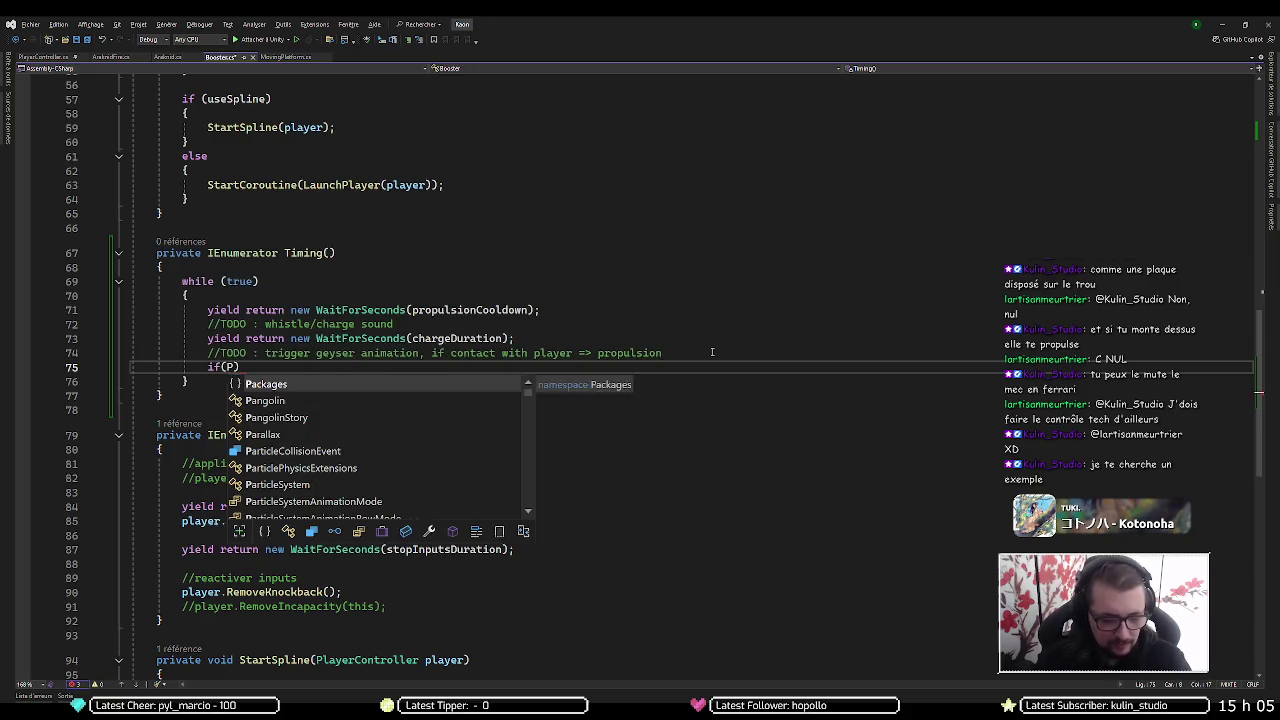
text(D)
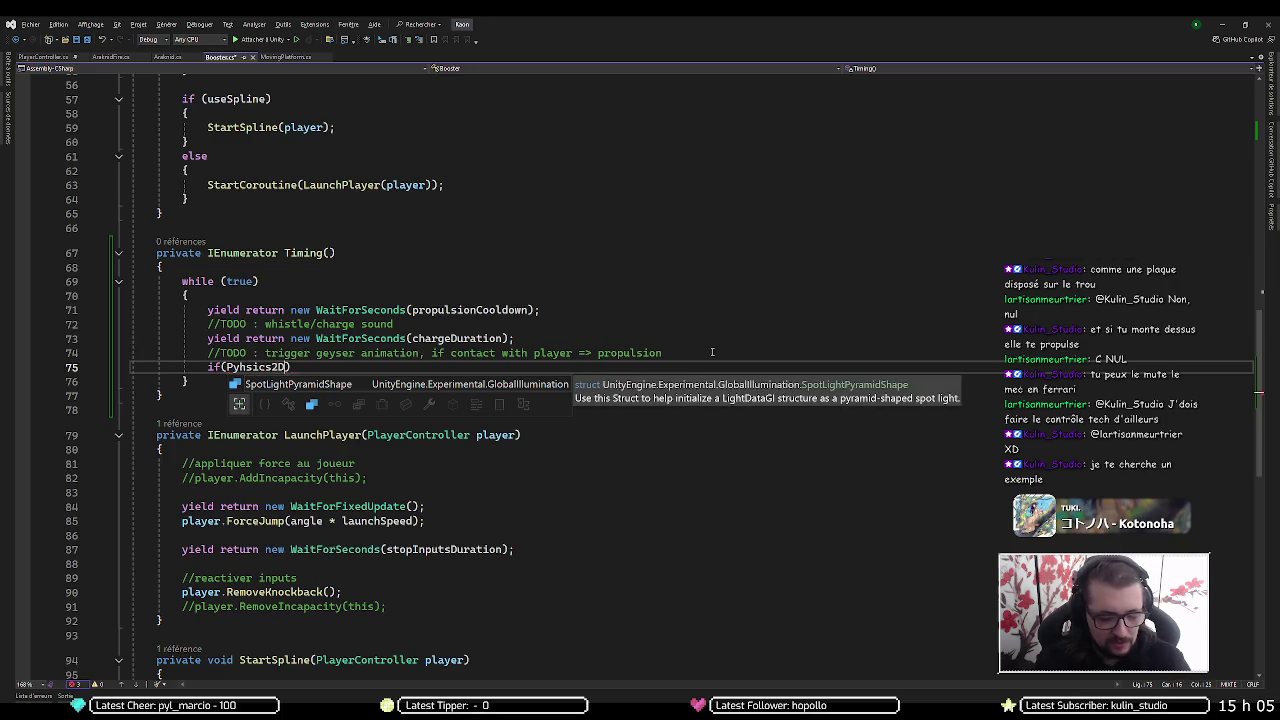
text(.)
key(BackSpace)
key(BackSpace)
key(BackSpace)
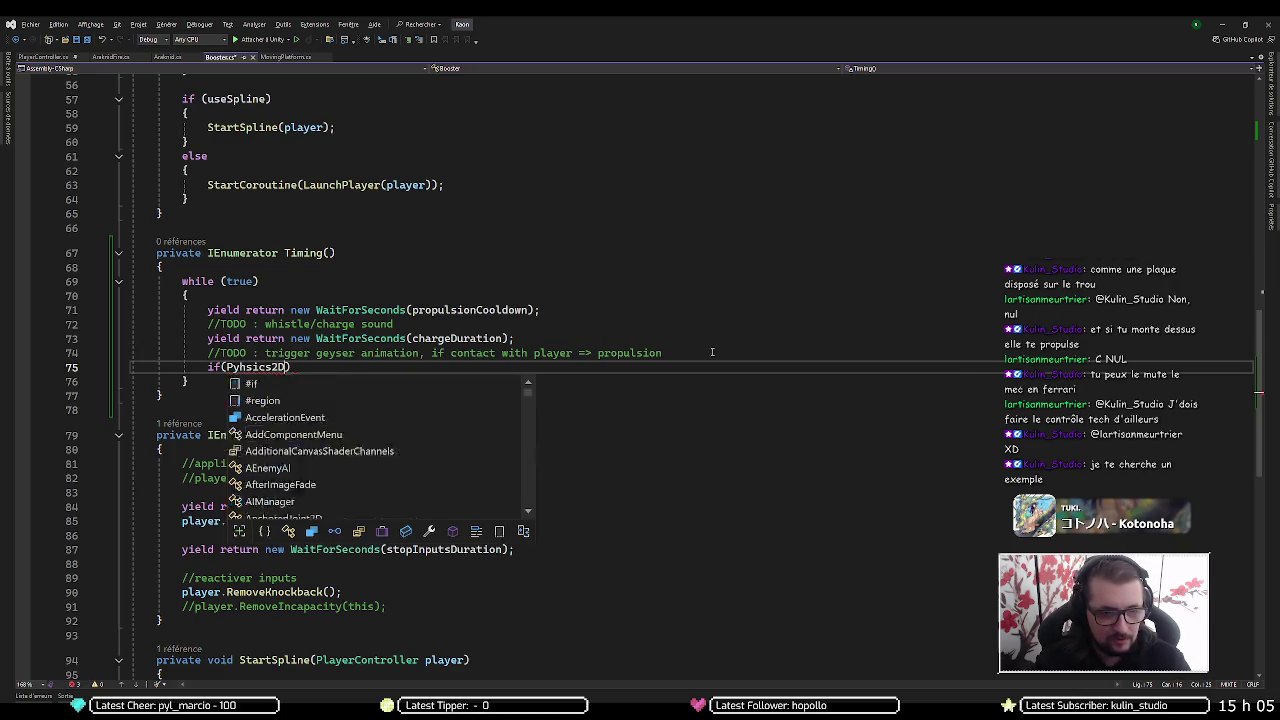
text(hy)
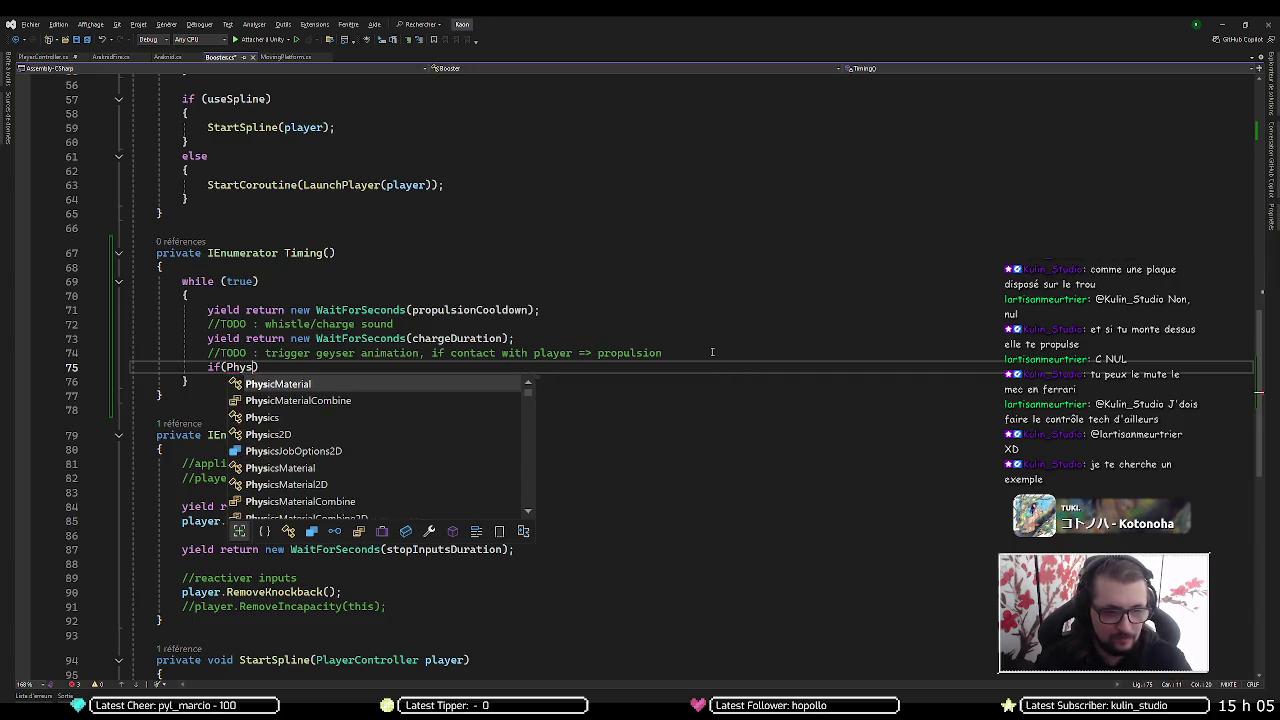
key(Down)
key(Down)
key(Down)
key(Tab)
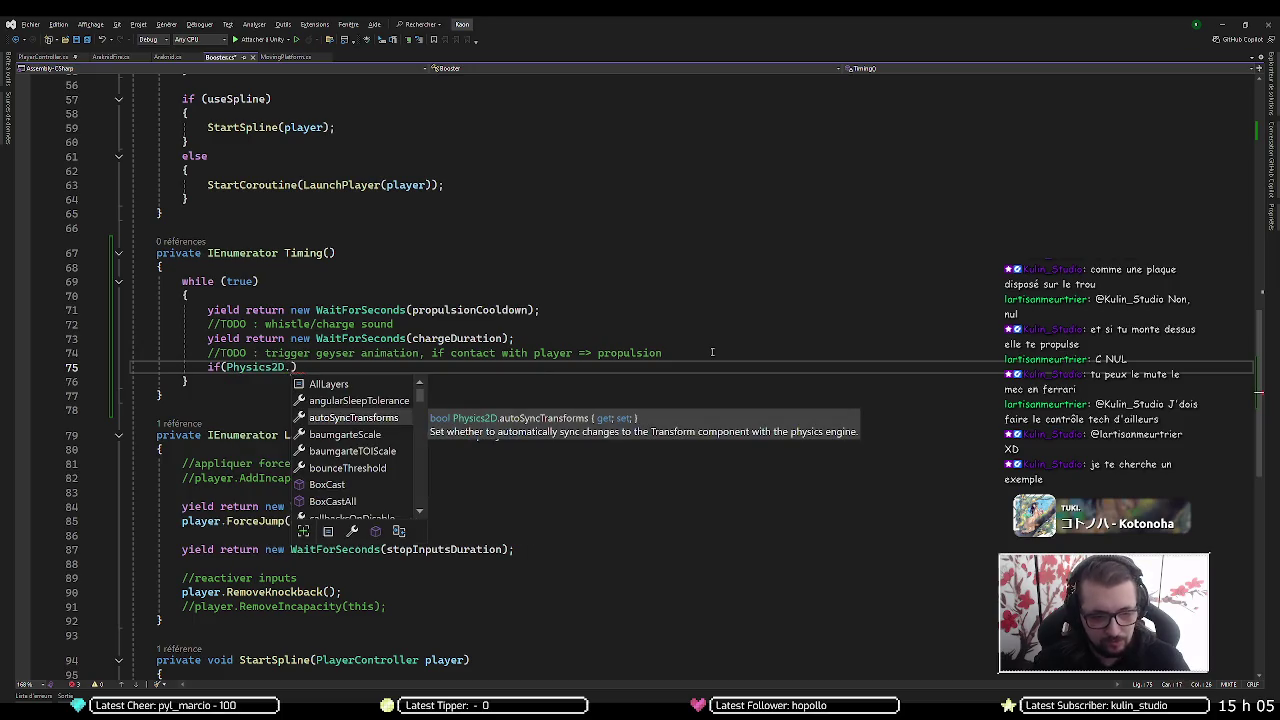
Complete the condition as Physics2D.OverlapCollider( using IntelliSense
text(over)
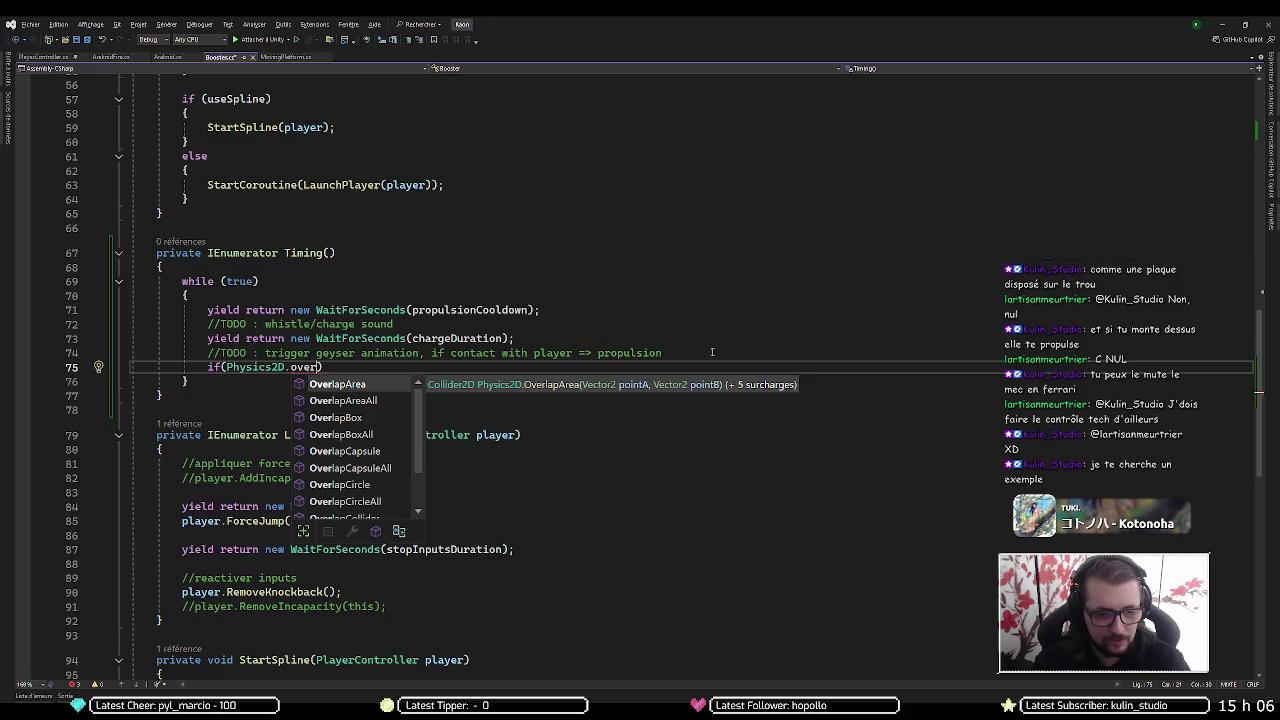
key(Down)
key(Down)
key(Down)
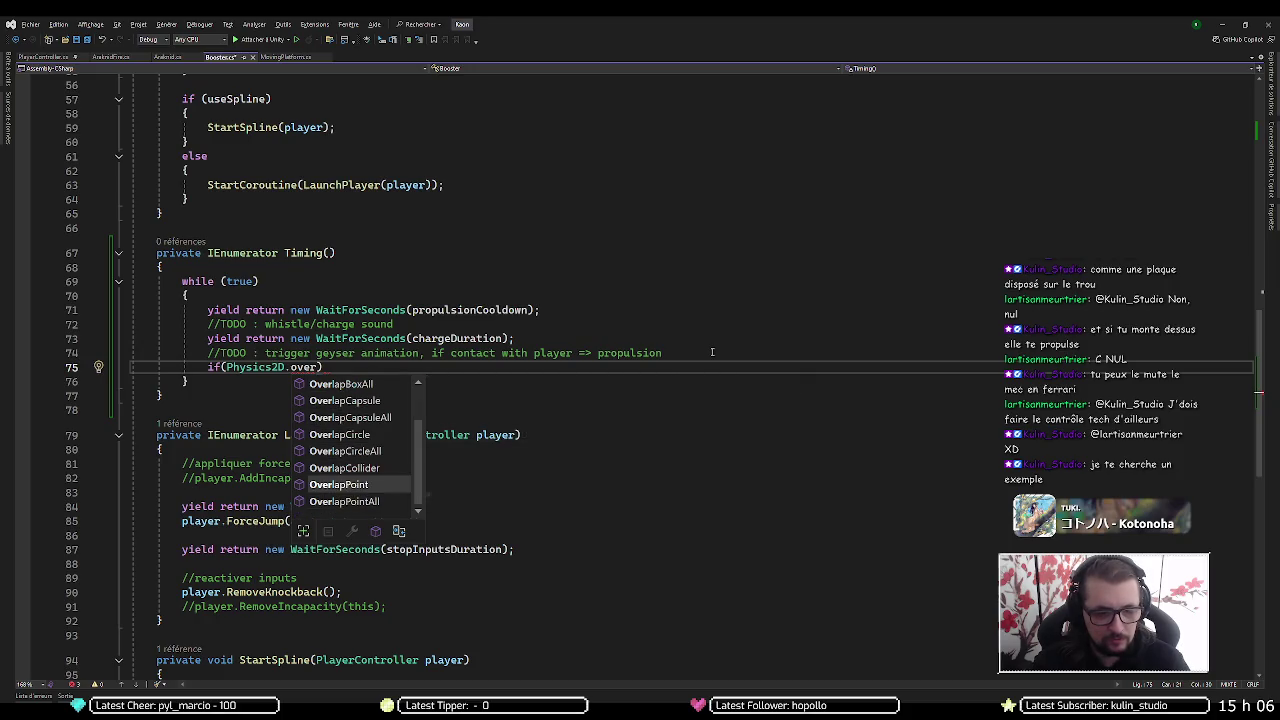
key(Up)
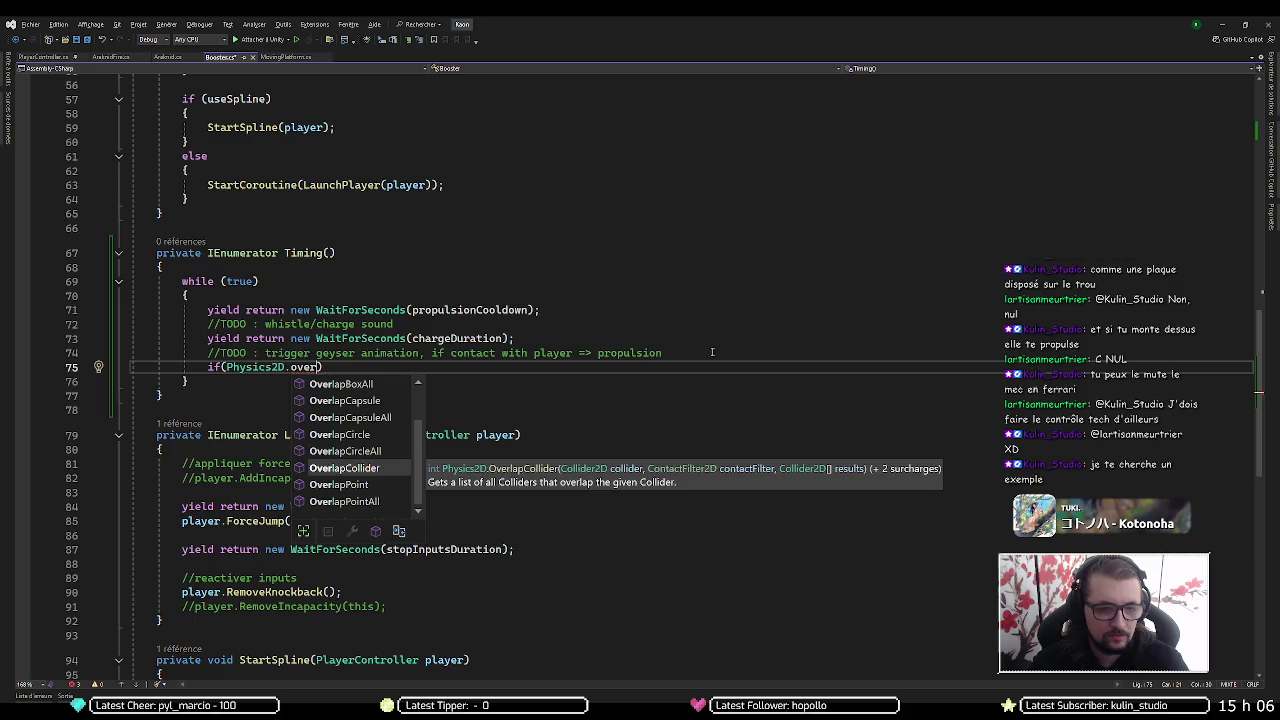
key(Tab)
text(()
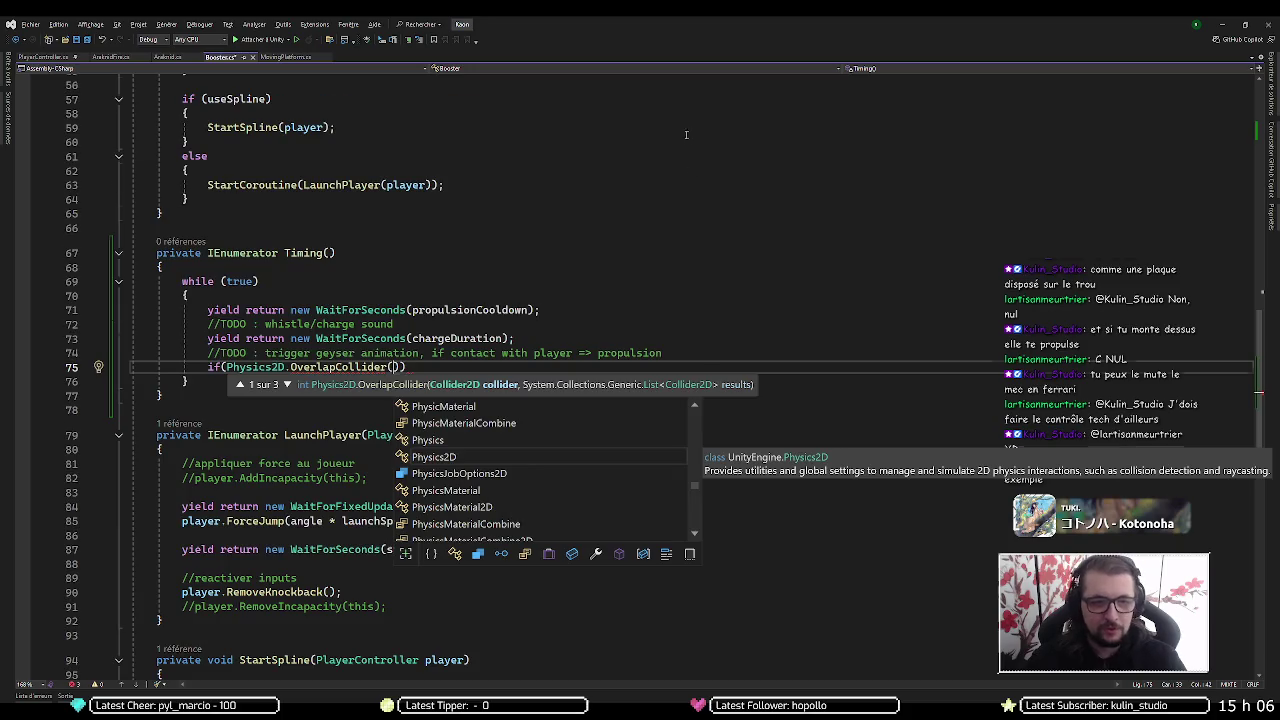
scroll(453, 272, up, 10)
scroll(379, 220, up, 8)
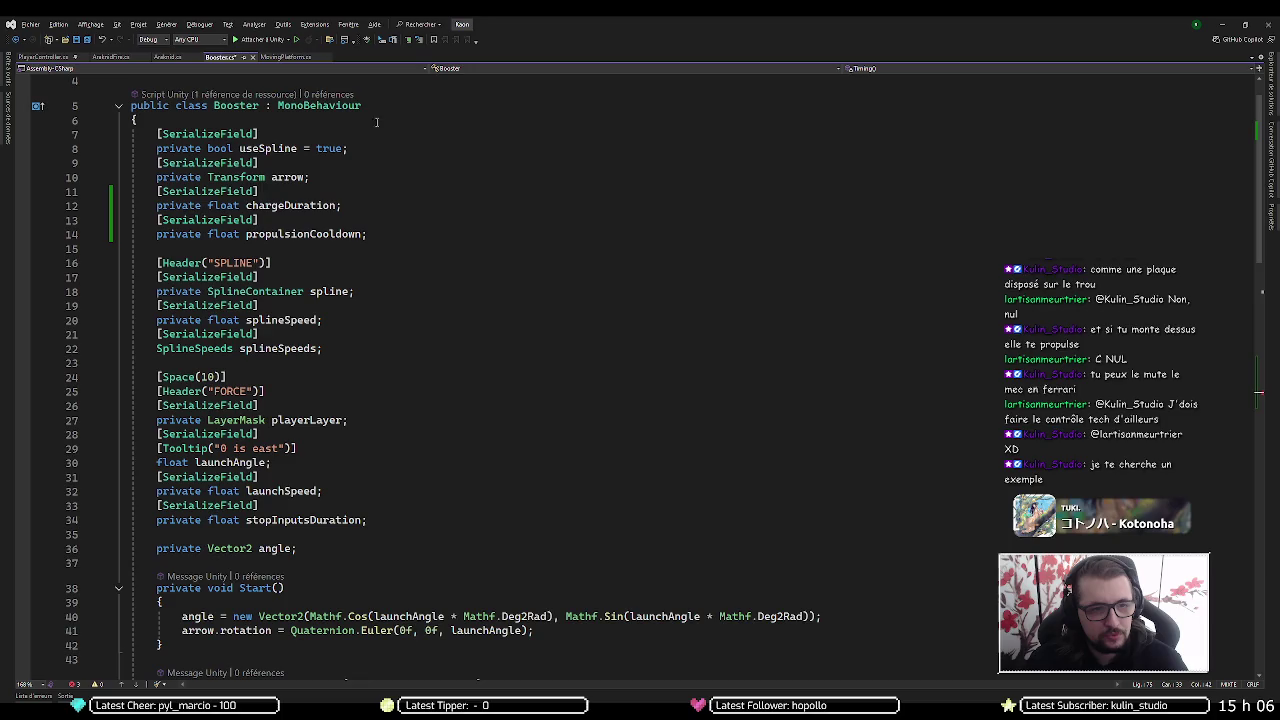
Add a [SerializeField] private Collider2D collider; field below propulsionCooldown
click(401, 234)
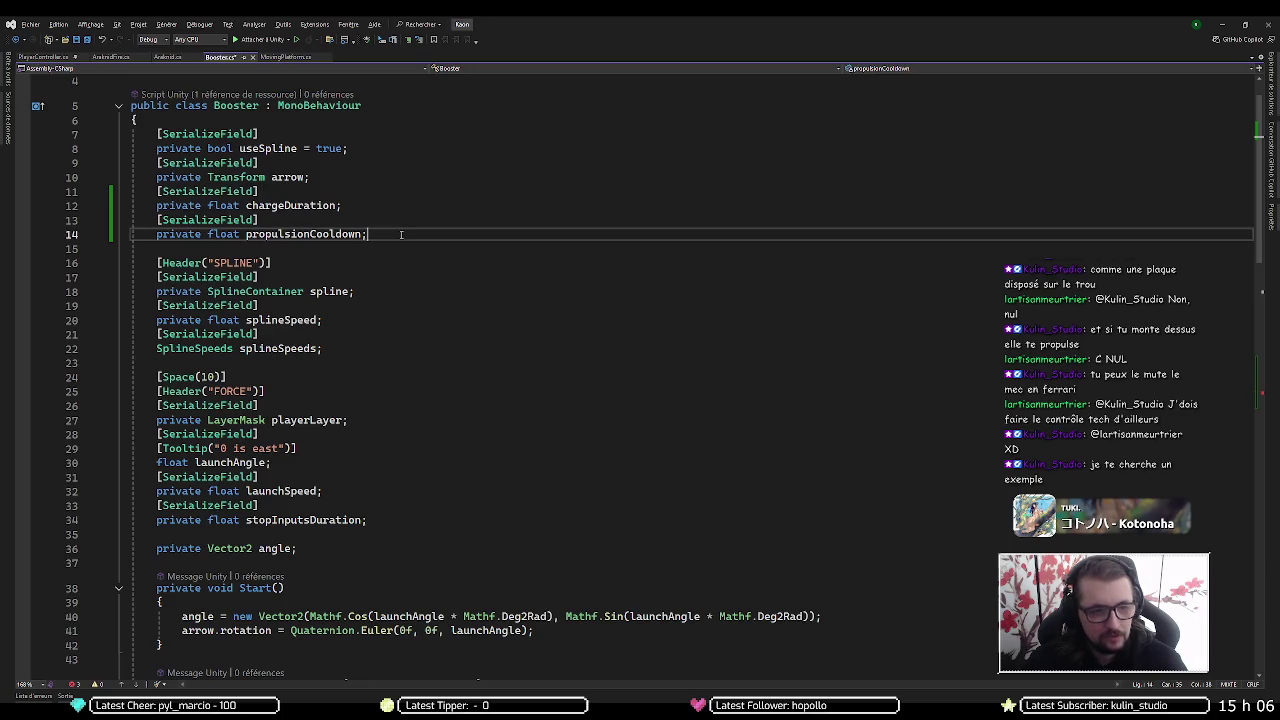
key(Return)
text({)
key(BackSpace)
text([ser)
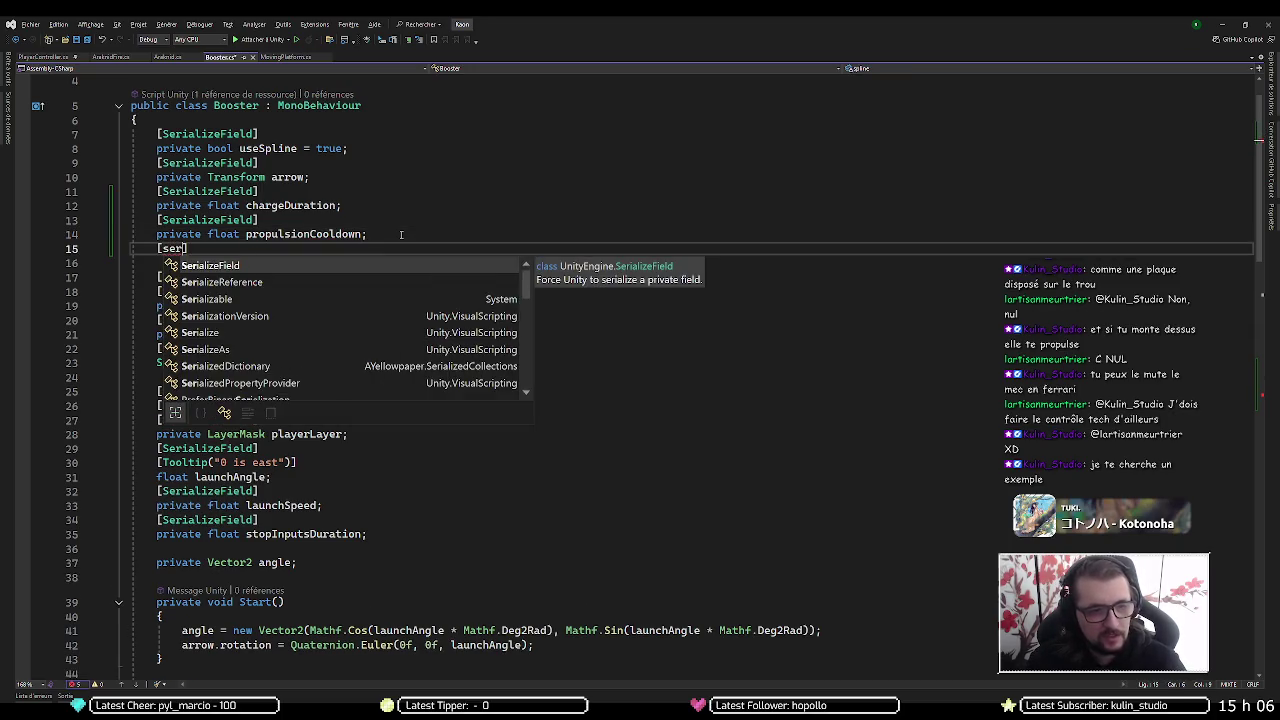
key(Tab)
key(Return)
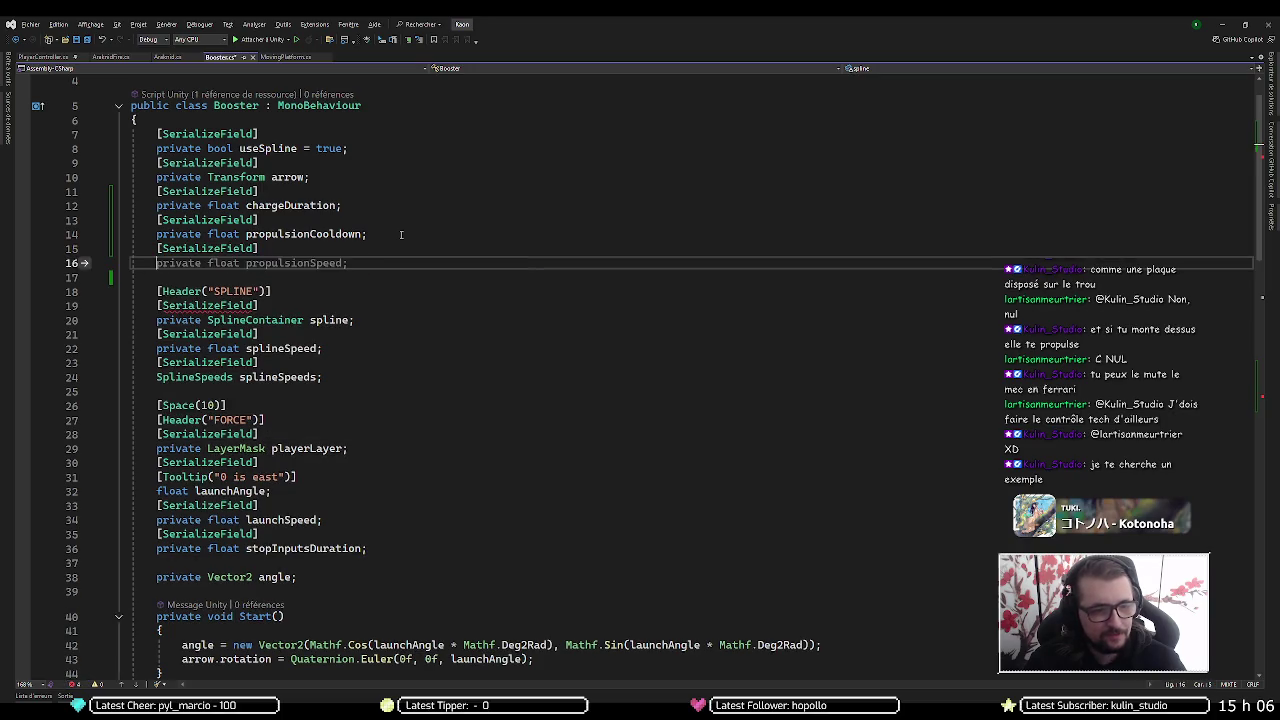
text(private)
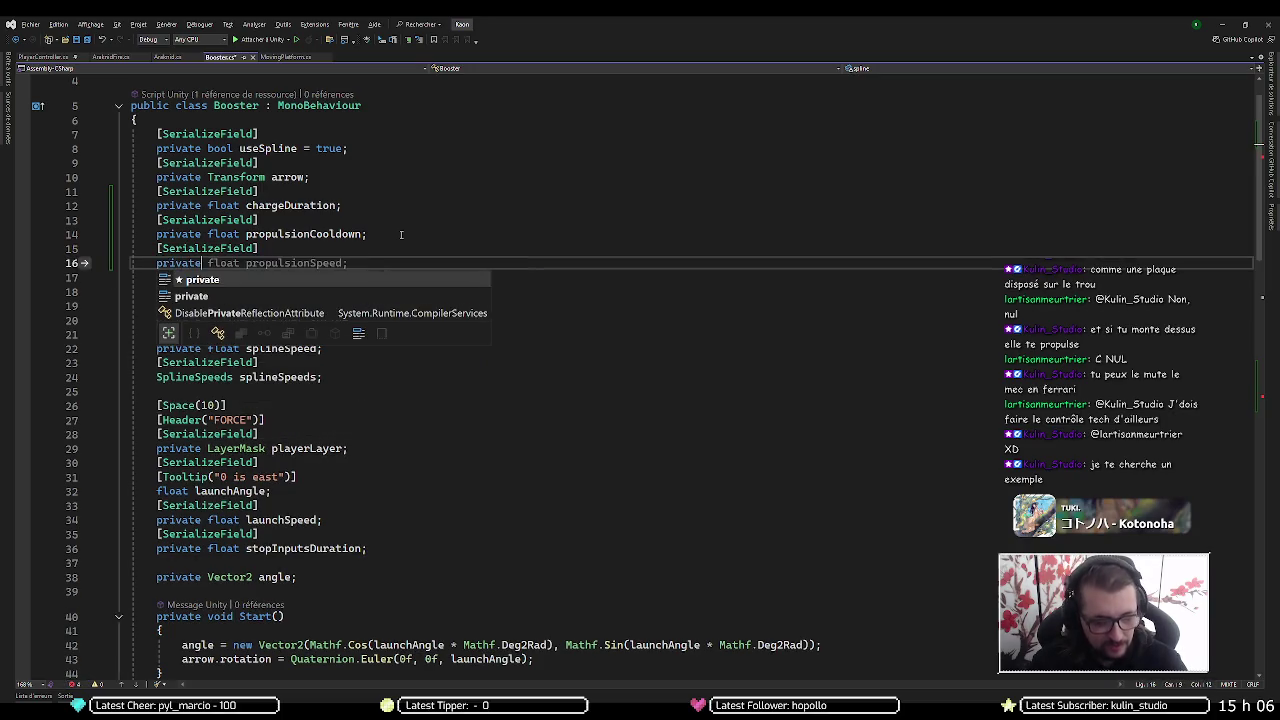
text( C)
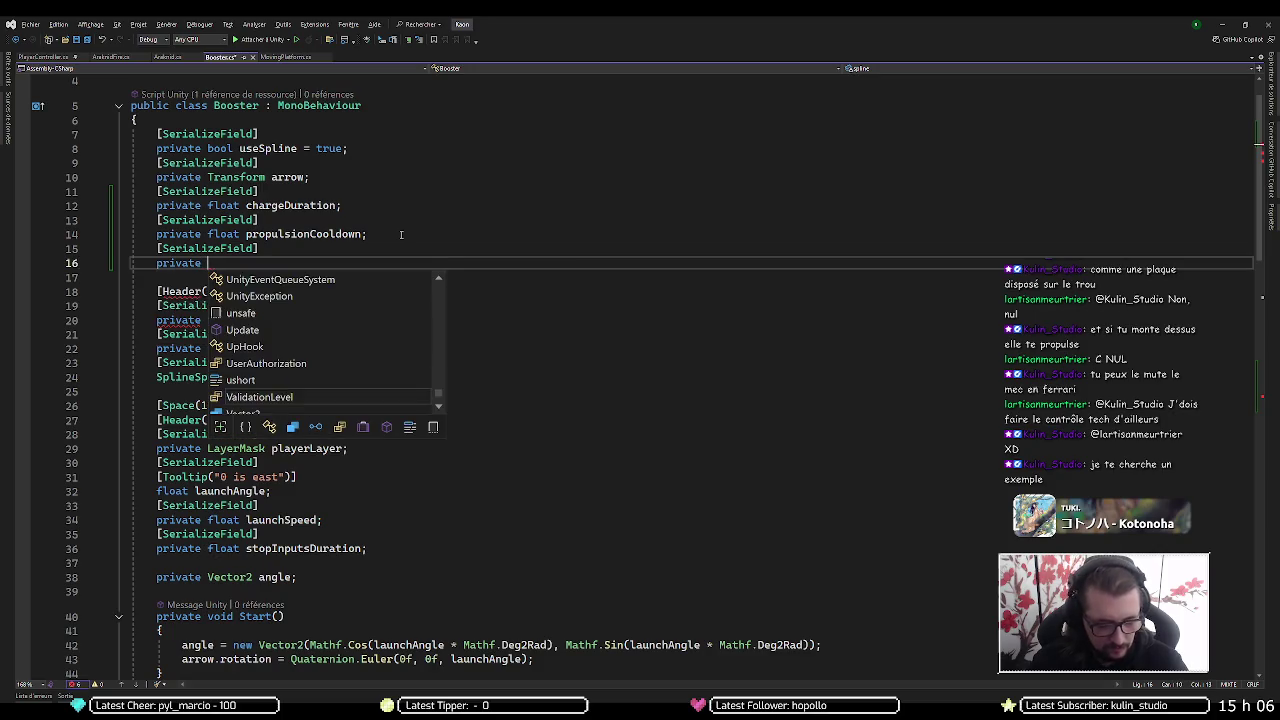
text(olli)
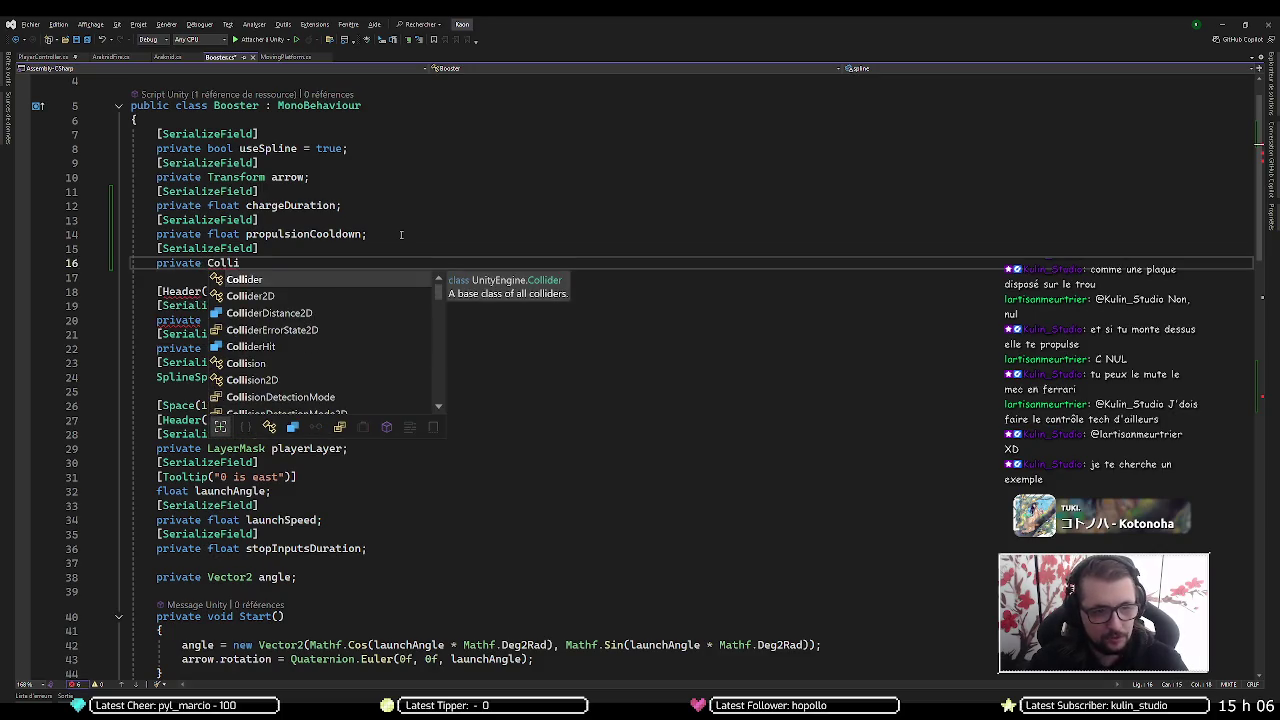
key(Tab)
text(c)
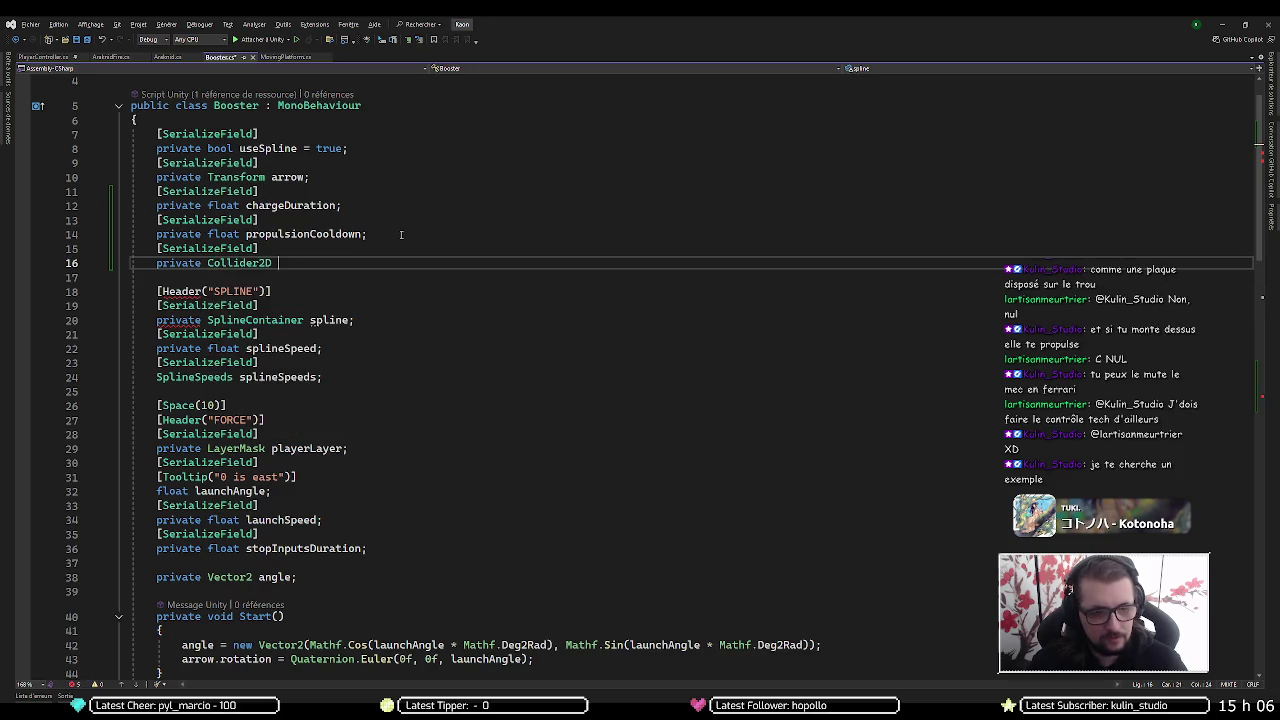
text(ollider;)
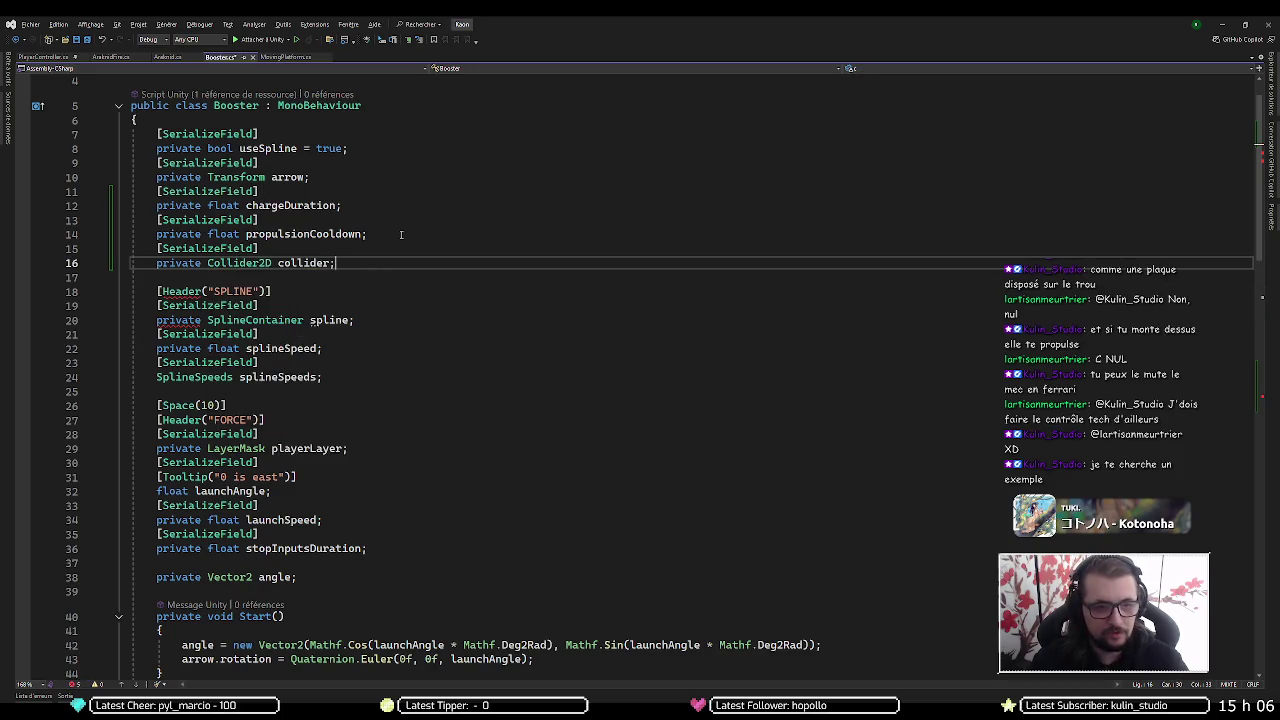
Insert 'new' so the field reads private new Collider2D collider;
scroll(401, 234, down, 2)
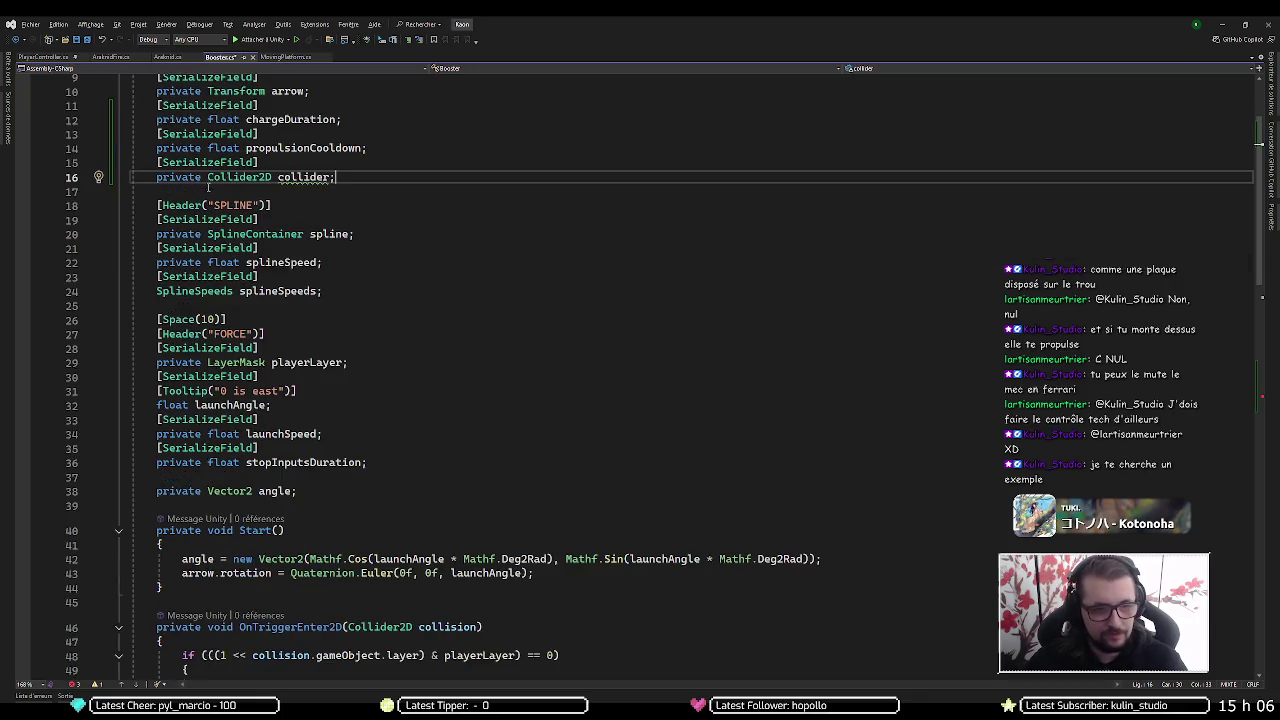
key(ctrl+Left)
key(ctrl+Left)
key(ctrl+Left)
text(new)
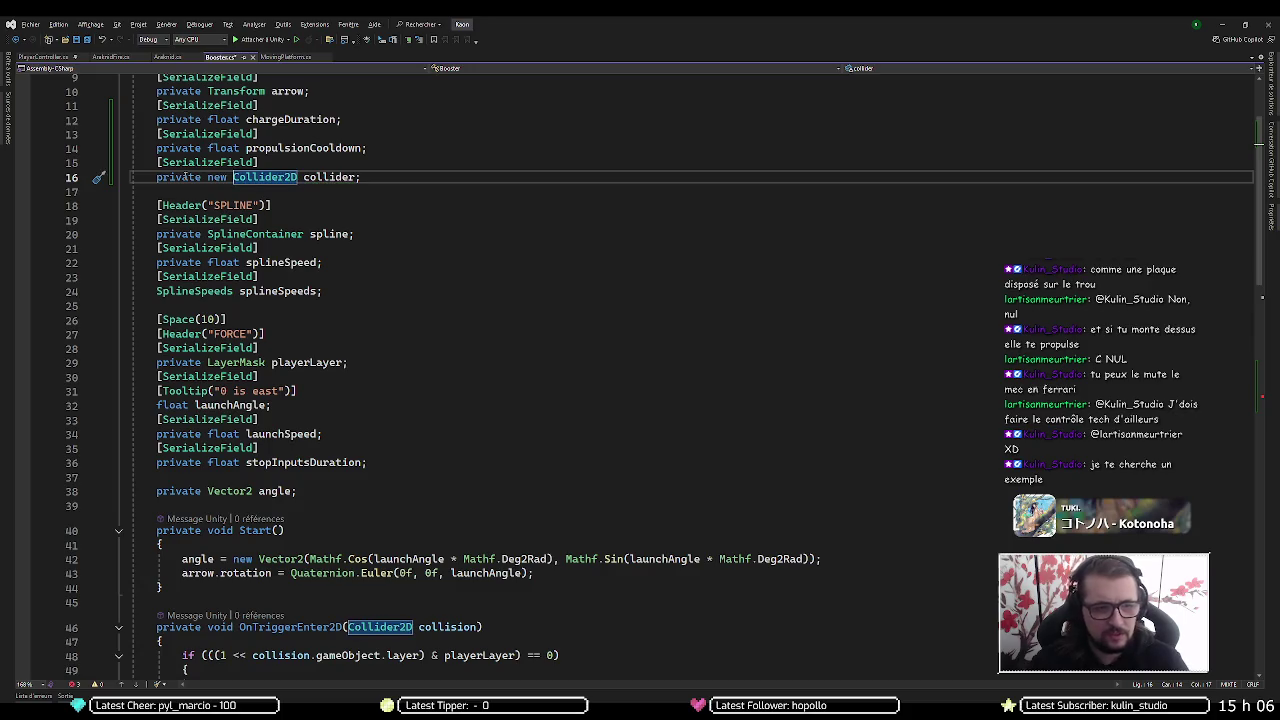
scroll(288, 469, down, 5)
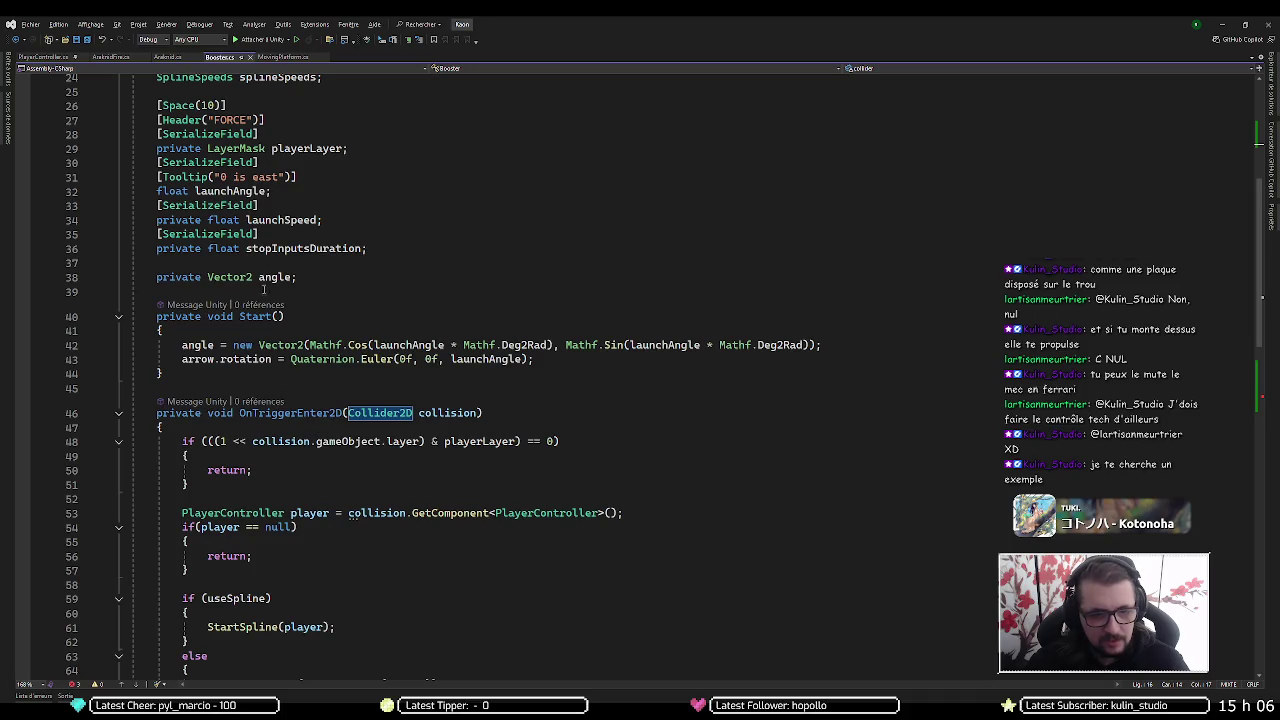
Make line 77 read if(Physics2D.OverlapCollider(collider)) by adding the collider argument
scroll(233, 325, down, 10)
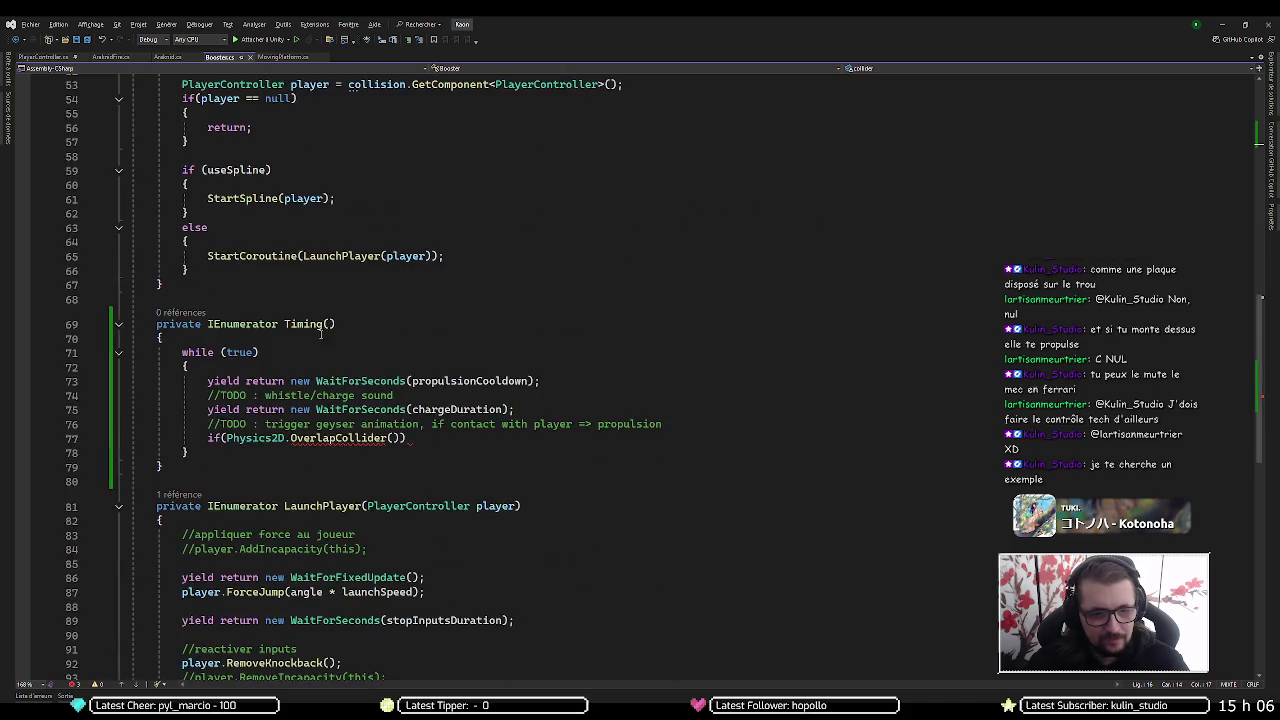
click(391, 438)
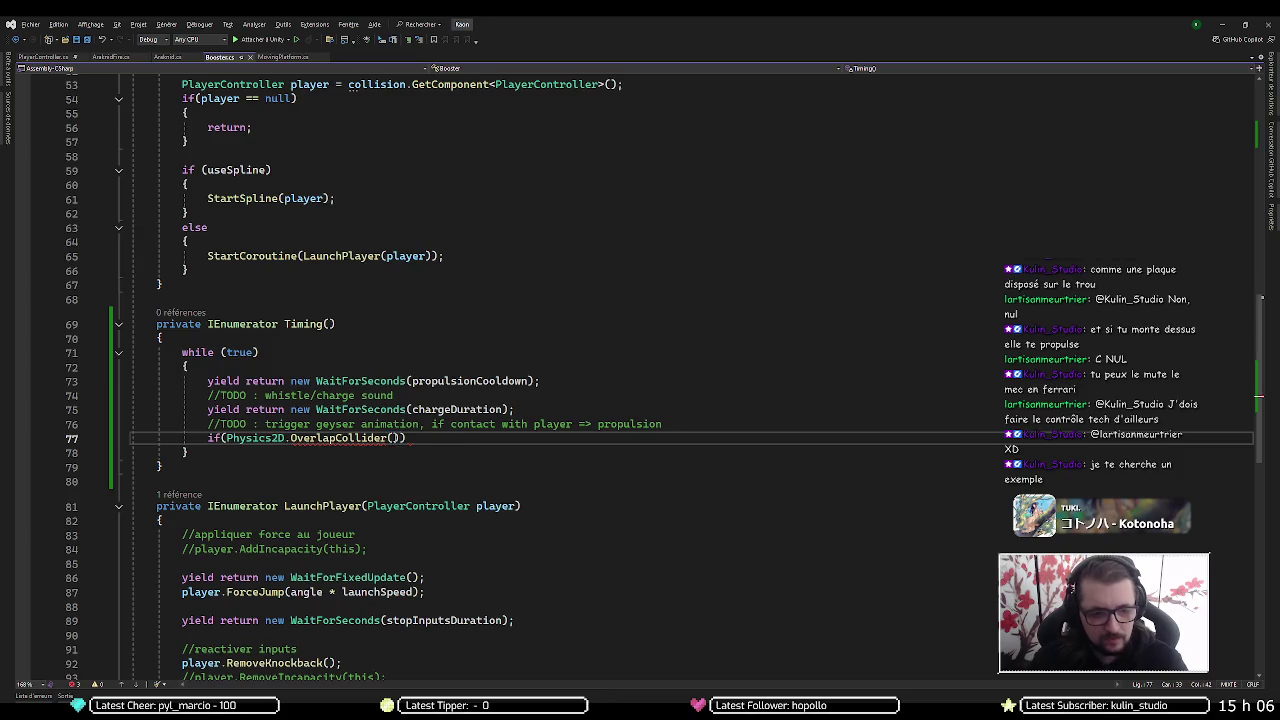
key(ctrl+space)
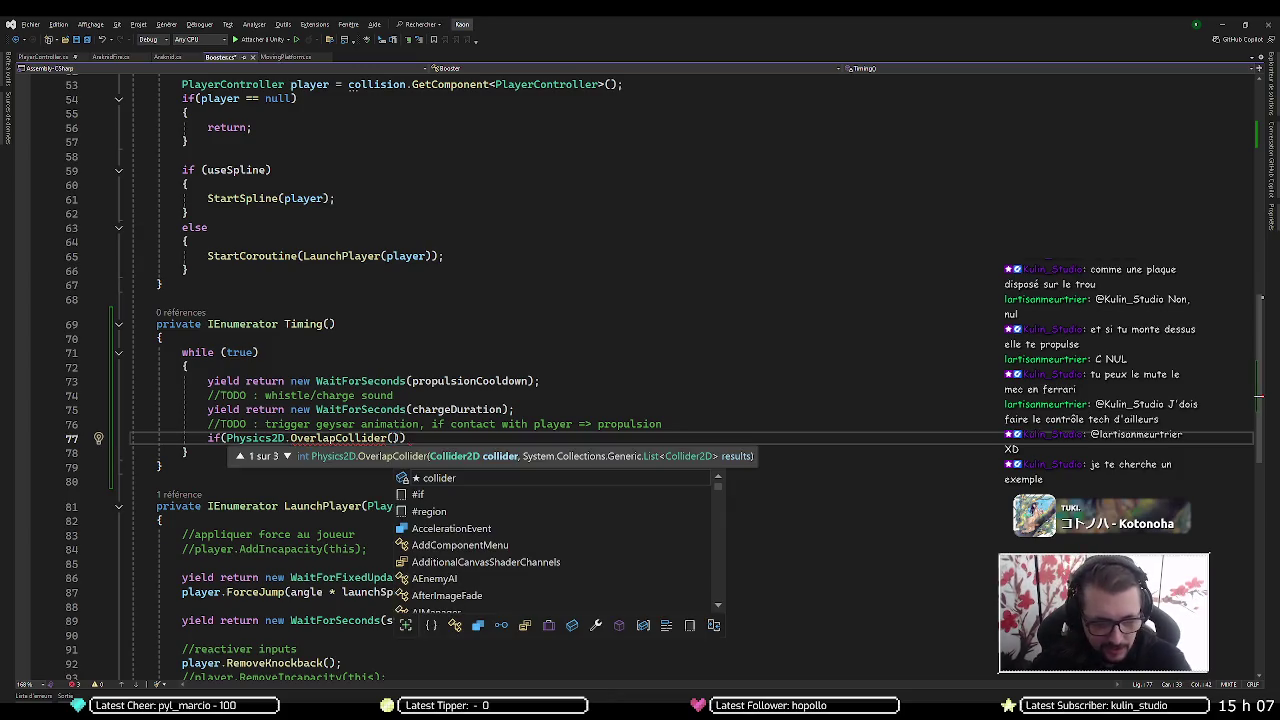
text(collider)
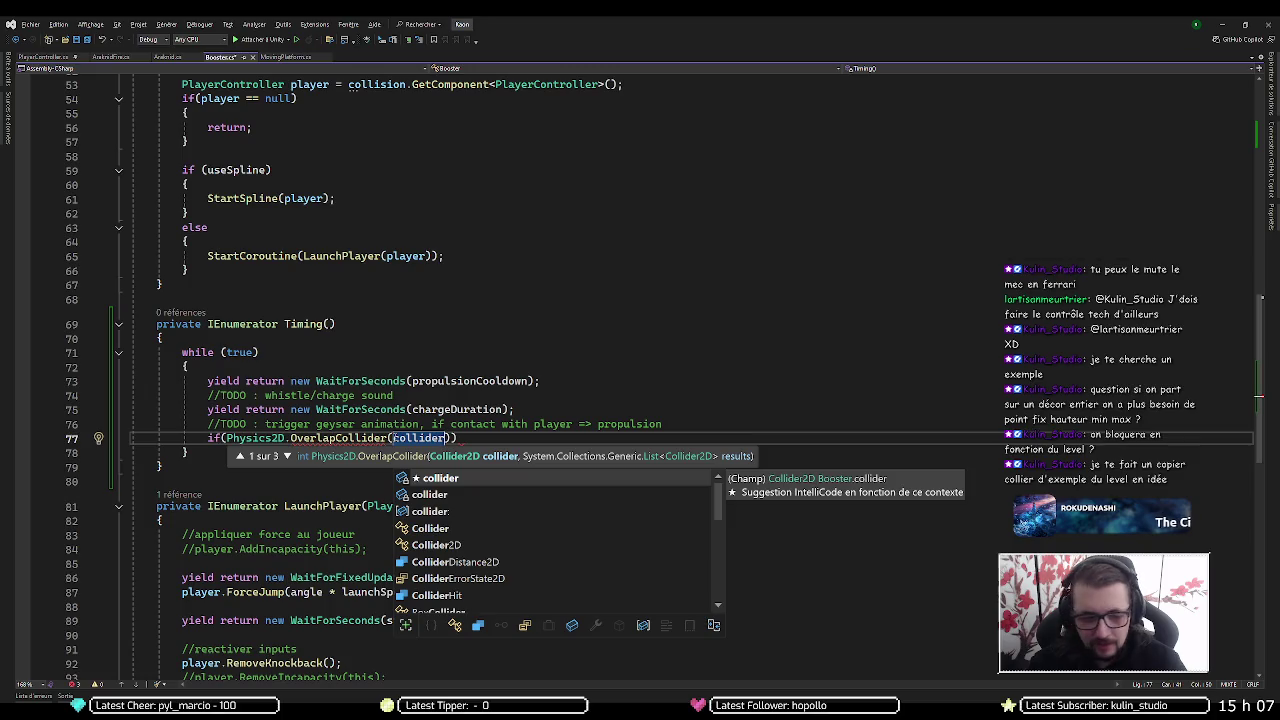
Move the Physics2D.OverlapCollider(collider) call out of the if onto its own line above
key(Escape)
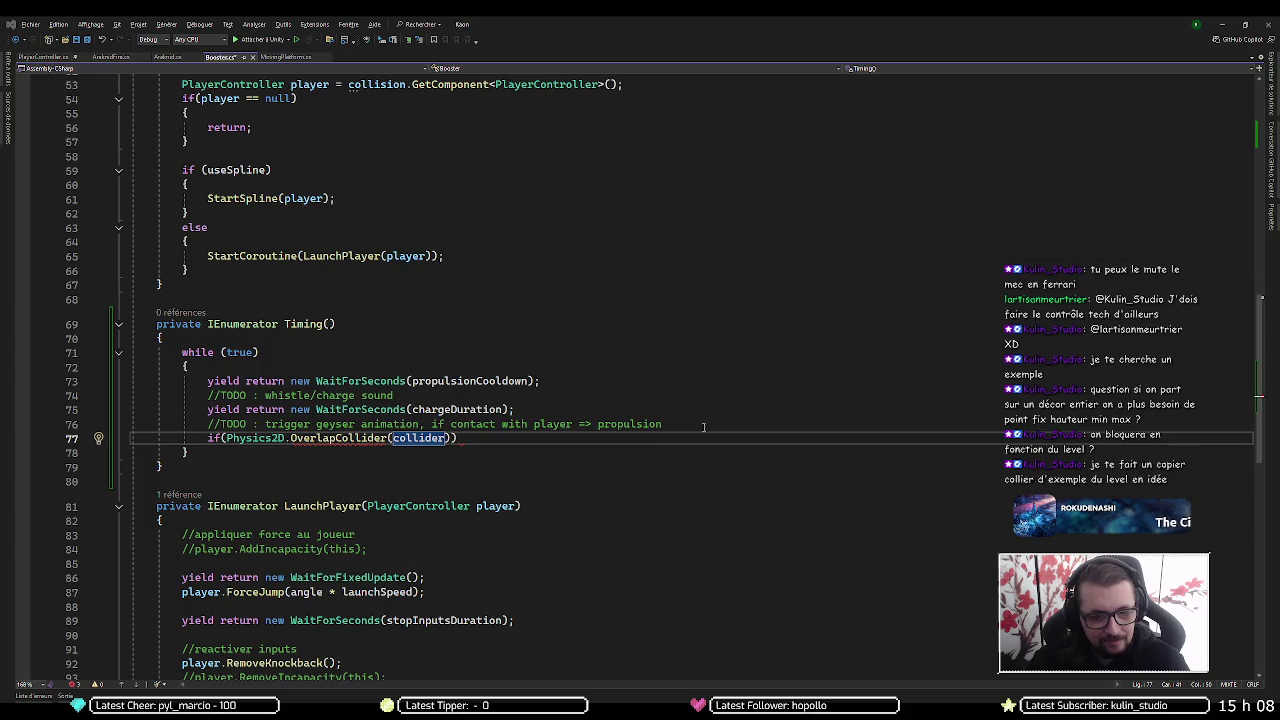
click(703, 427)
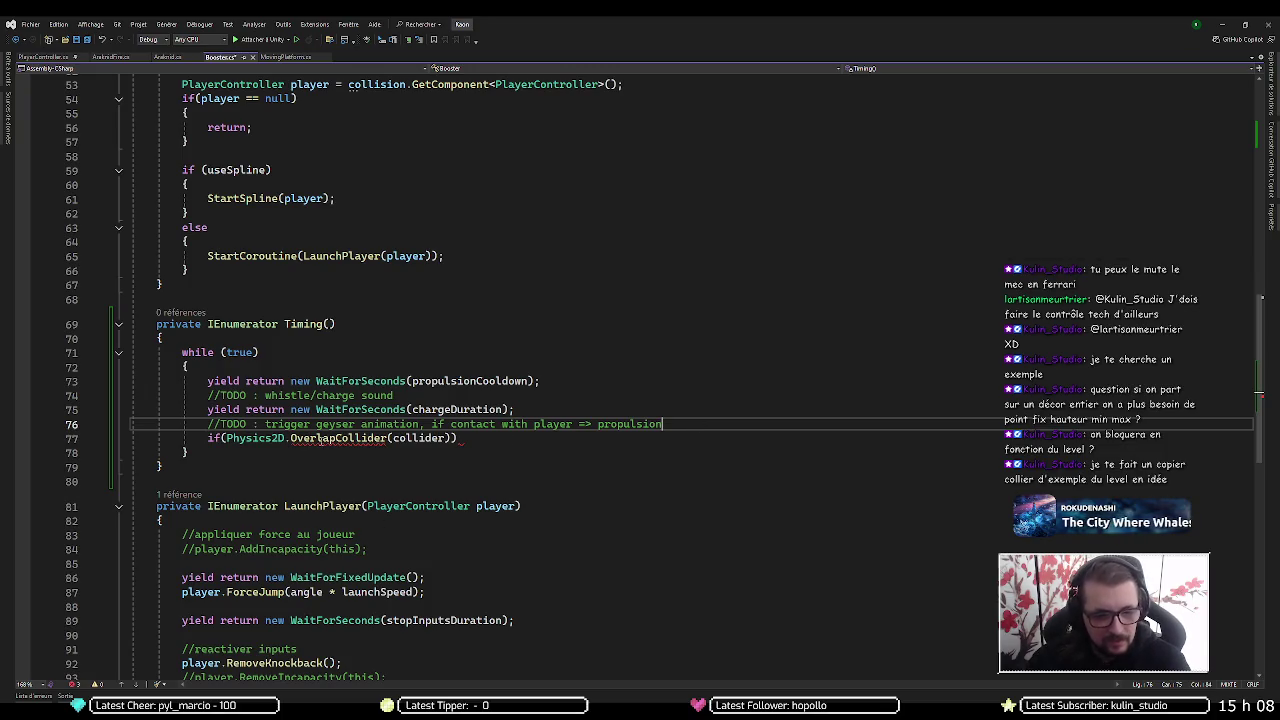
mouse_move(340, 440)
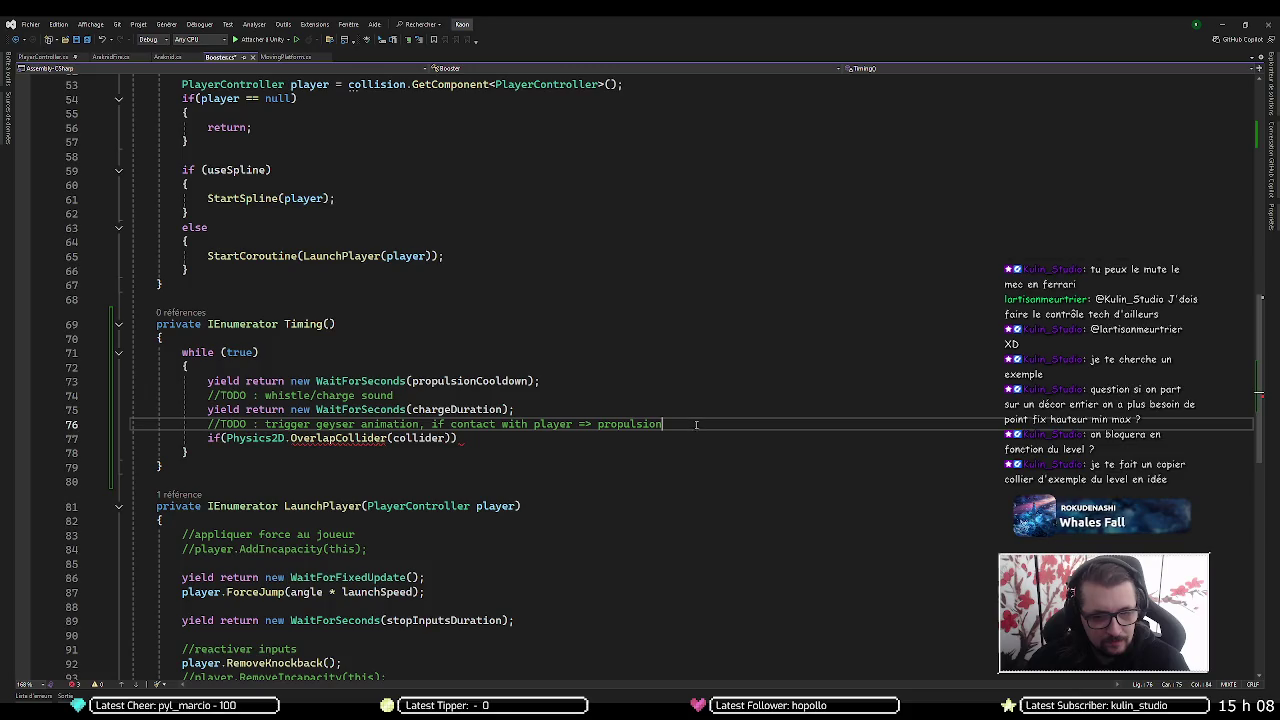
key(Down)
key(Home)
key(ctrl+Right)
key(ctrl+shift+Right)
key(shift+End)
key(shift+Left)
key(ctrl+c)
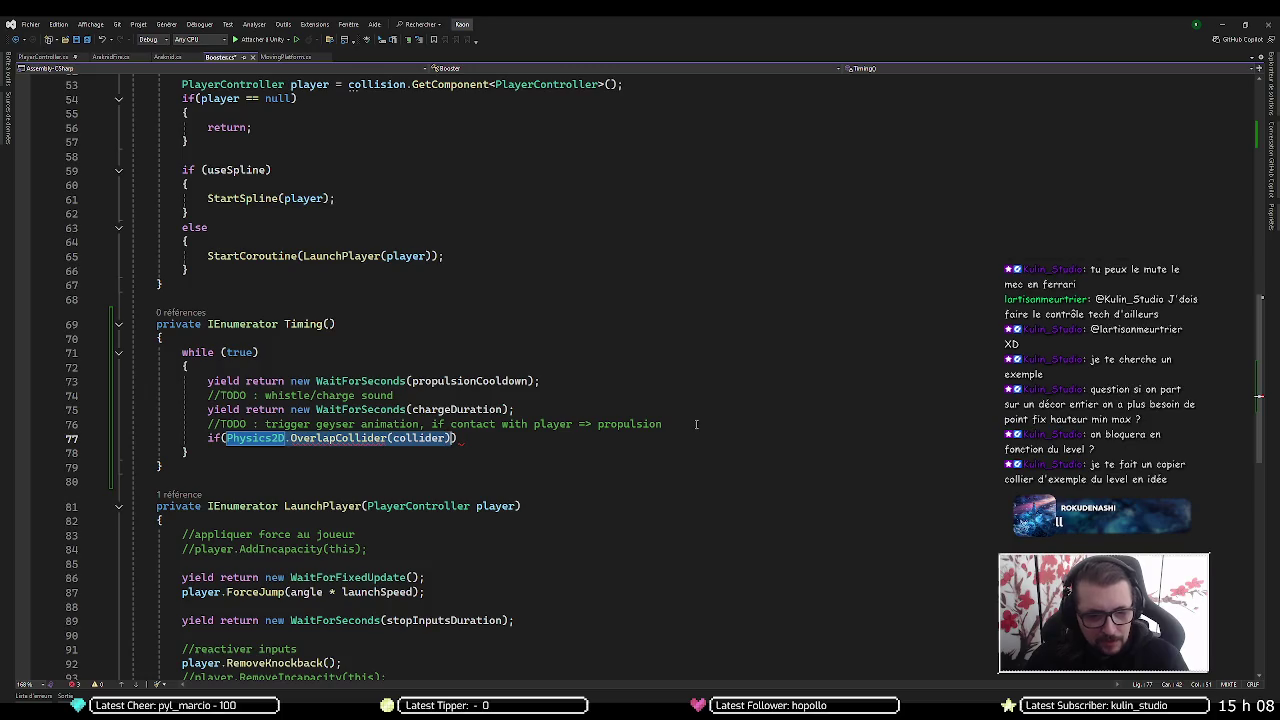
key(Delete)
key(Home)
key(Return)
key(Up)
key(ctrl+v)
key(Home)
Declare List<Collider2D> cols = new List<Collider2D>(); and add the System.Collections.Generic using
text(List)
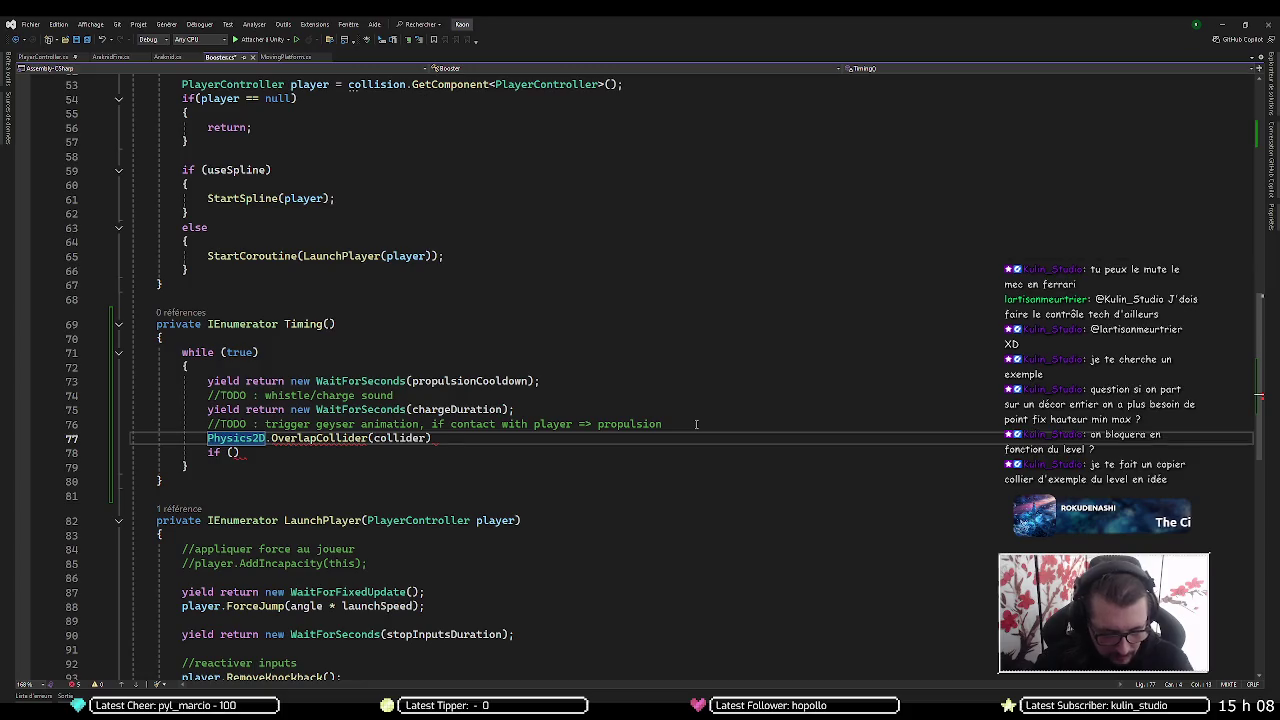
text(<Coll)
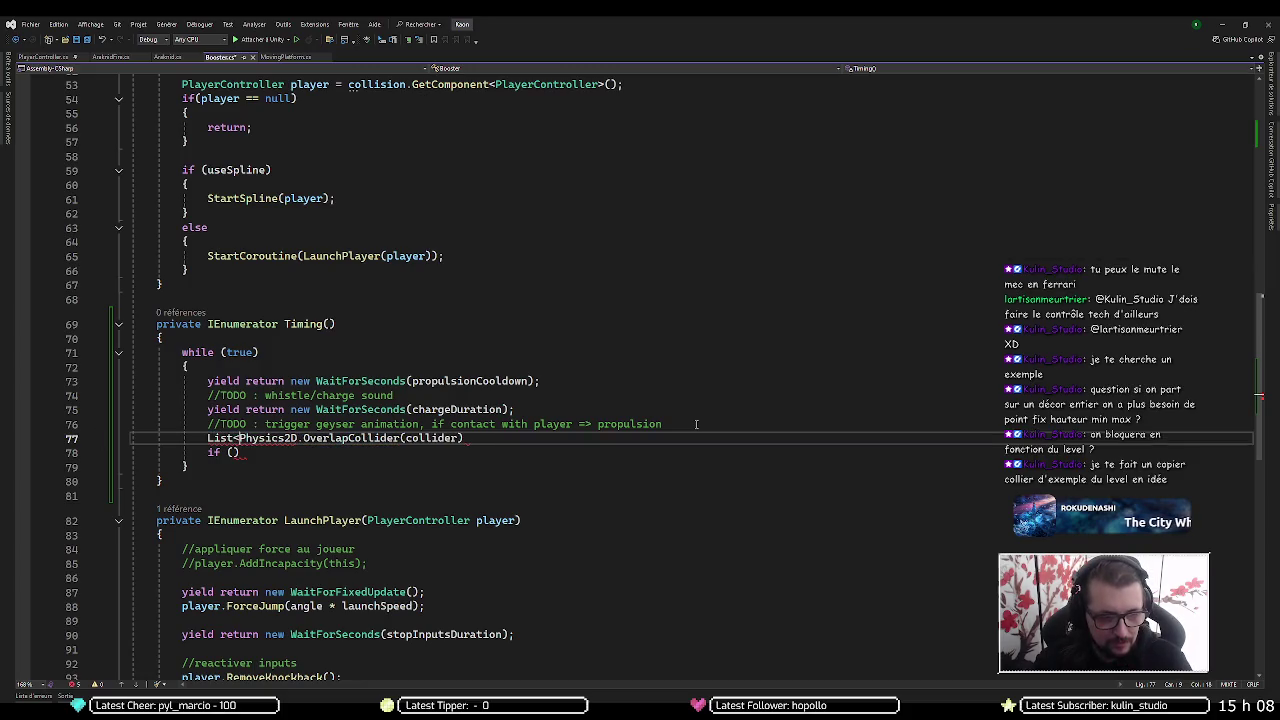
text(ider)
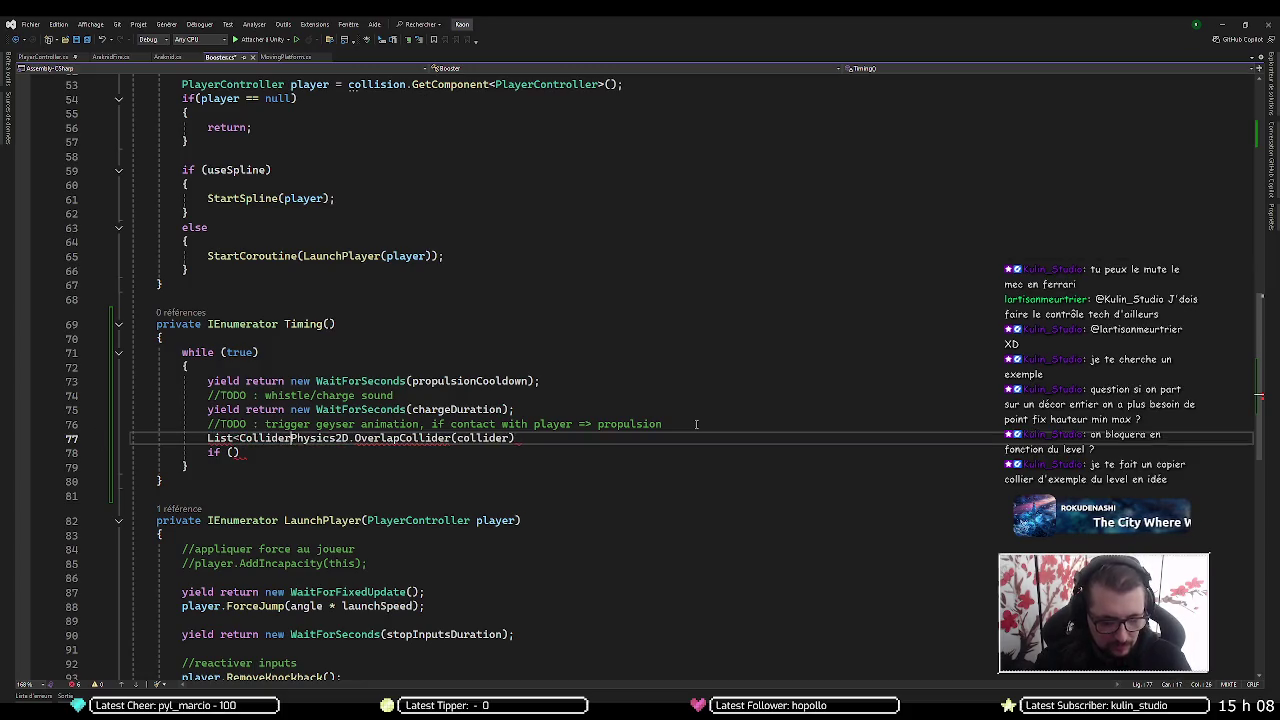
text(2D>)
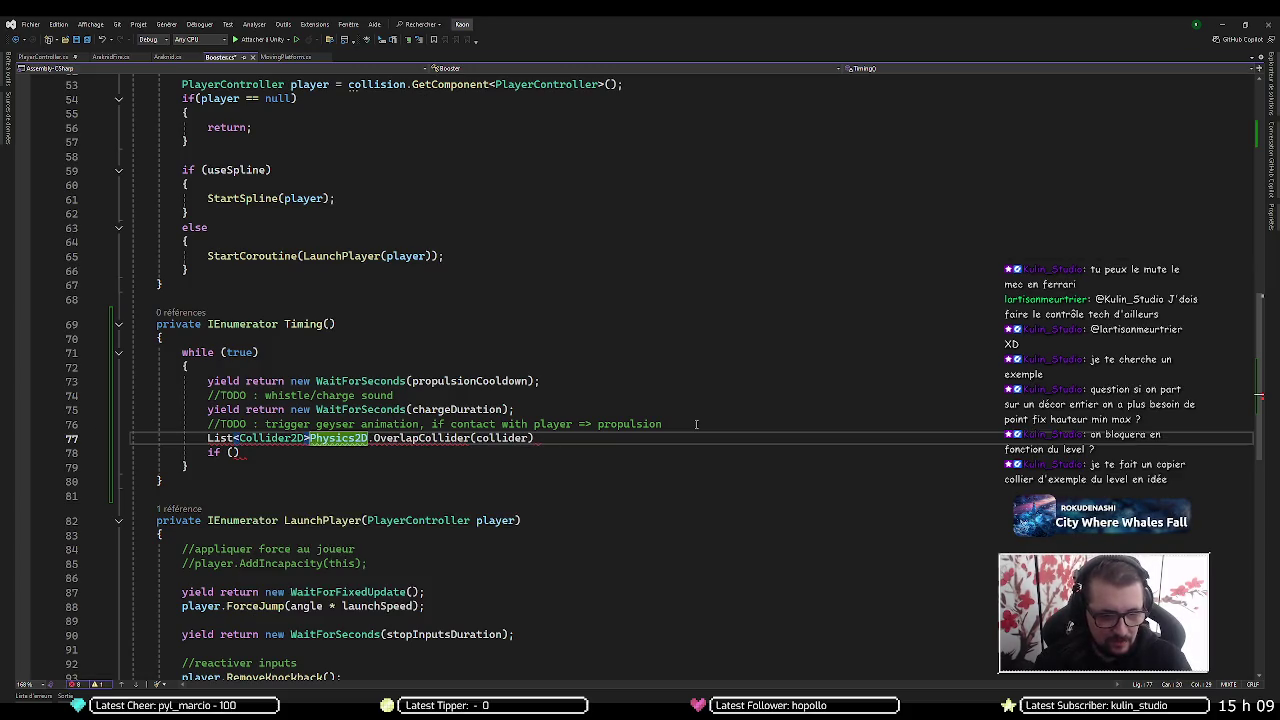
text( cols =)
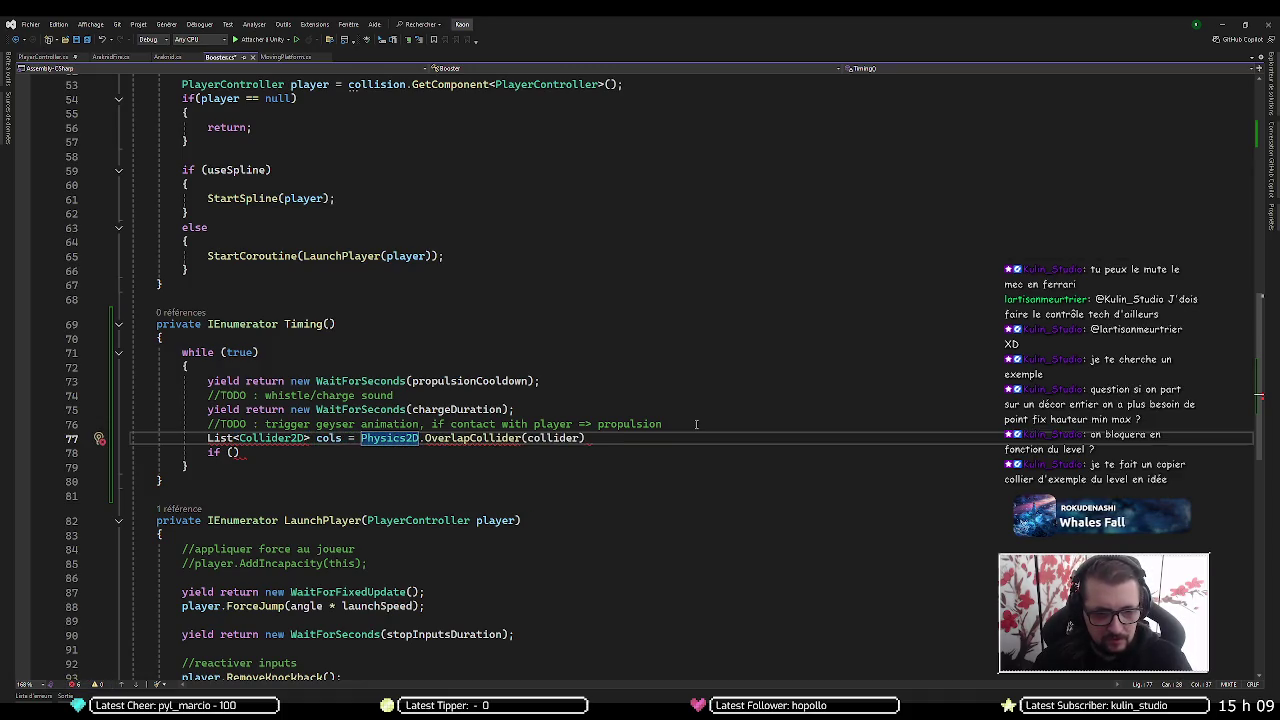
key(BackSpace)
key(BackSpace)
text(= new)
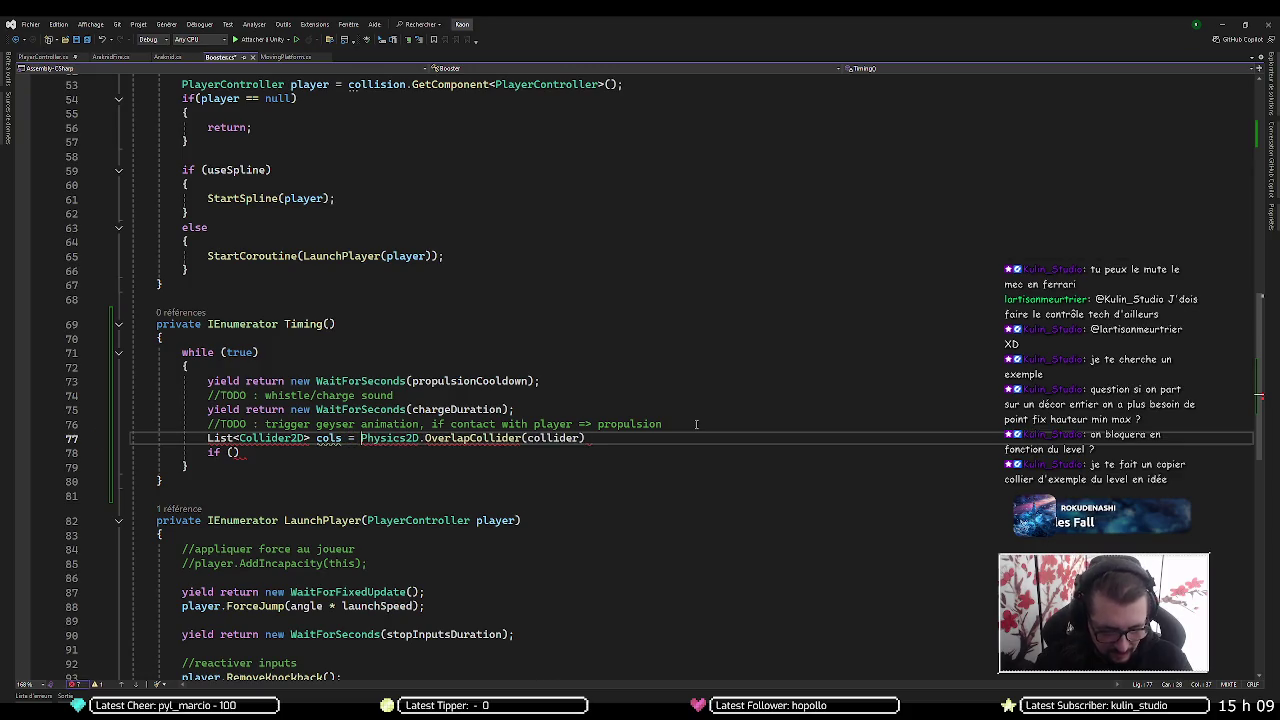
key(Return)
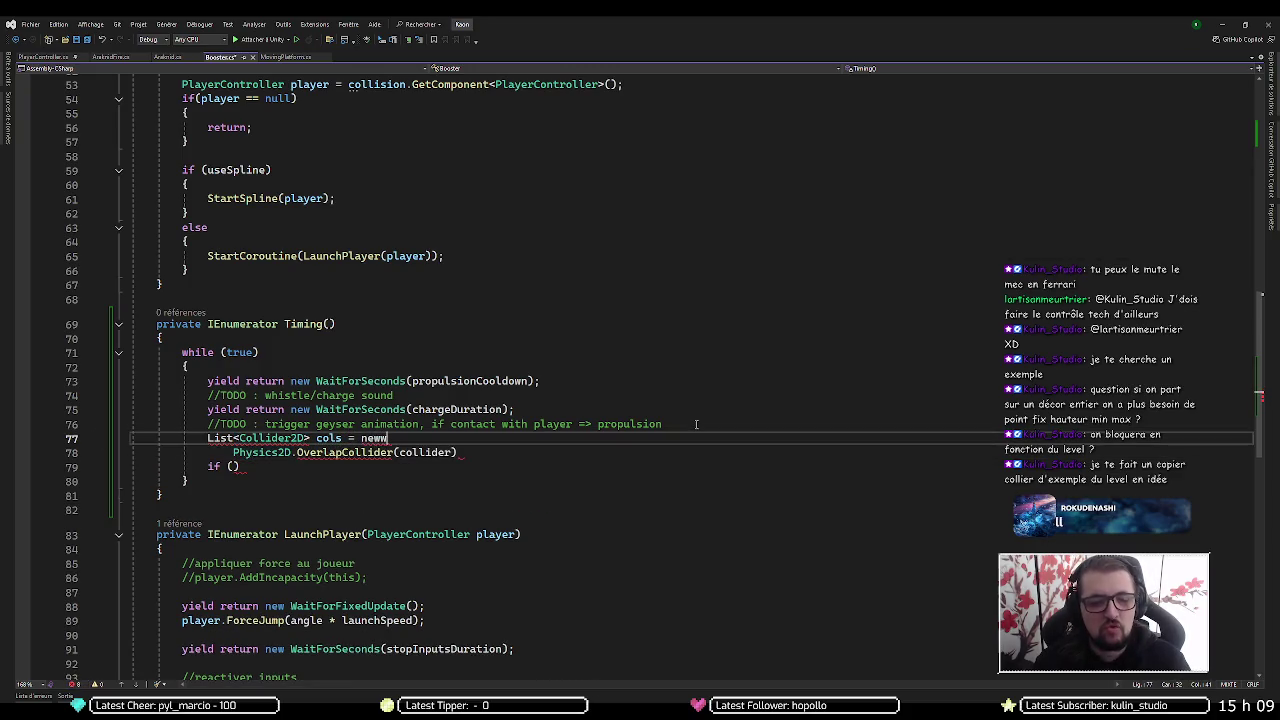
key(BackSpace)
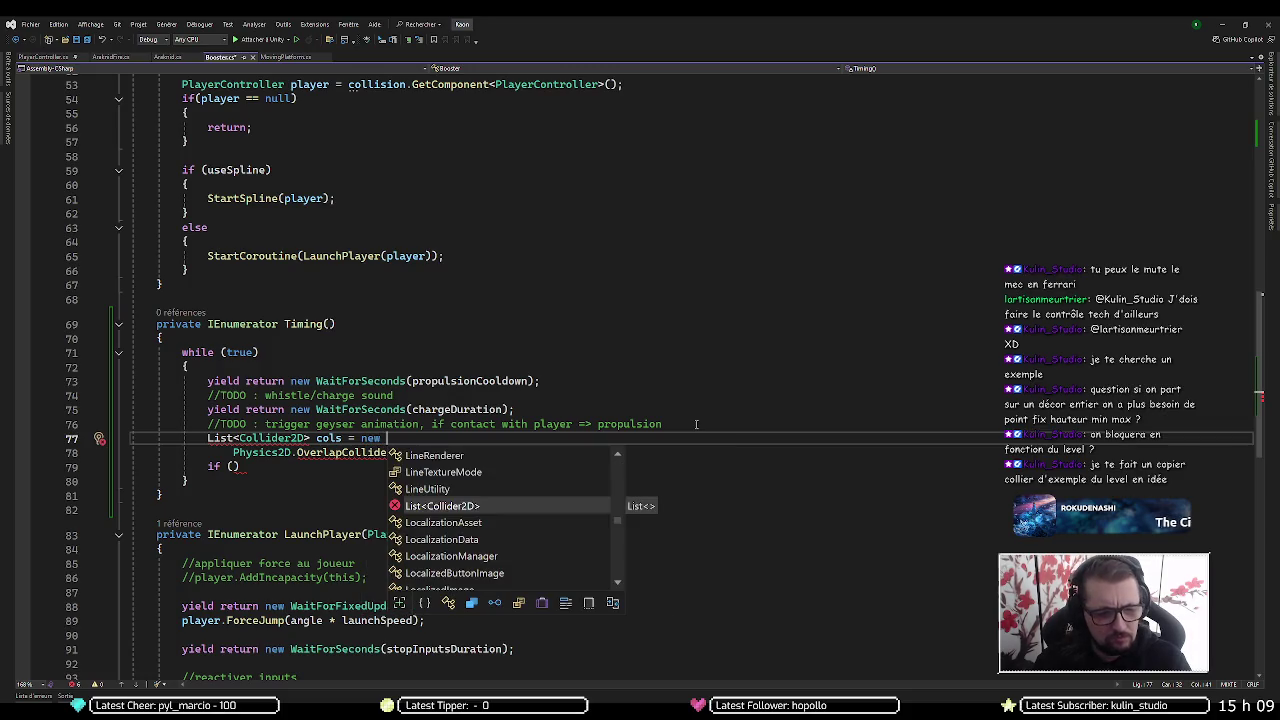
key(Tab)
text(();)
key(Home)
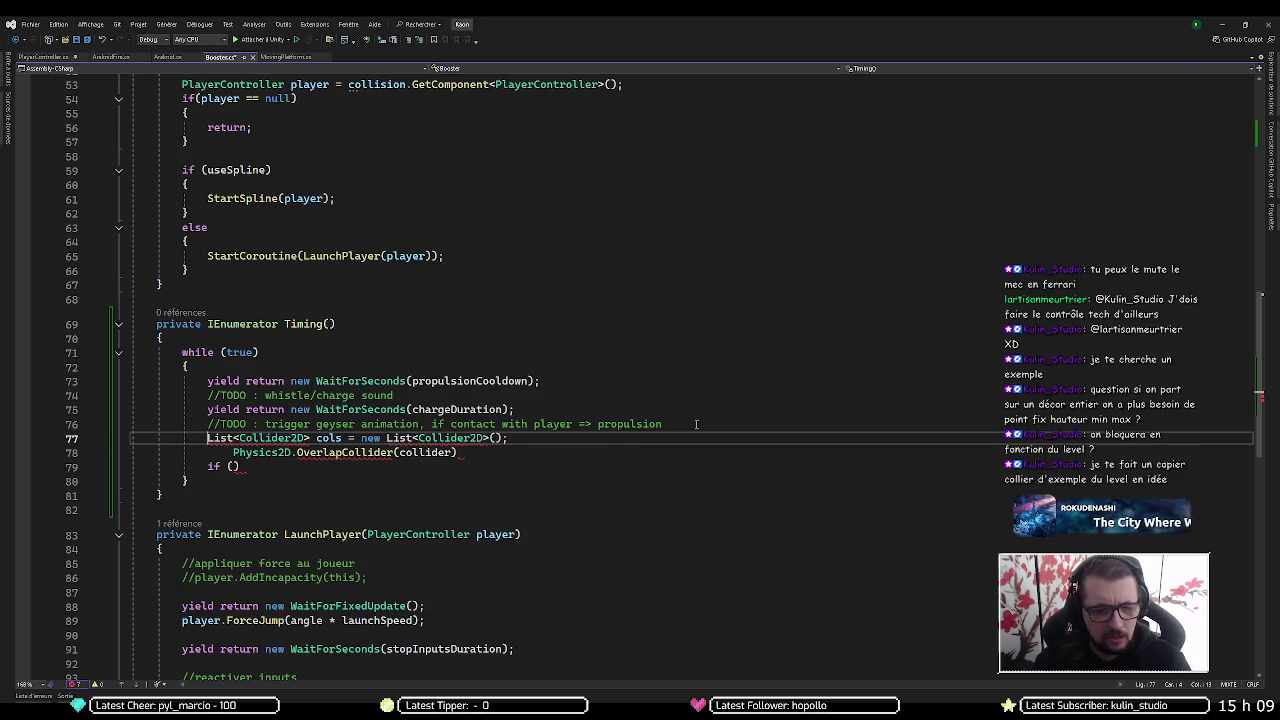
key(ctrl+period)
key(Return)
Pass cols as the second argument: Physics2D.OverlapCollider(collider, cols);
key(Down)
key(End)
key(Left)
key(ctrl+shift+Left)
key(Right)
text(, col)
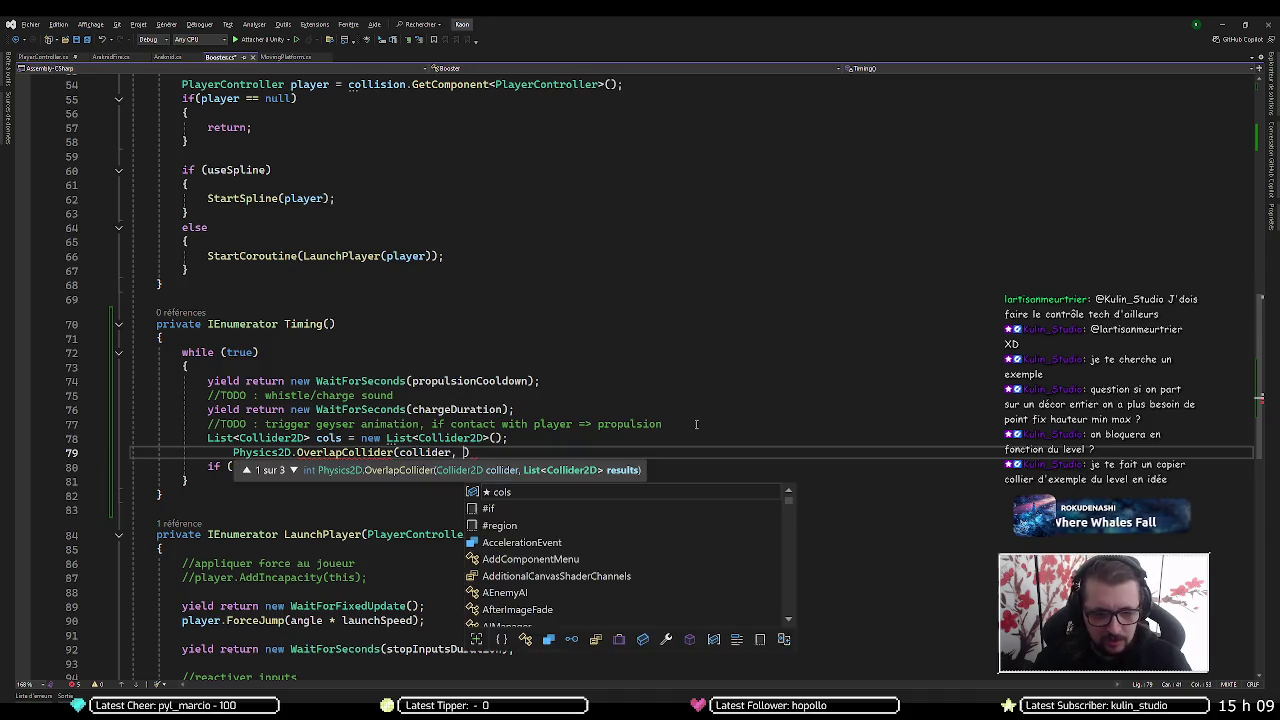
text(s))
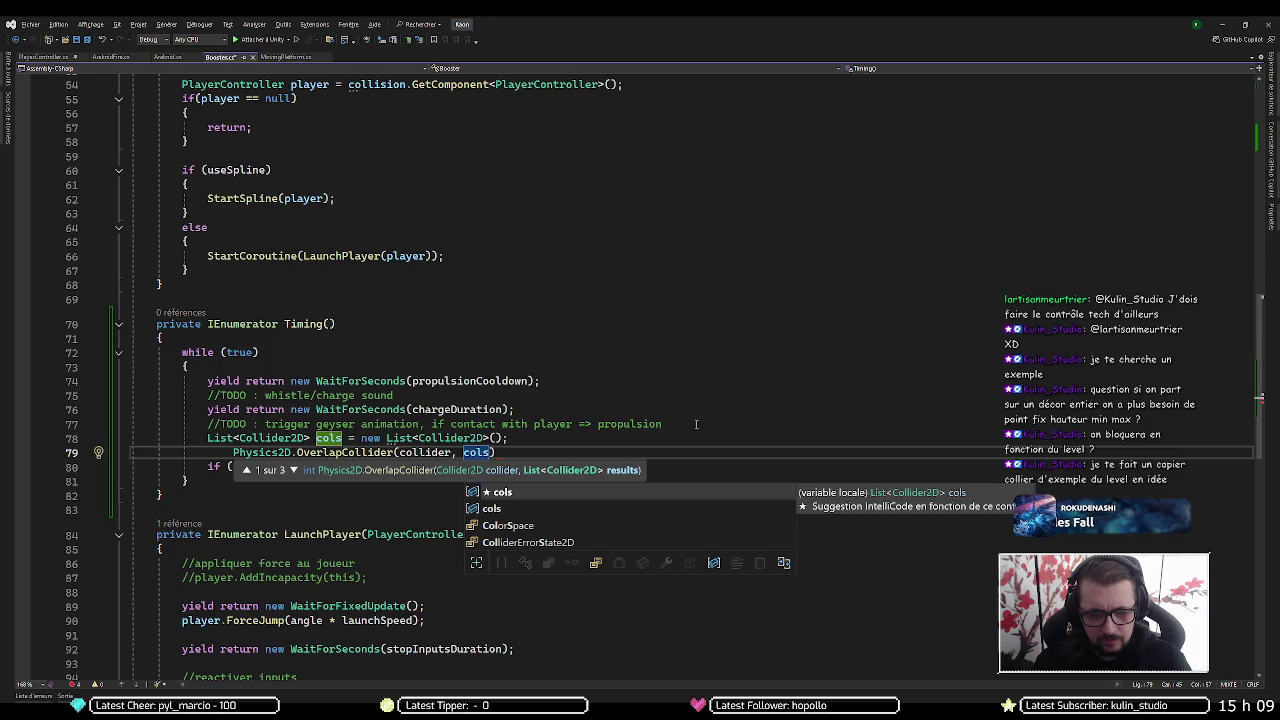
text(;)
key(Down)
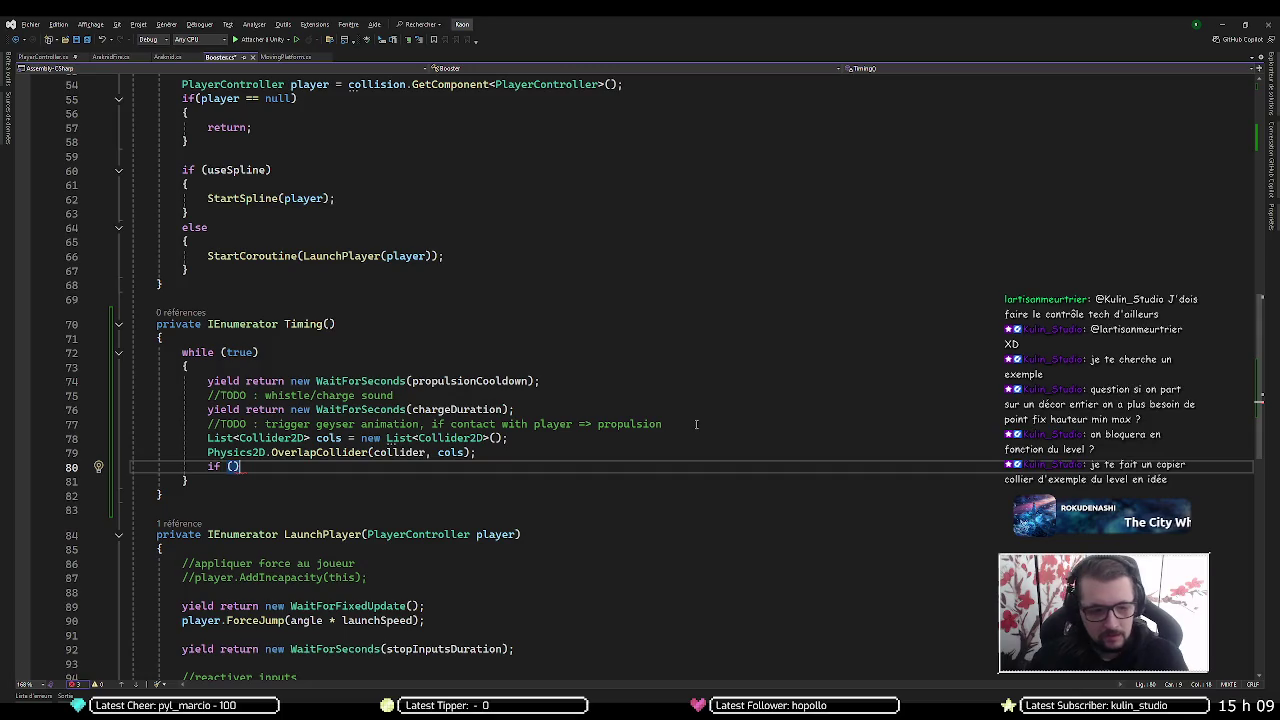
key(Left)
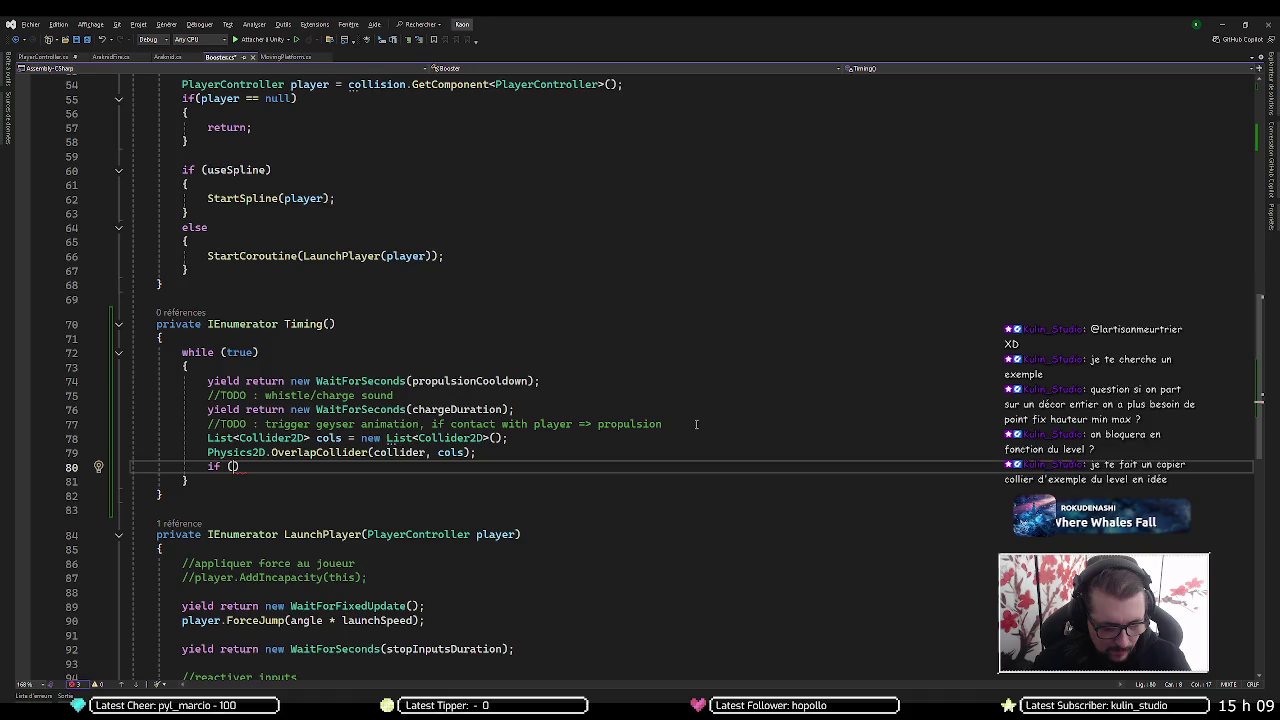
Discard the partial cols.F condition and insert a blank line above the empty if ()
text(cols.)
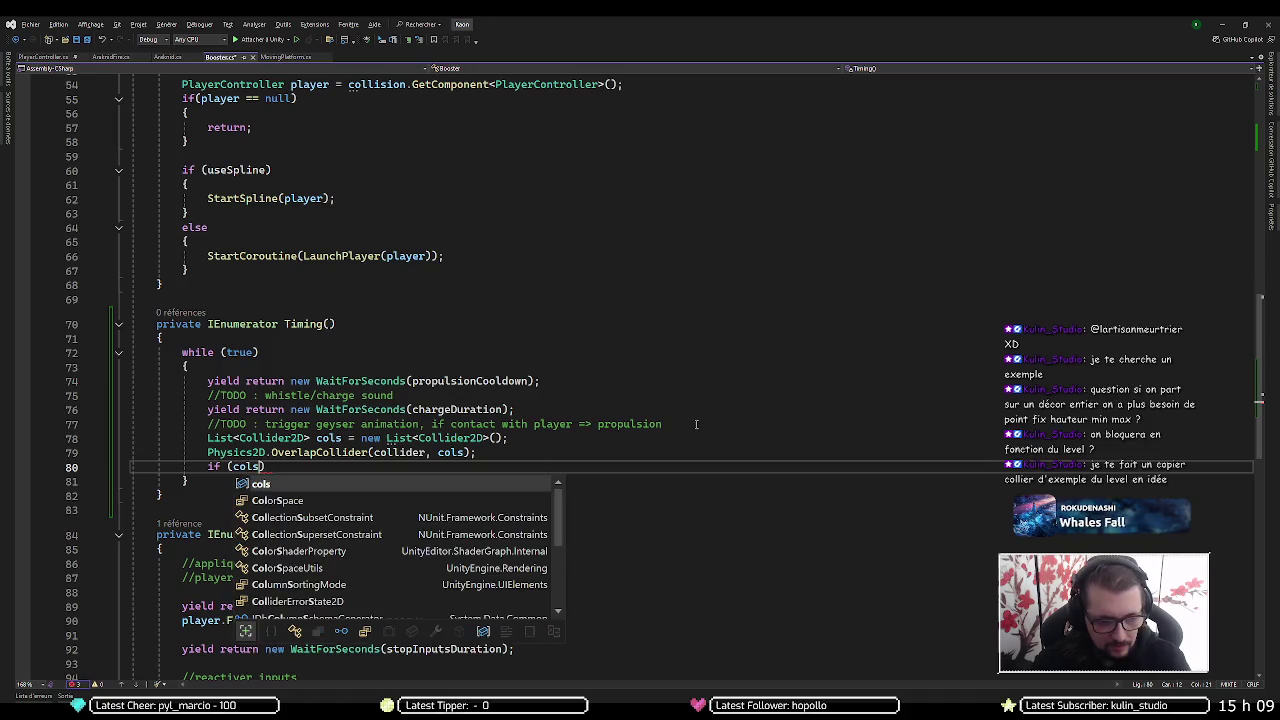
text(F)
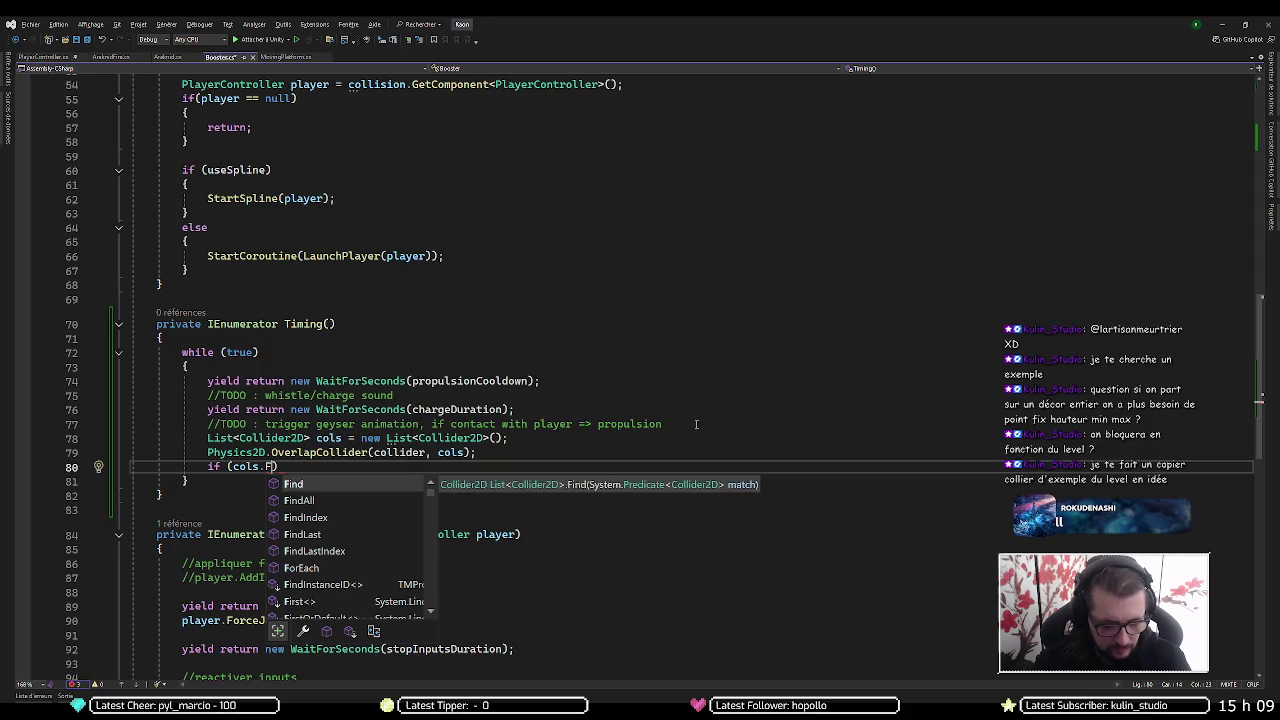
key(BackSpace)
key(BackSpace)
key(BackSpace)
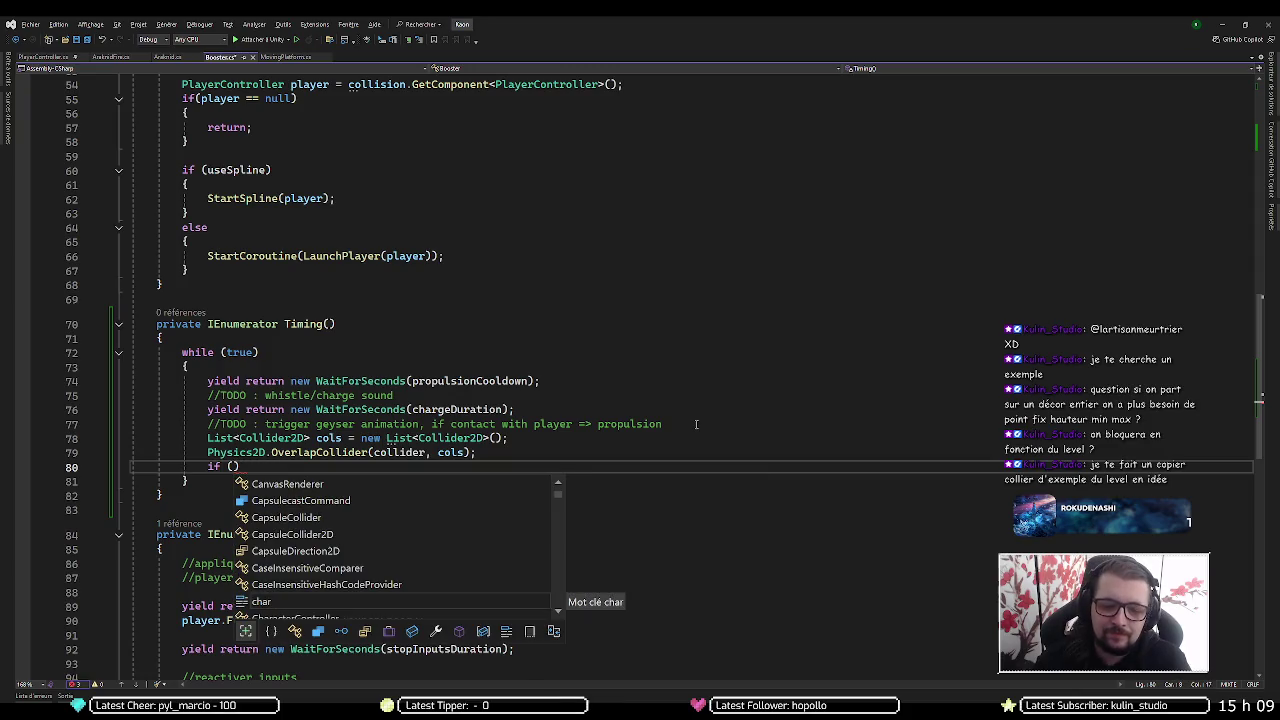
key(Escape)
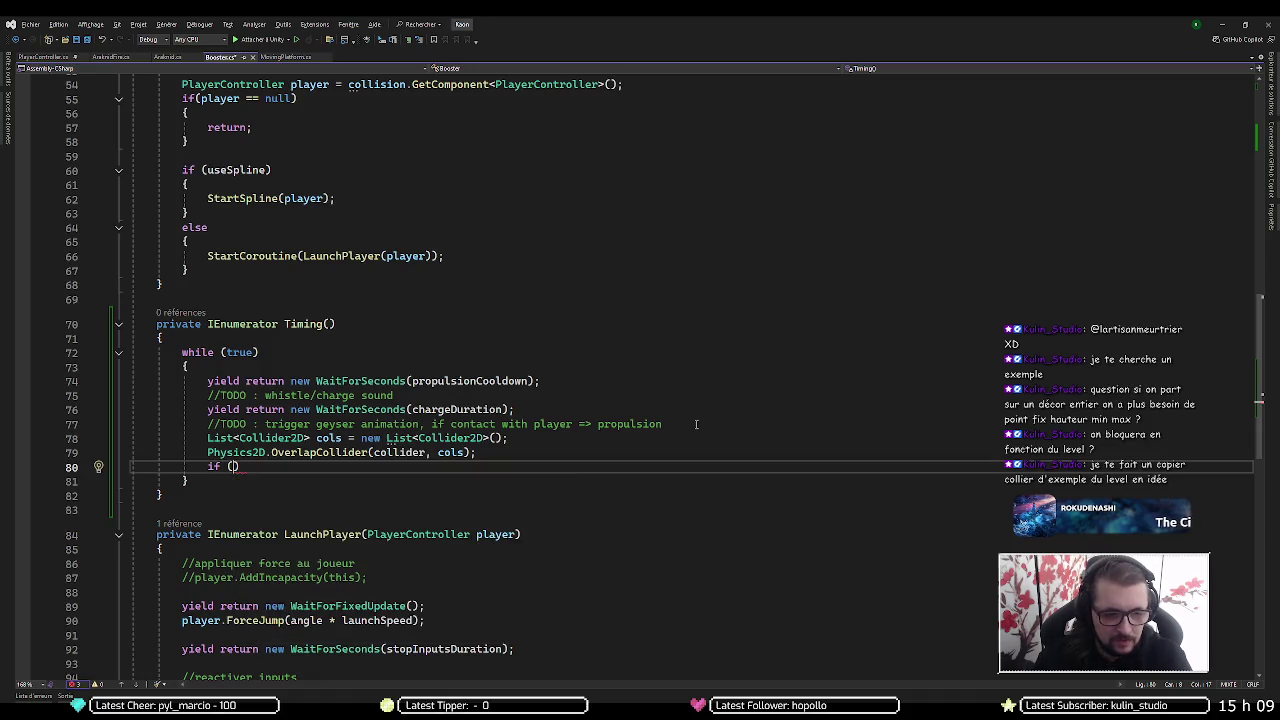
key(ctrl+Return)
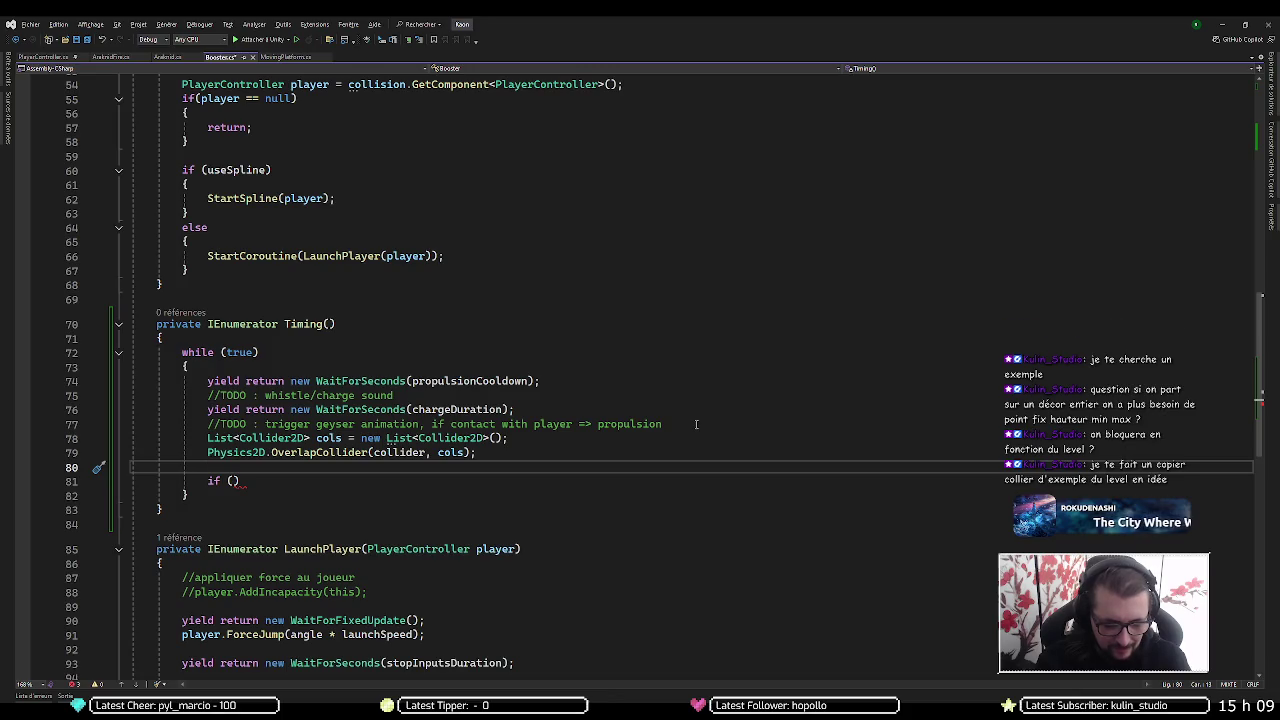
Start declaring Collider2D player = and clear the wrongly inserted class name
text(Collidd)
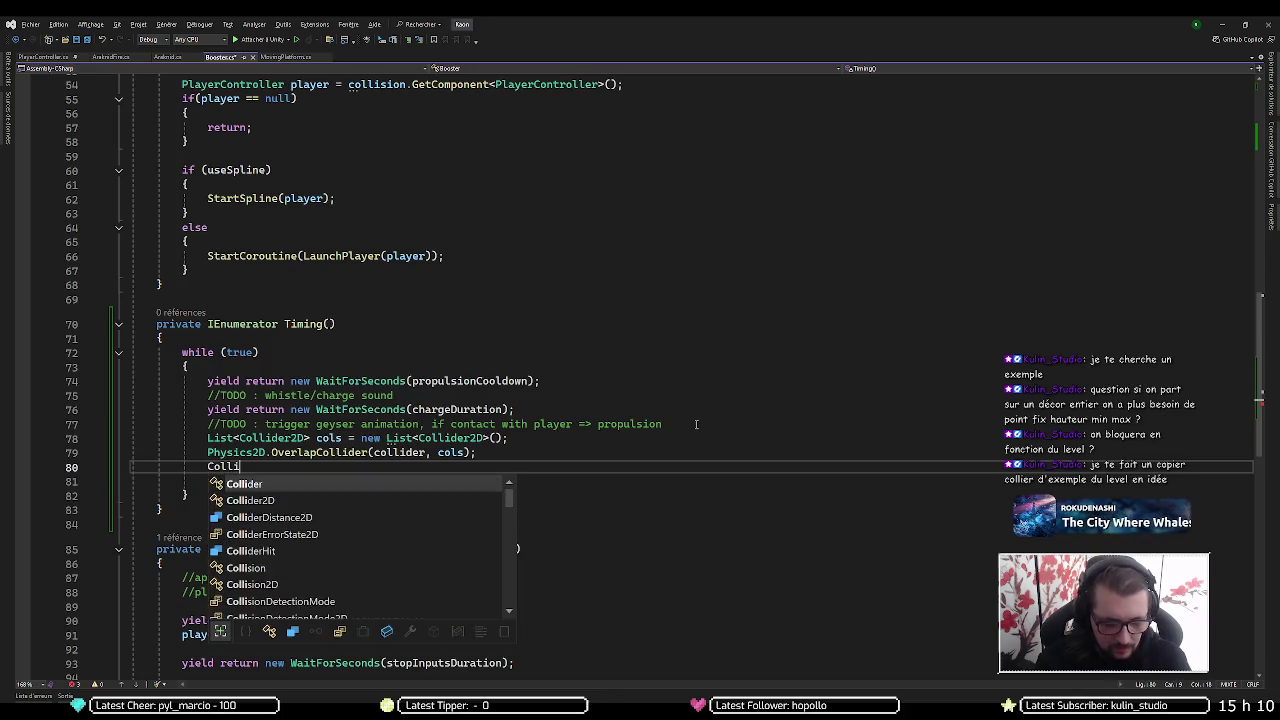
key(BackSpace)
text(er2D)
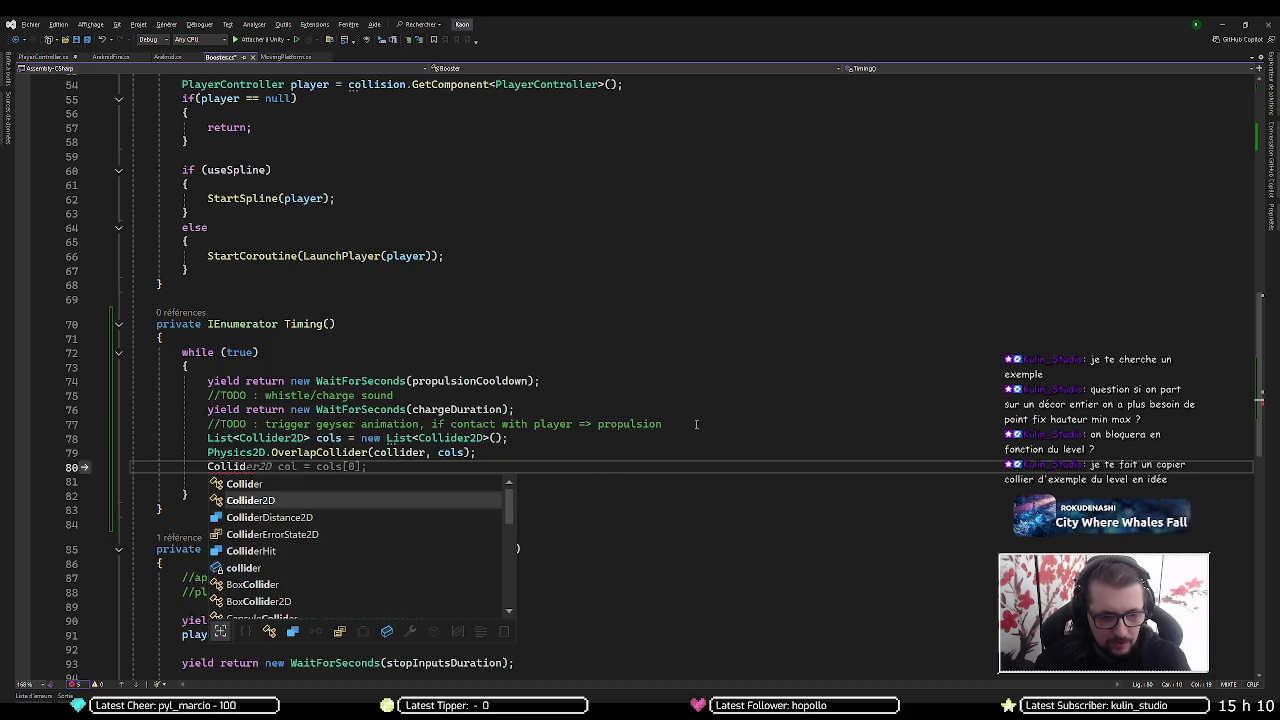
text( player)
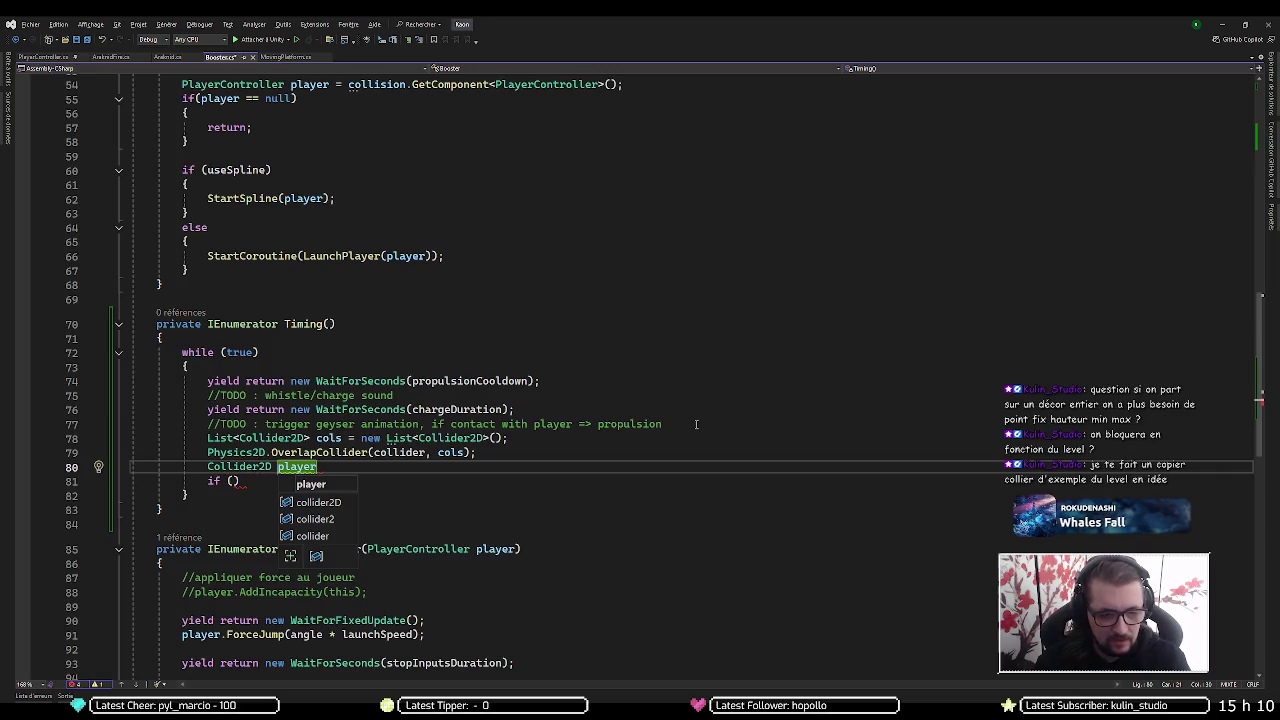
text( = )
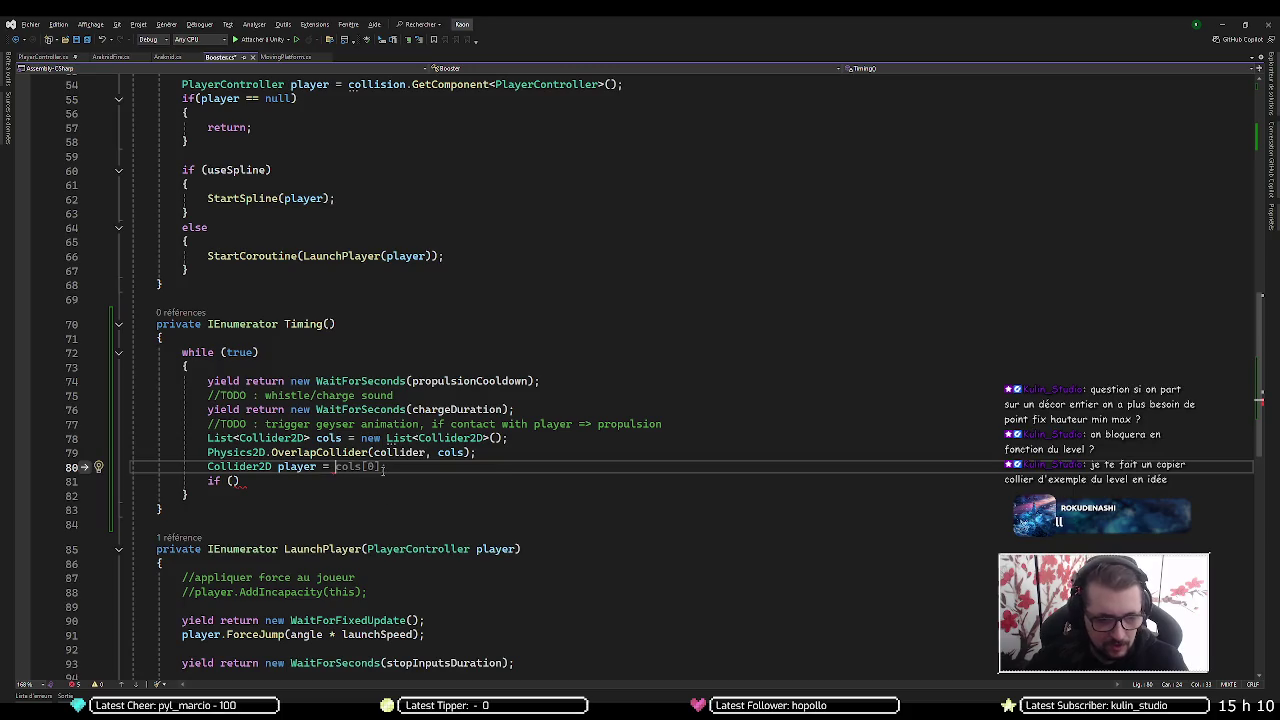
text(chineCollisionImpulseSource.)
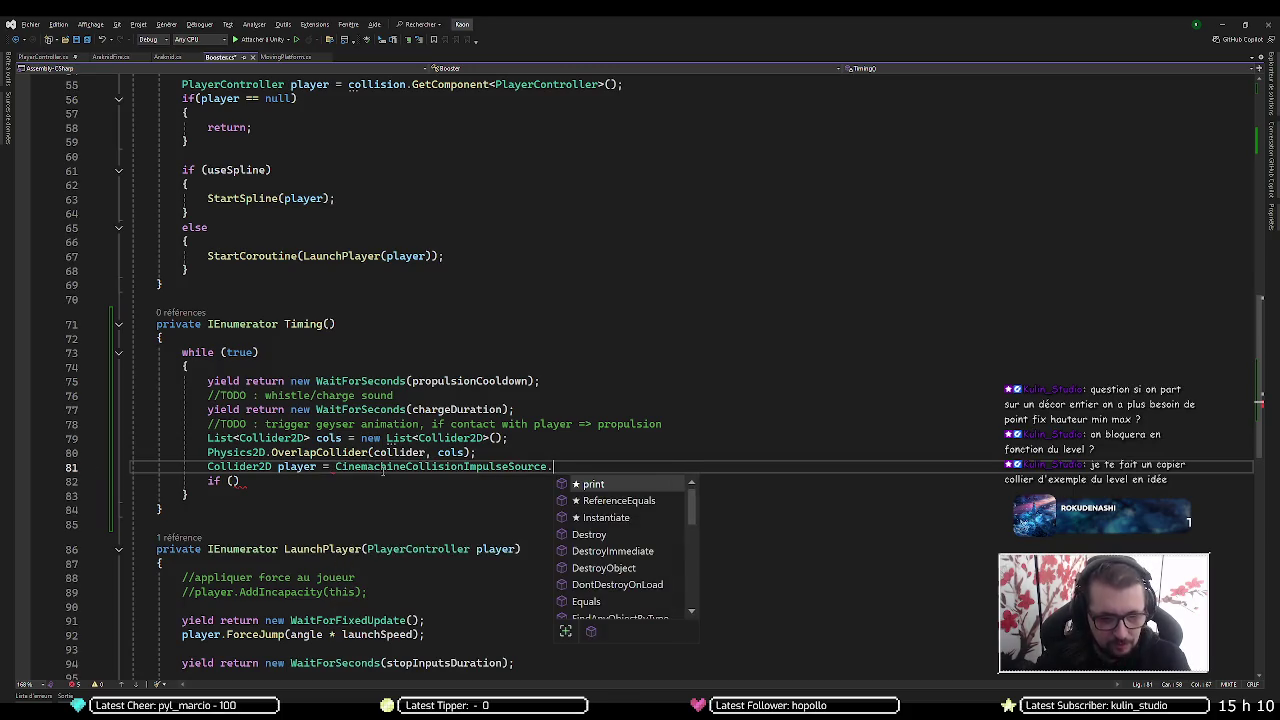
key(Escape)
double_click(383, 467)
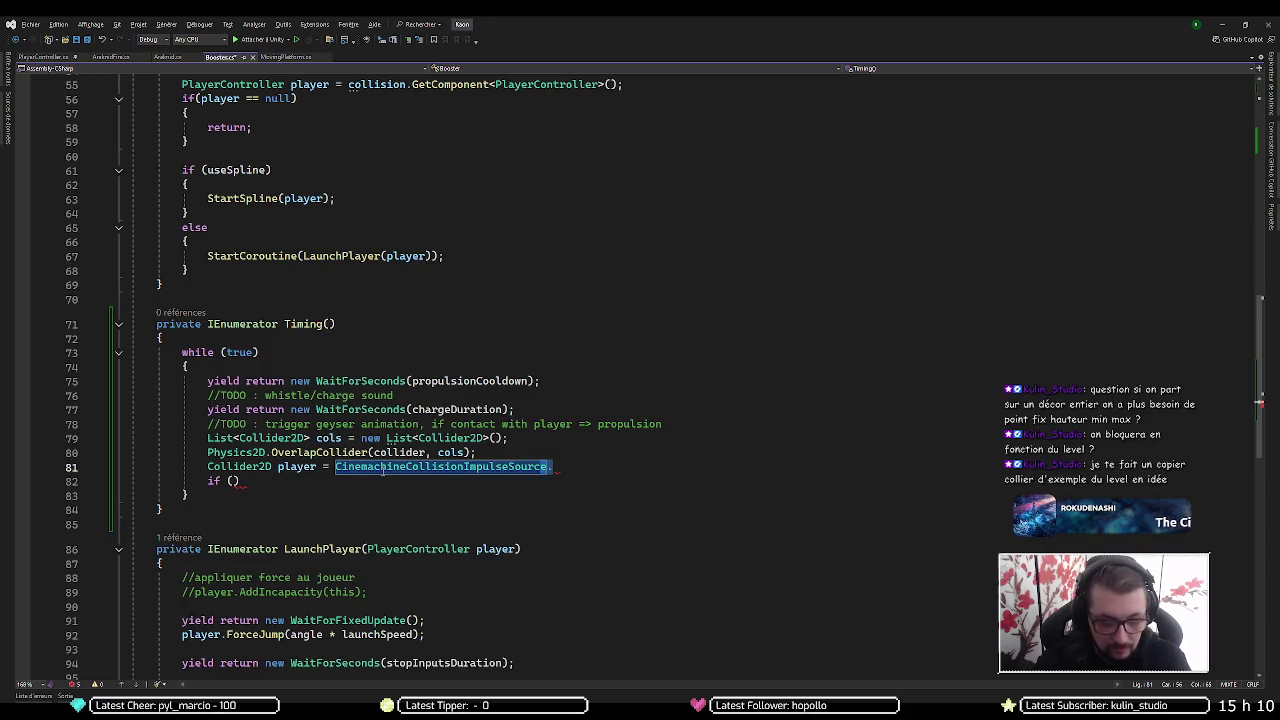
key(BackSpace)
key(BackSpace)
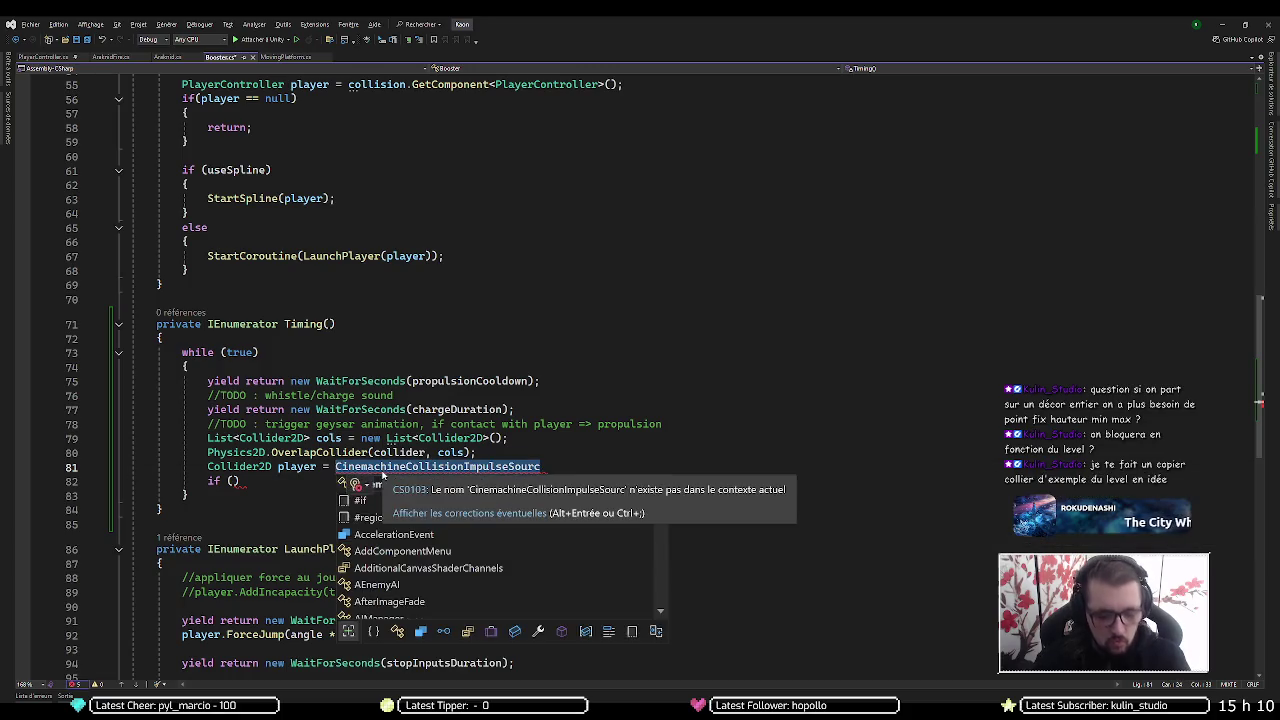
Assign player from cols.FirstOrDefault(x => x.gameObject ...)
text(col)
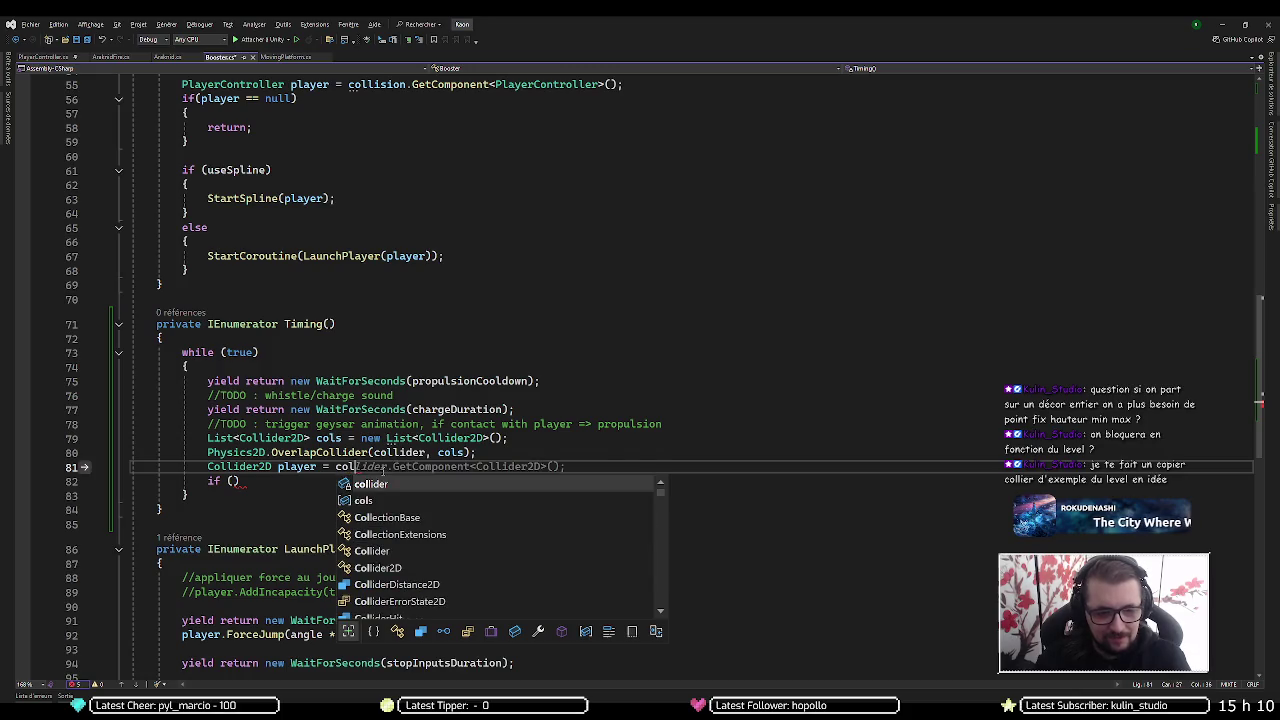
text(s.fi)
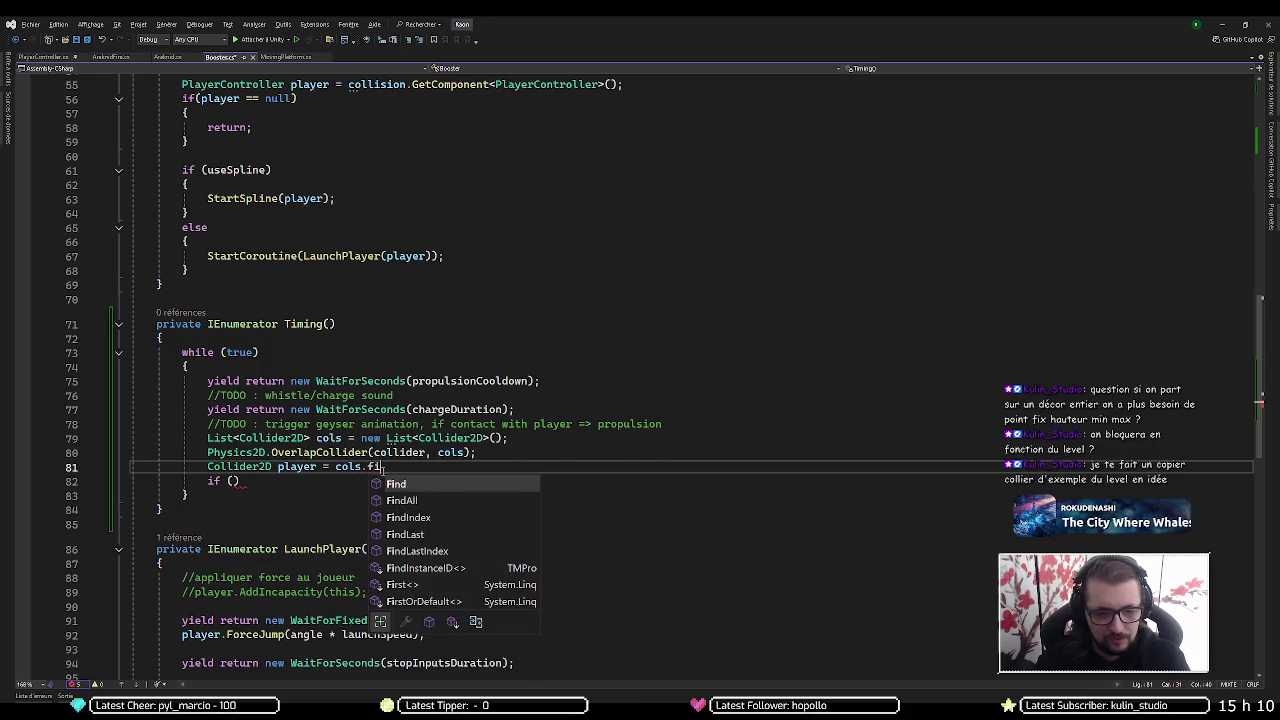
text(rst)
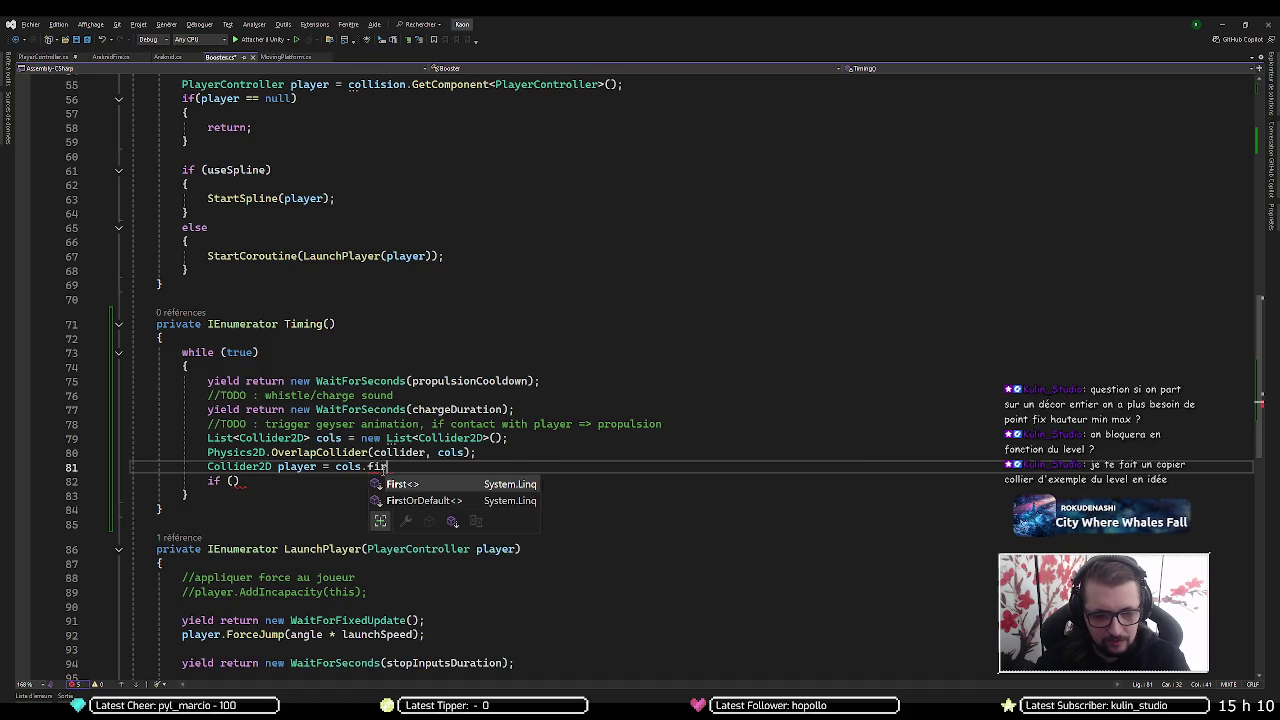
key(Down)
text(()
text(x=>x)
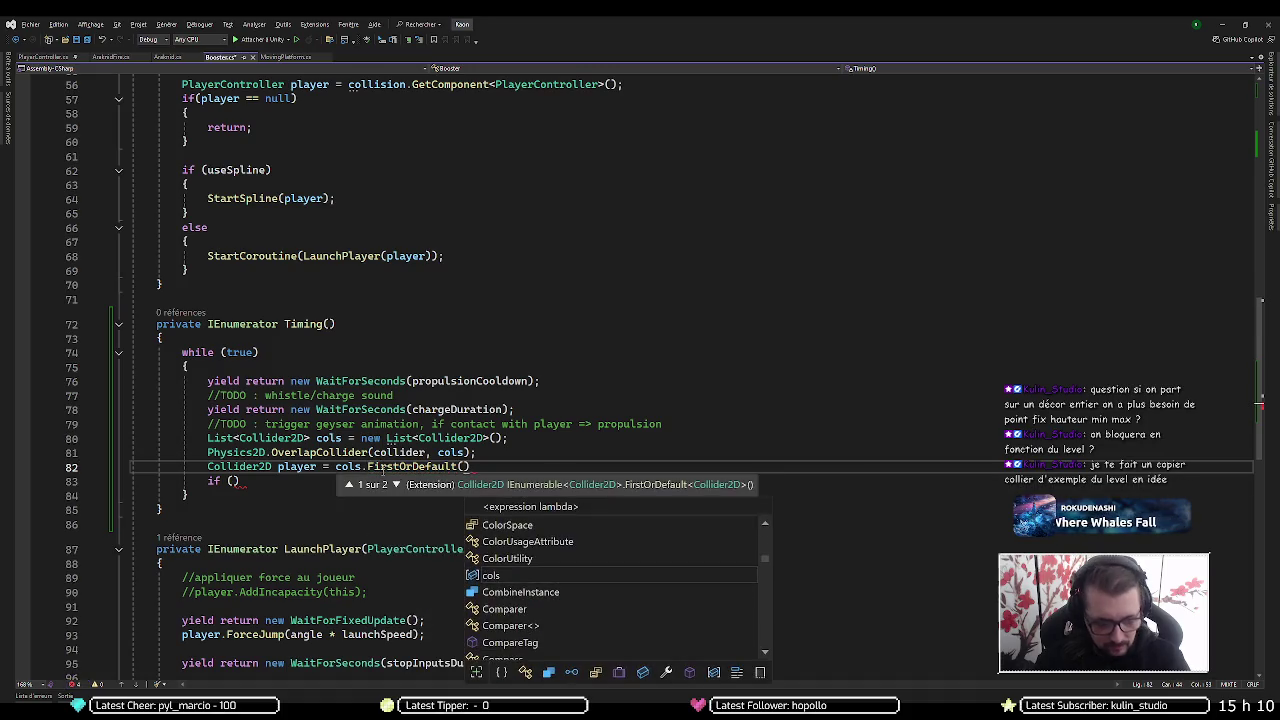
text(.)
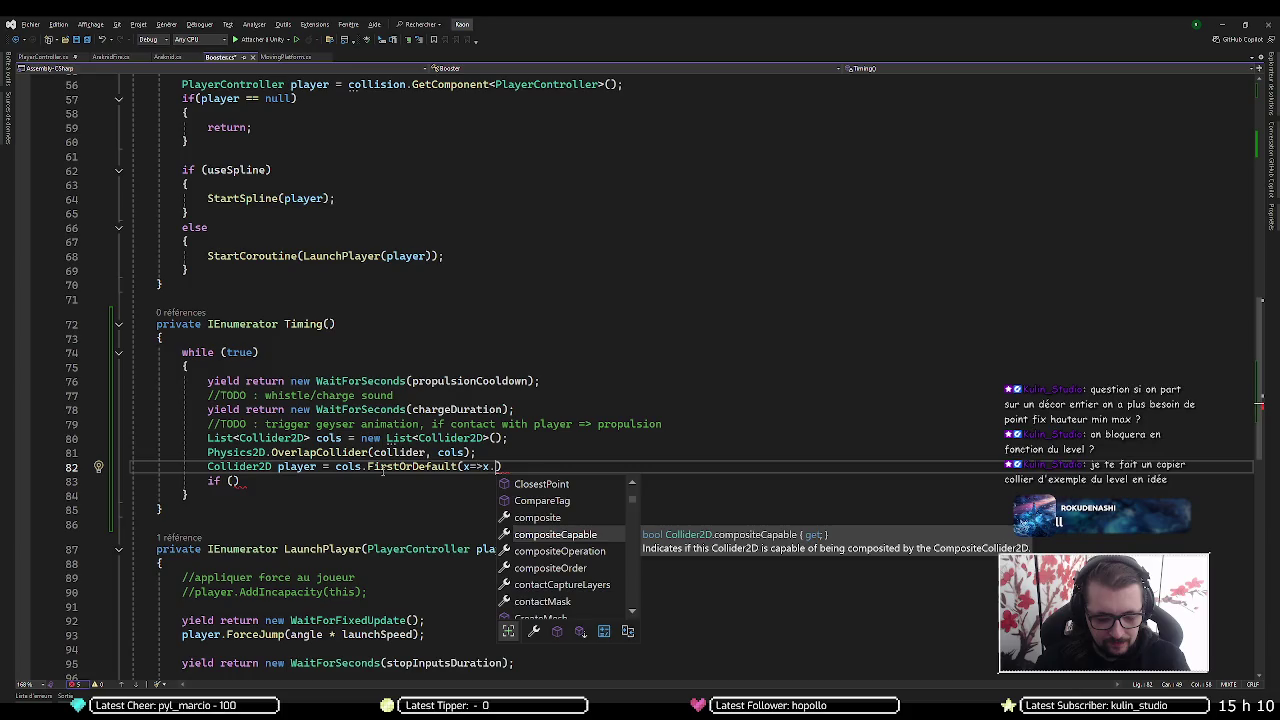
text(la)
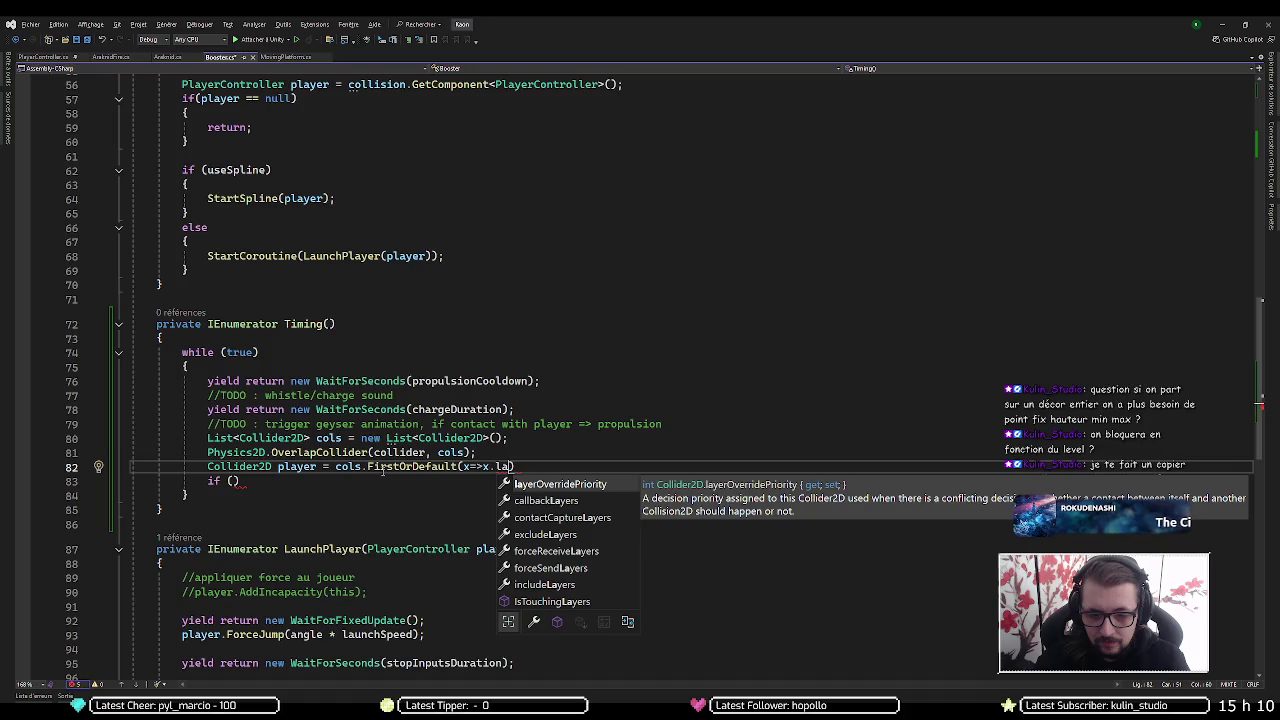
key(BackSpace)
key(BackSpace)
text(ga)
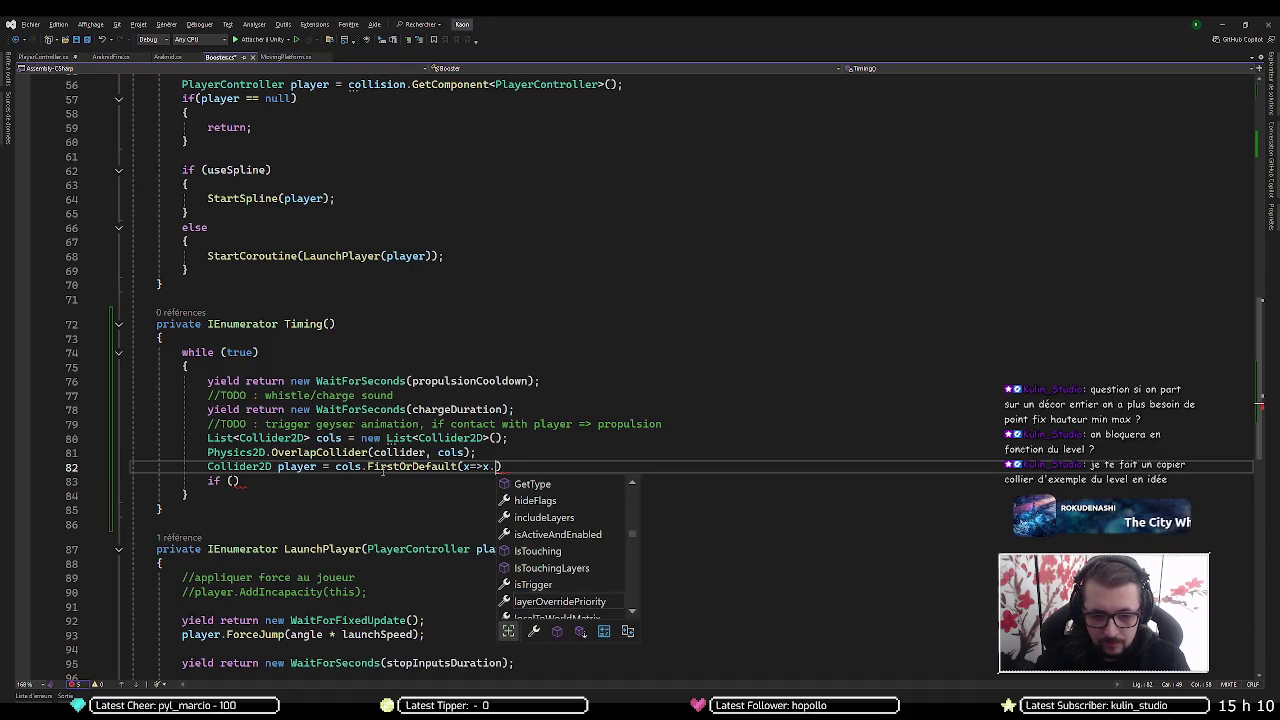
key(Tab)
text();)
Finish the lambda as x.gameObject.layer == playerLayer and close the statement
key(BackSpace)
key(BackSpace)
key(BackSpace)
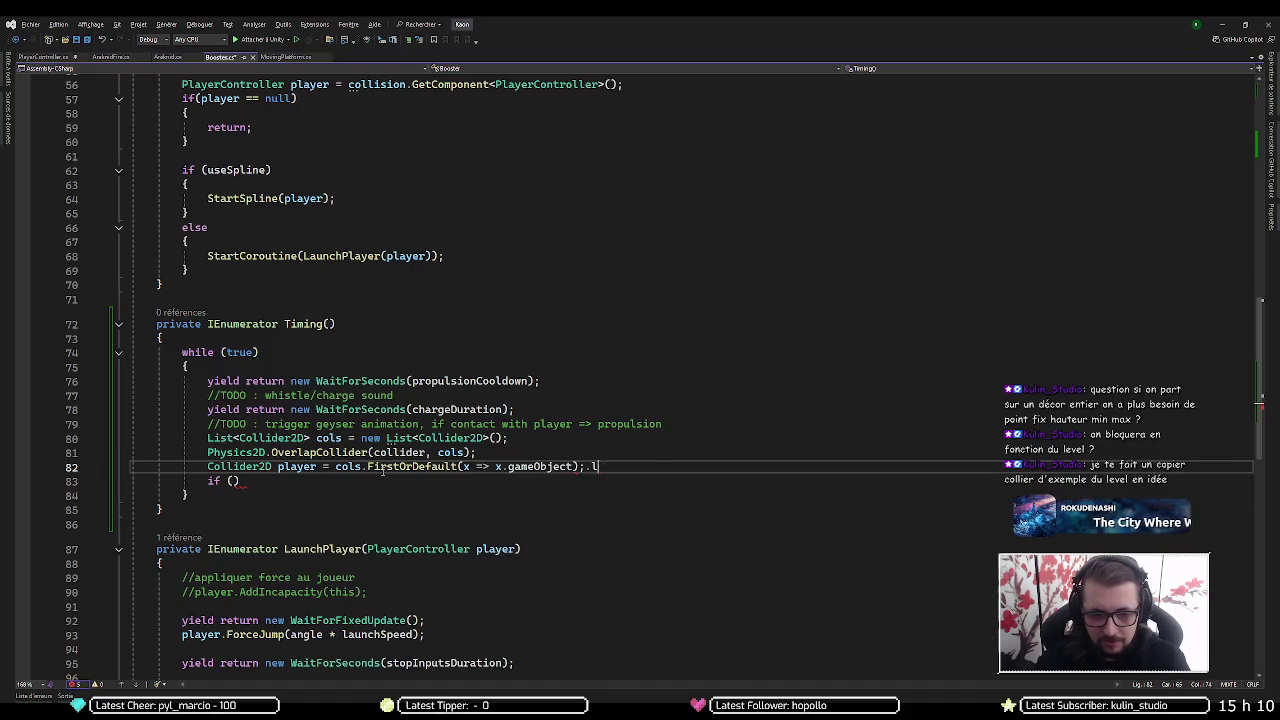
text(t)
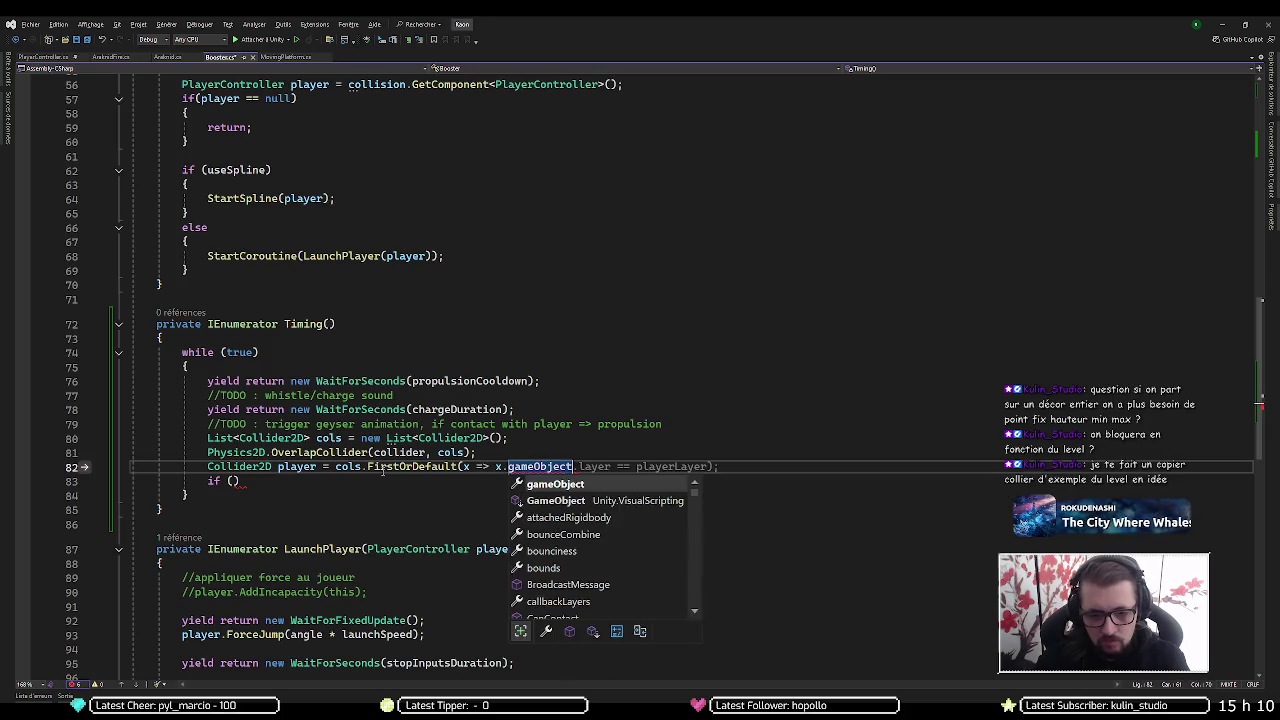
text(.la)
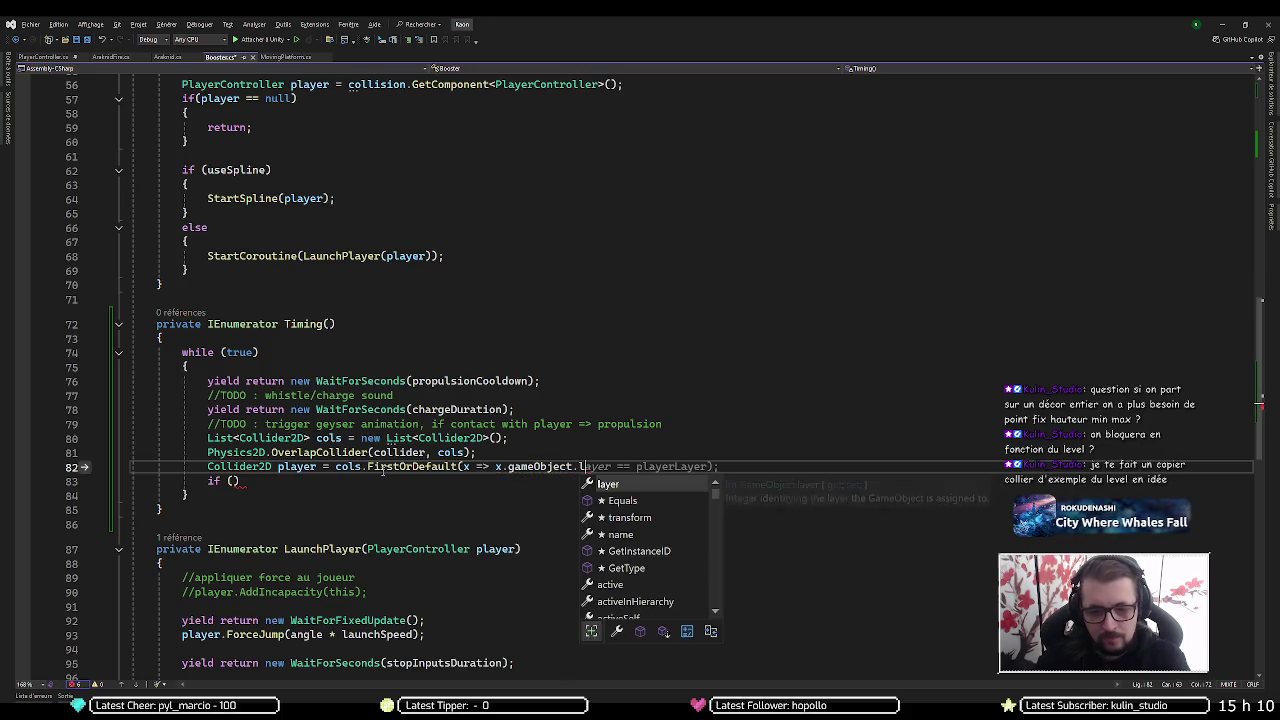
key(Tab)
text(== pla)
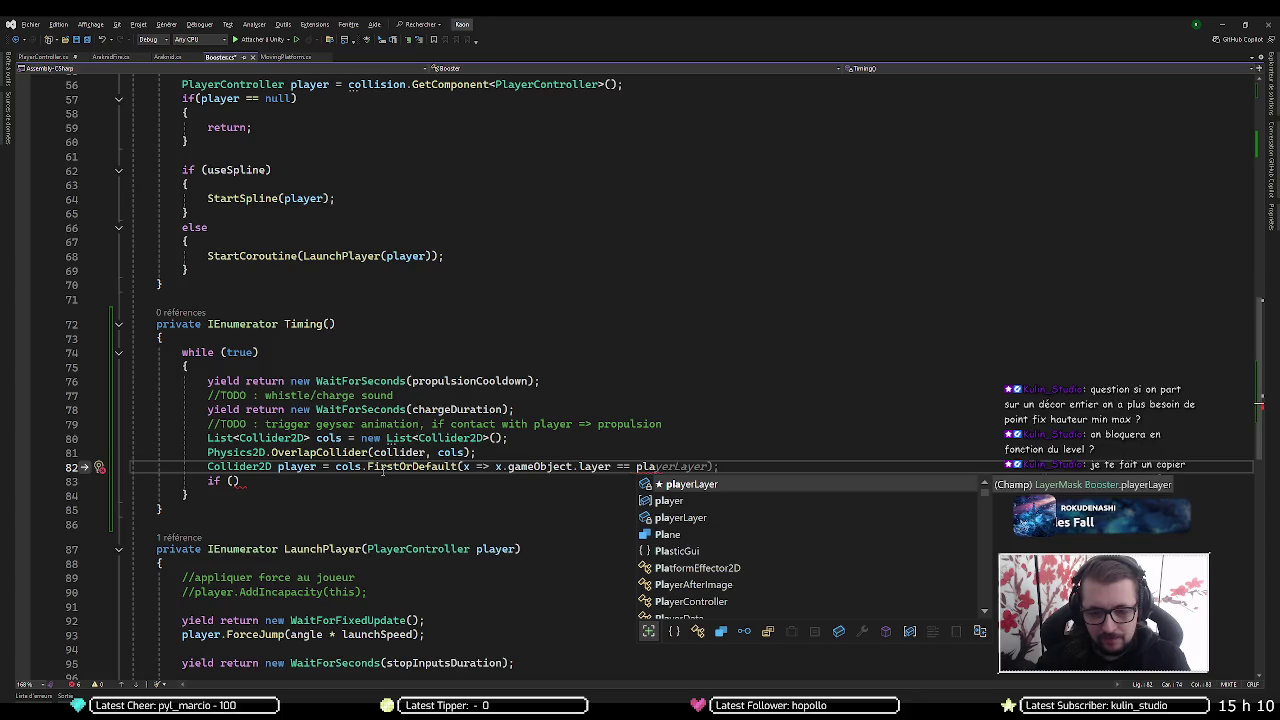
key(Tab)
text(;)
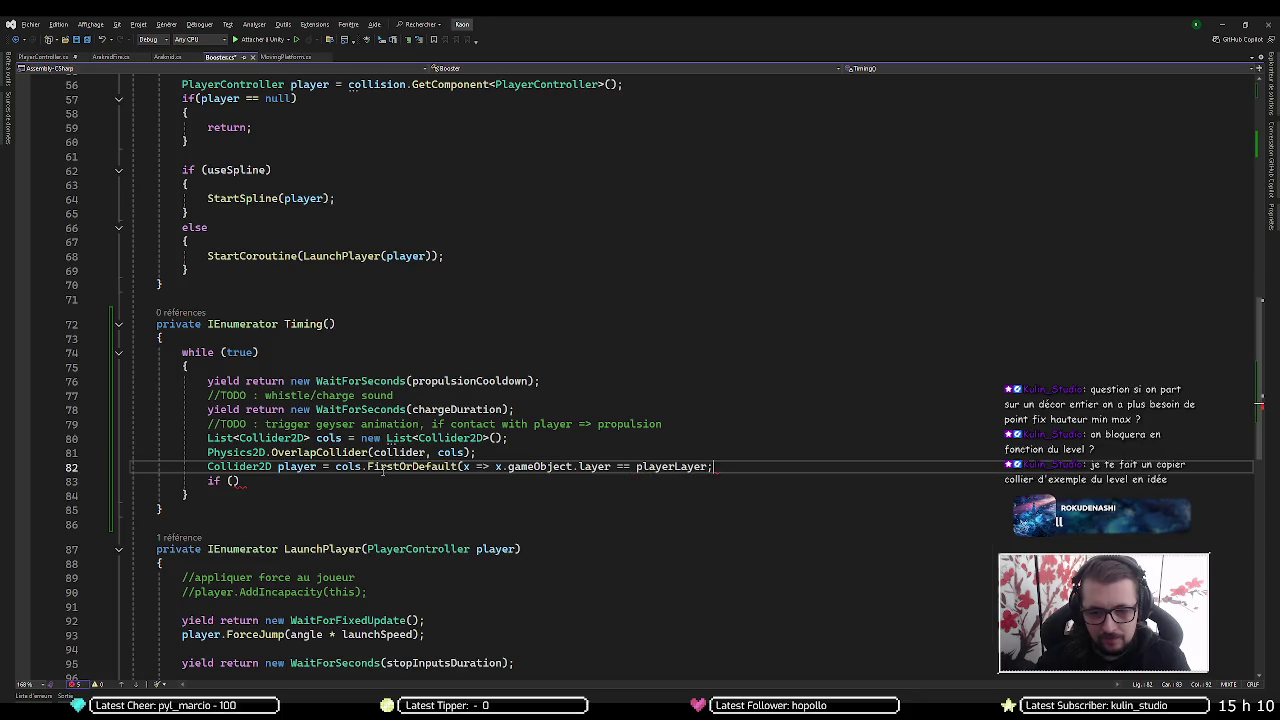
key(Left)
text())
key(End)
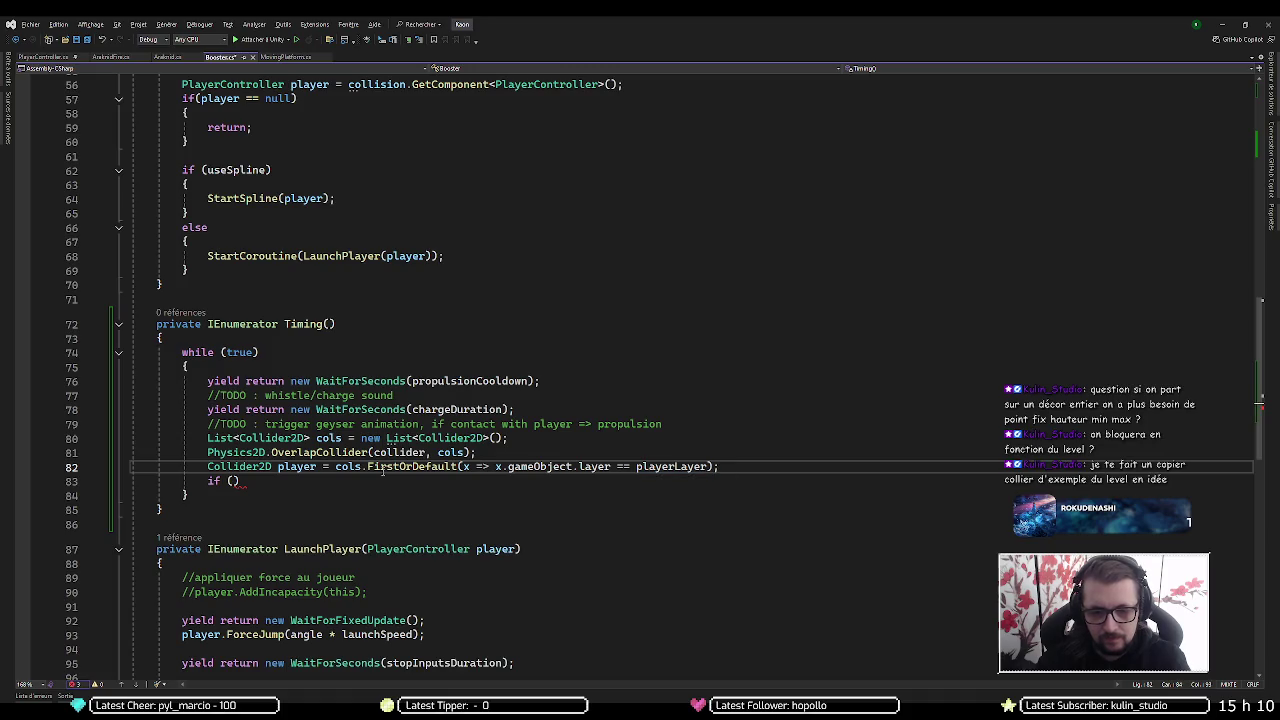
key(Down)
key(Left)
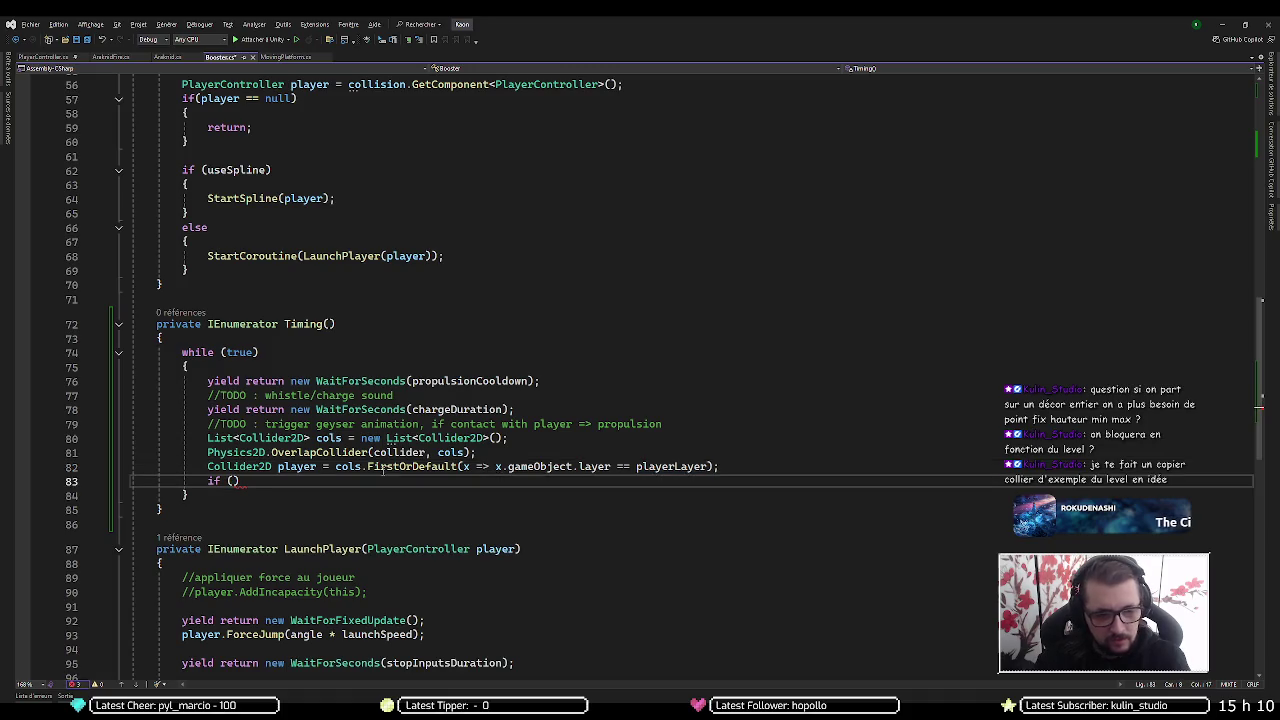
Fill the if with a null comparison and a return; statement in its body
text(playerLayer )
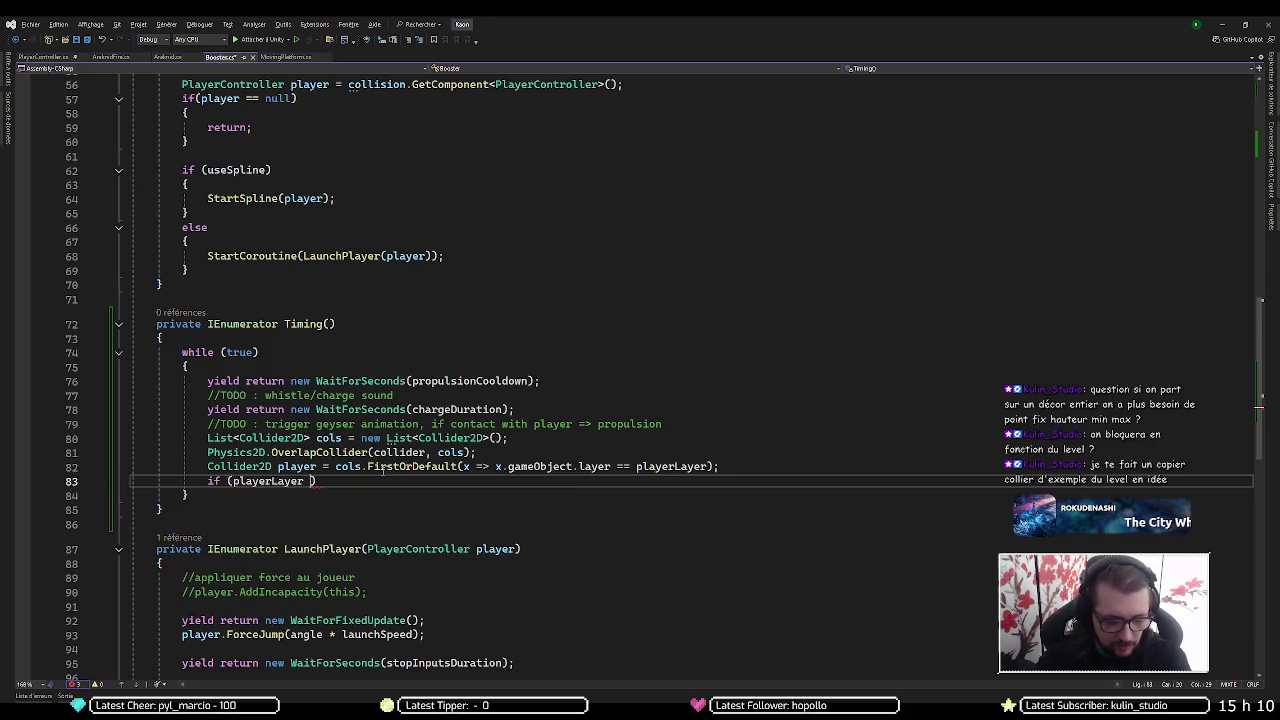
text(== nuul)
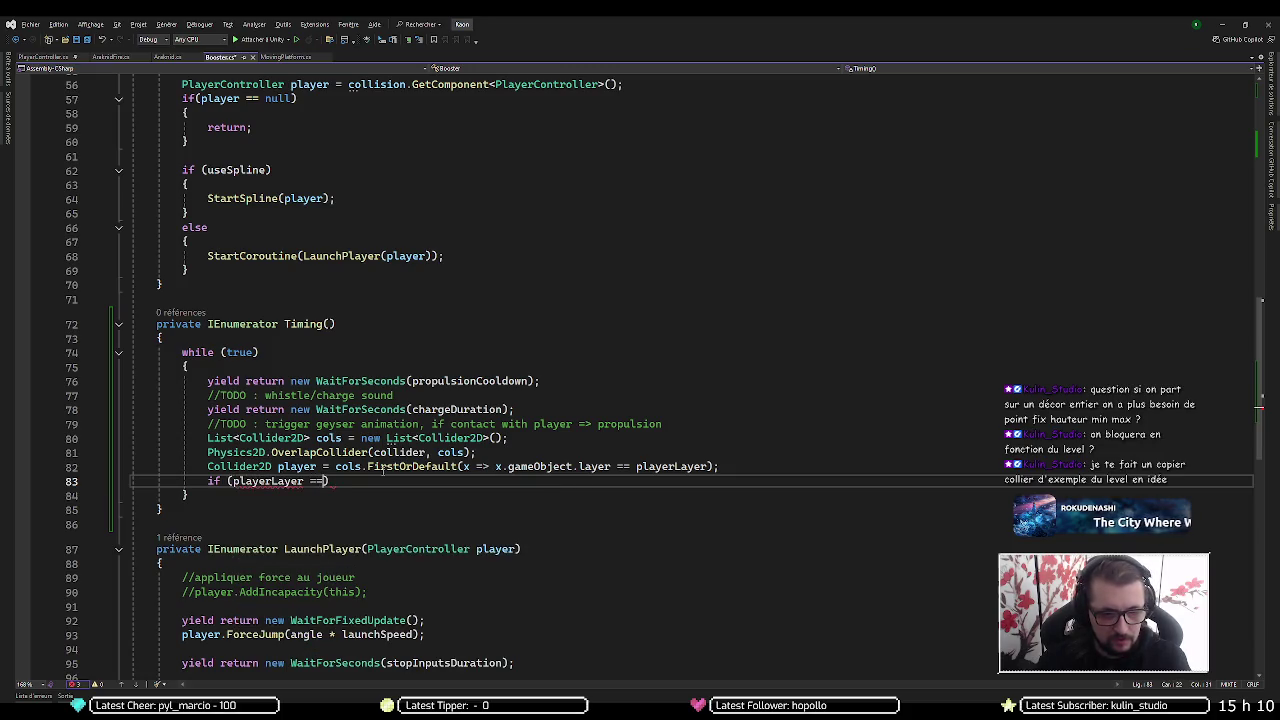
key(BackSpace)
key(BackSpace)
text(ll) {)
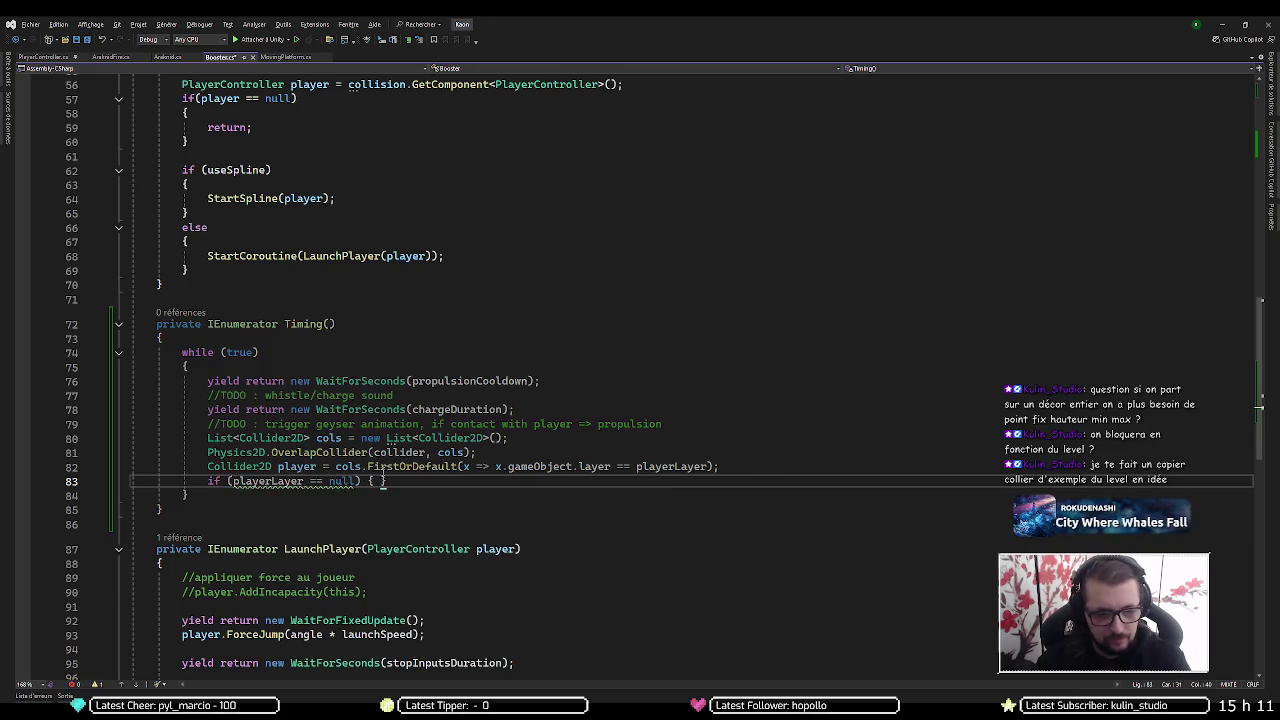
key(Return)
text(ret;)
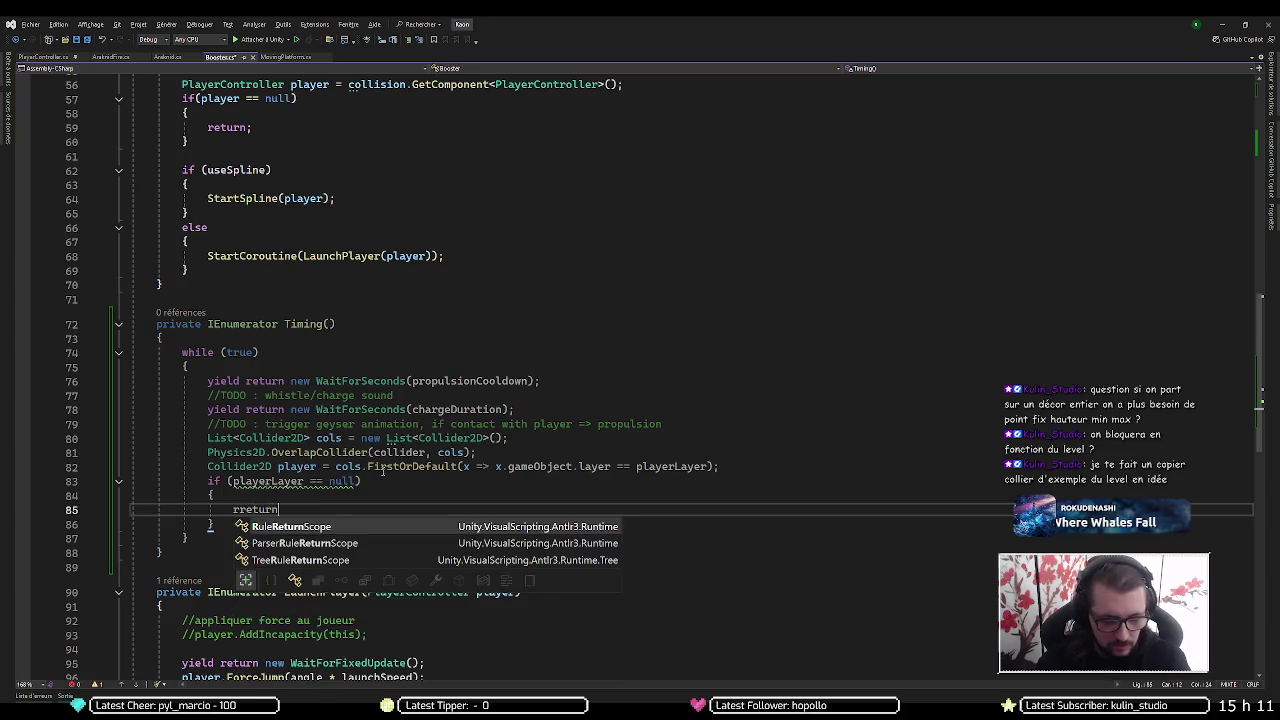
key(shift+Home)
text(reeeturn)
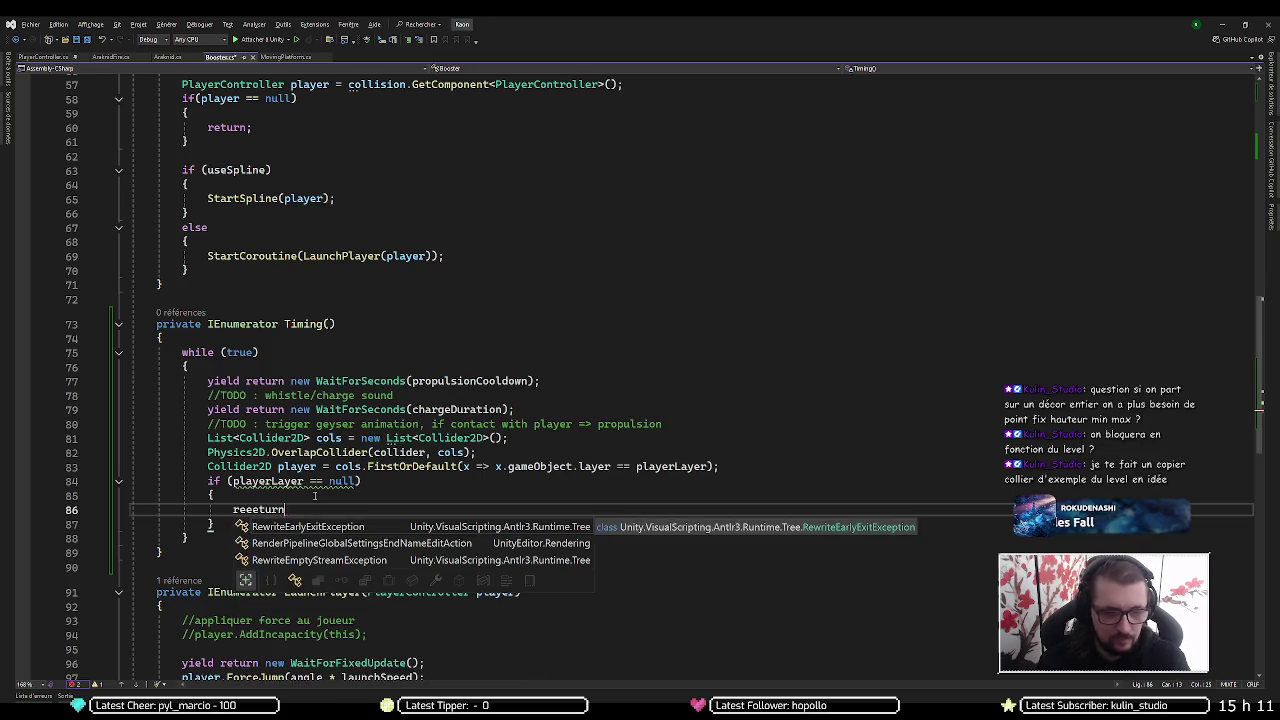
key(ctrl+BackSpace)
text(return)
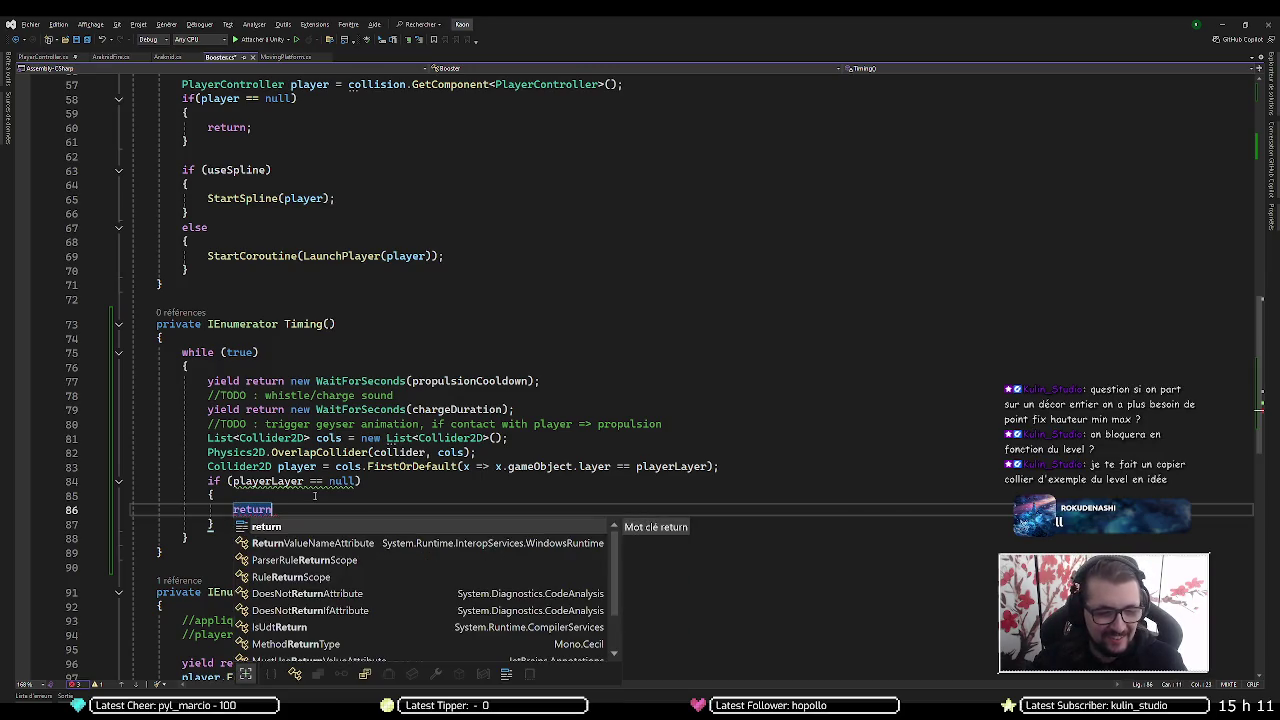
text(;)
Make the condition player == null and replace return with yield break
mouse_move(298, 483)
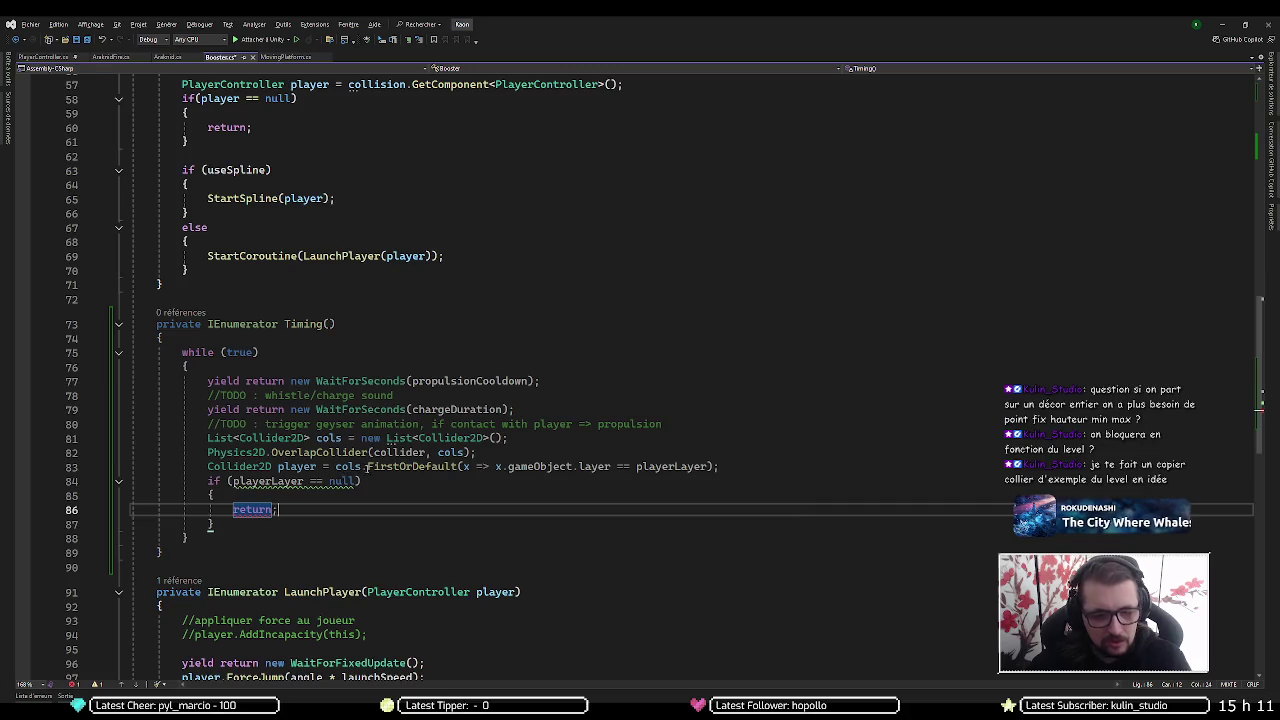
click(292, 466)
click(272, 481)
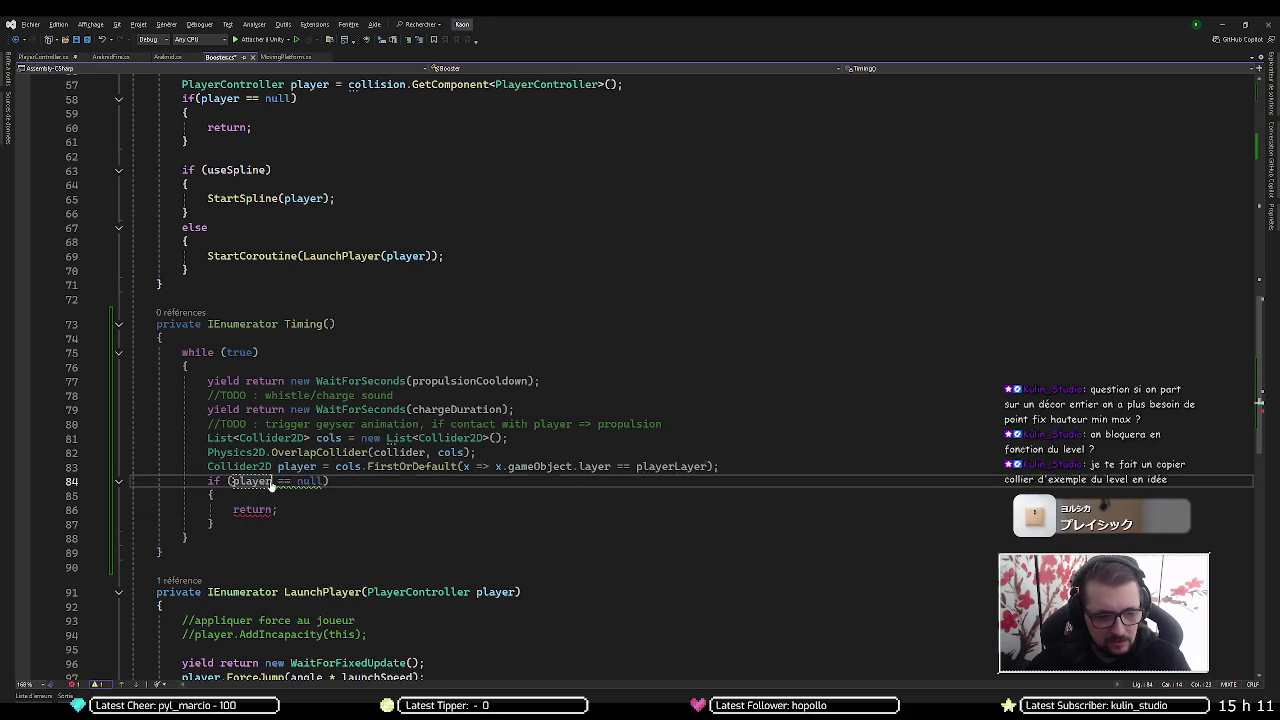
key(Delete)
key(Delete)
key(Delete)
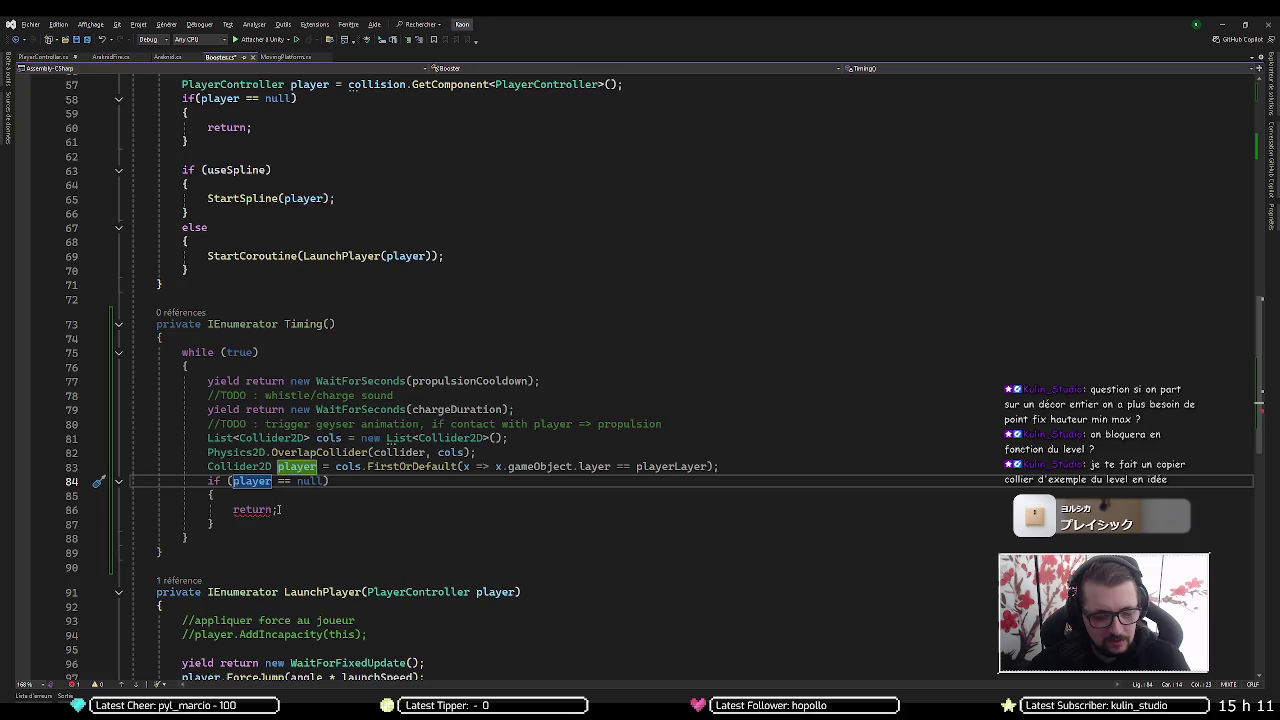
double_click(265, 510)
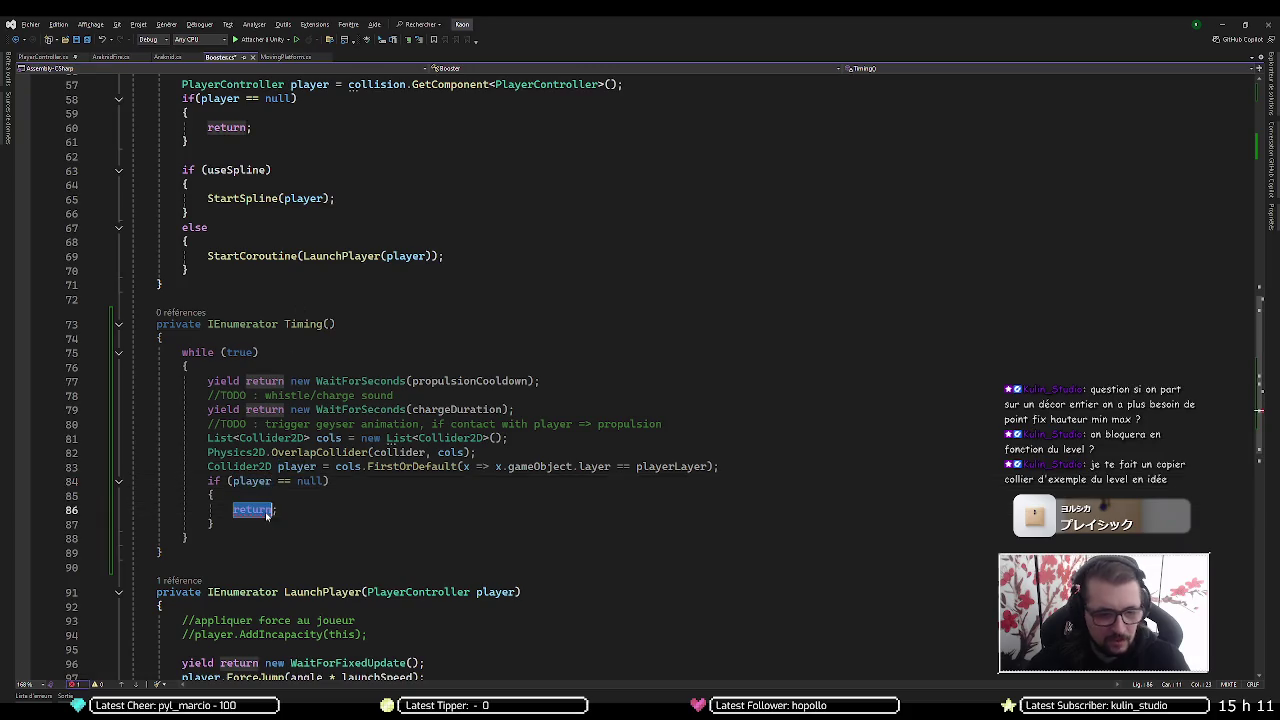
text(yi;)
key(Tab)
text(break)
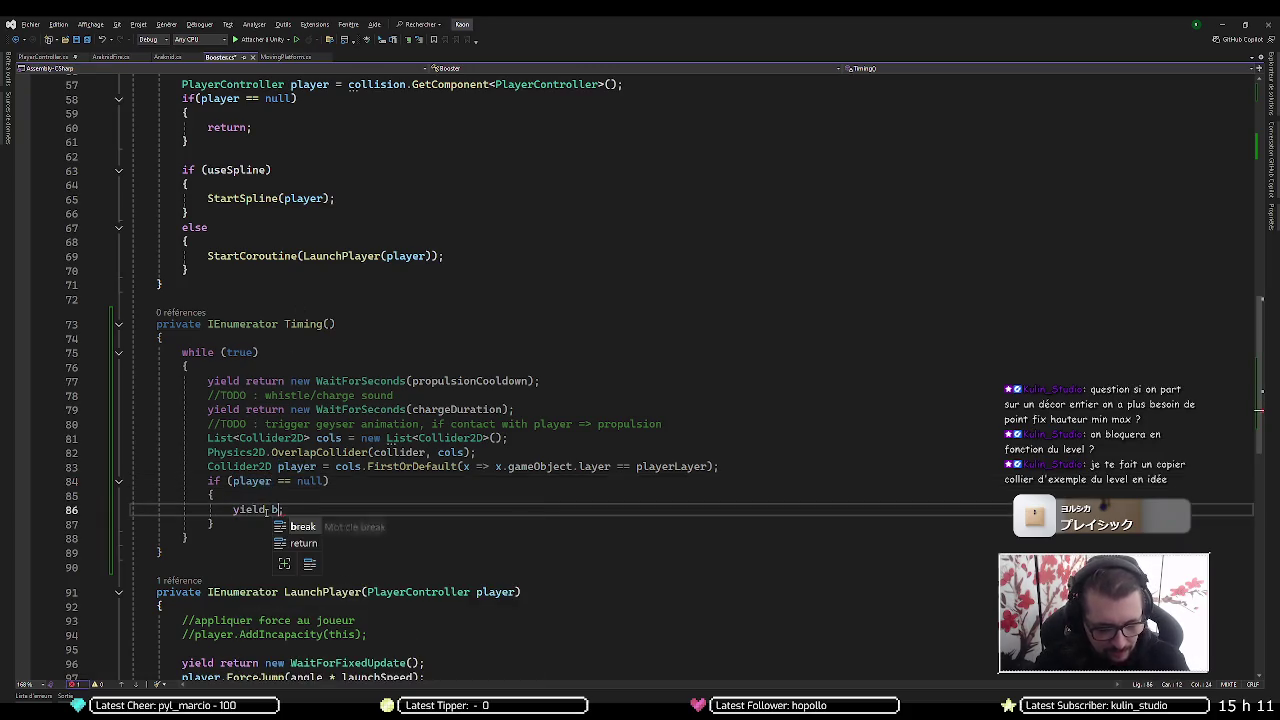
key(End)
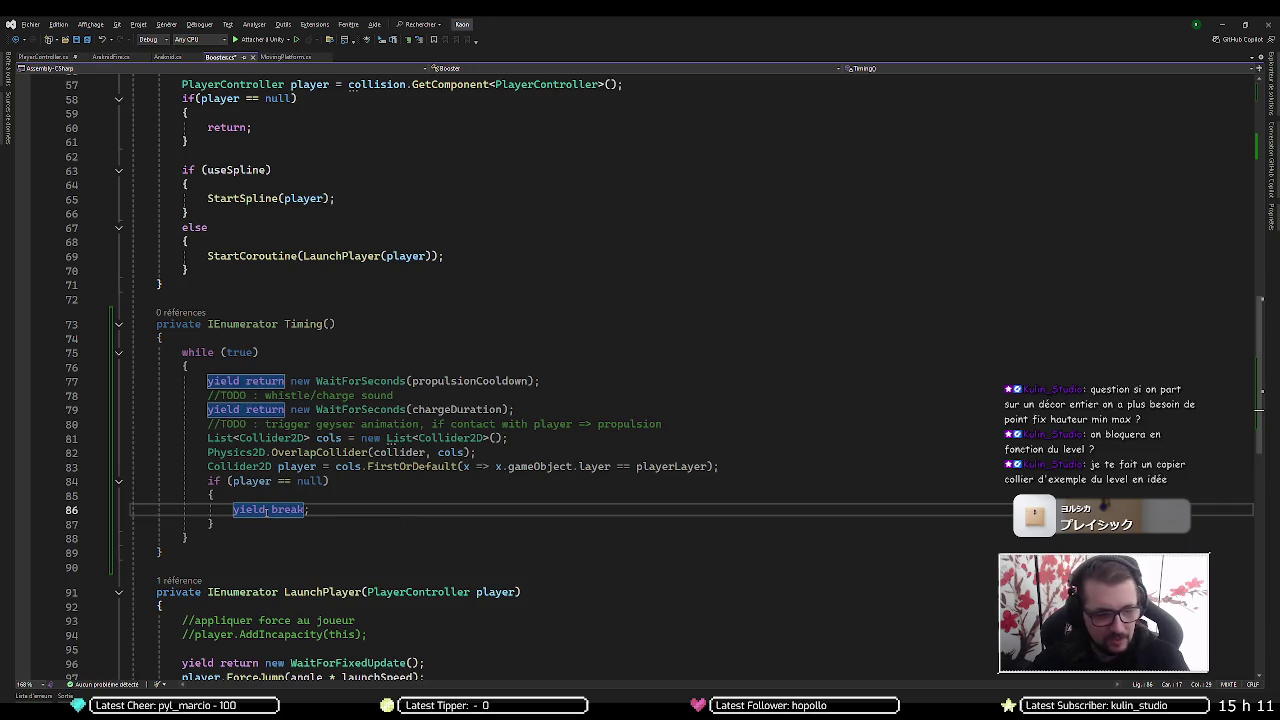
Add a blank line above the null check and another after it
key(Up)
key(Up)
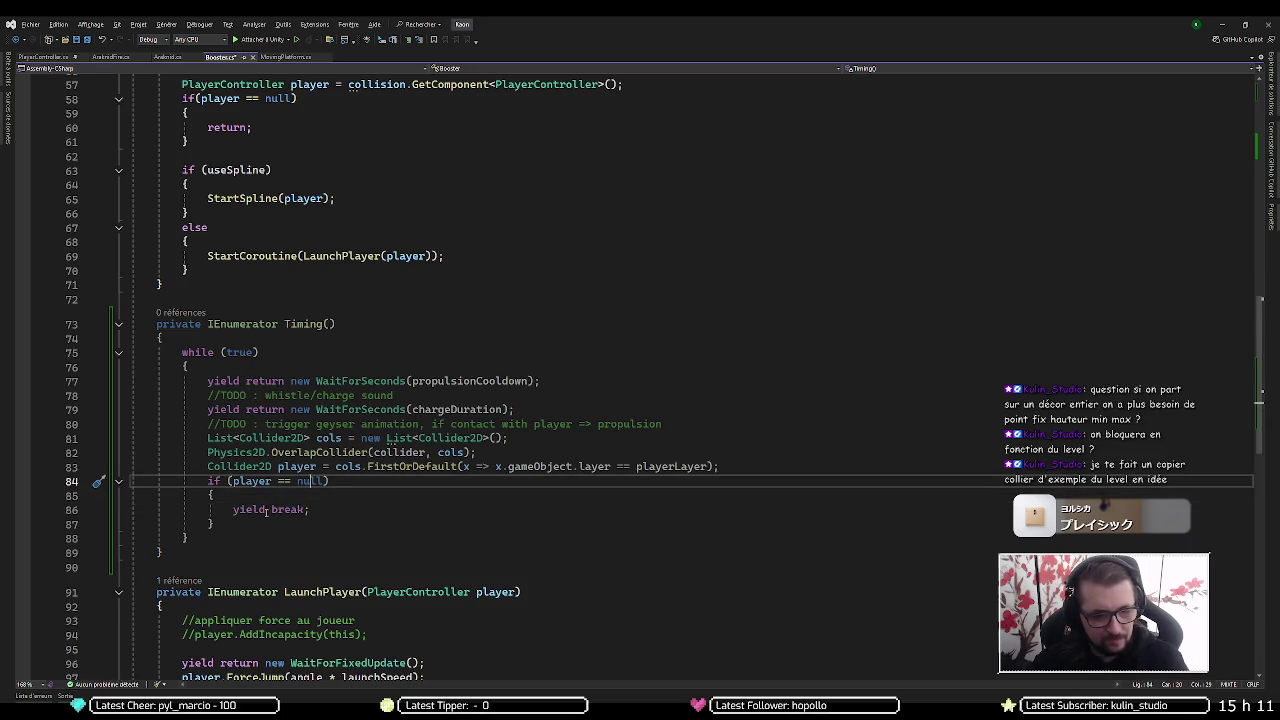
key(ctrl+Return)
key(Down)
key(Down)
key(Down)
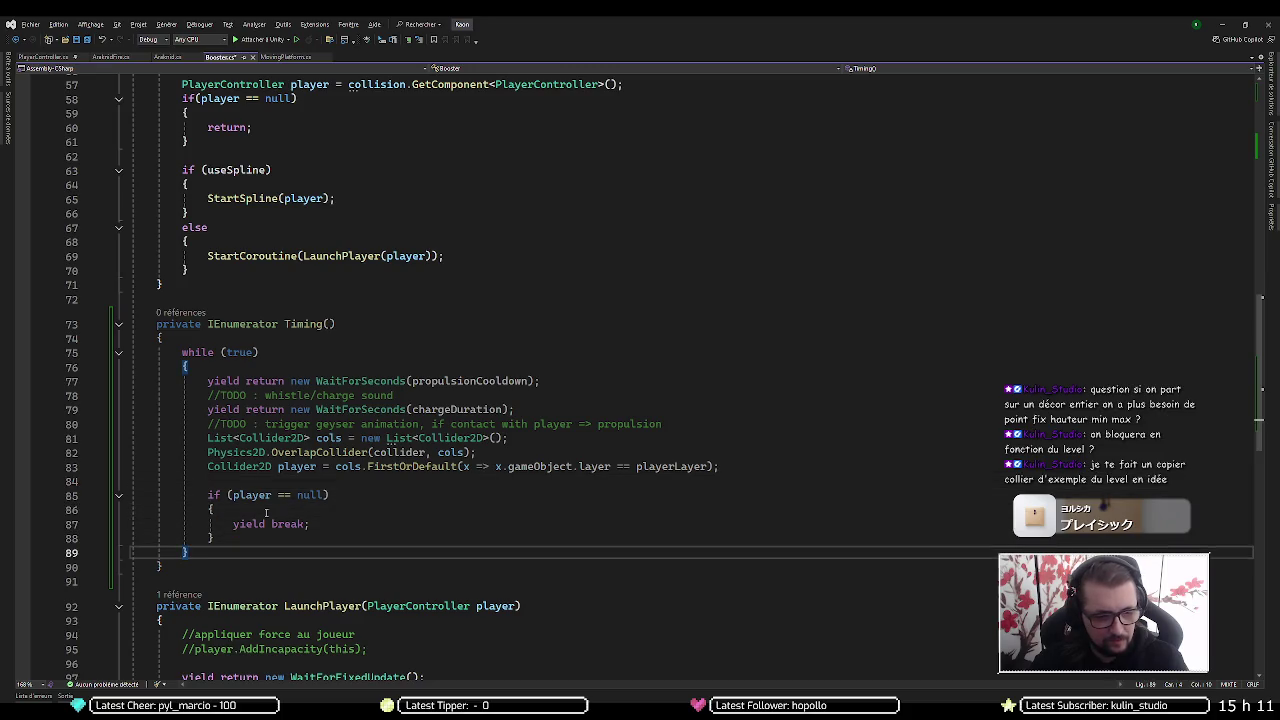
key(Return)
key(Return)
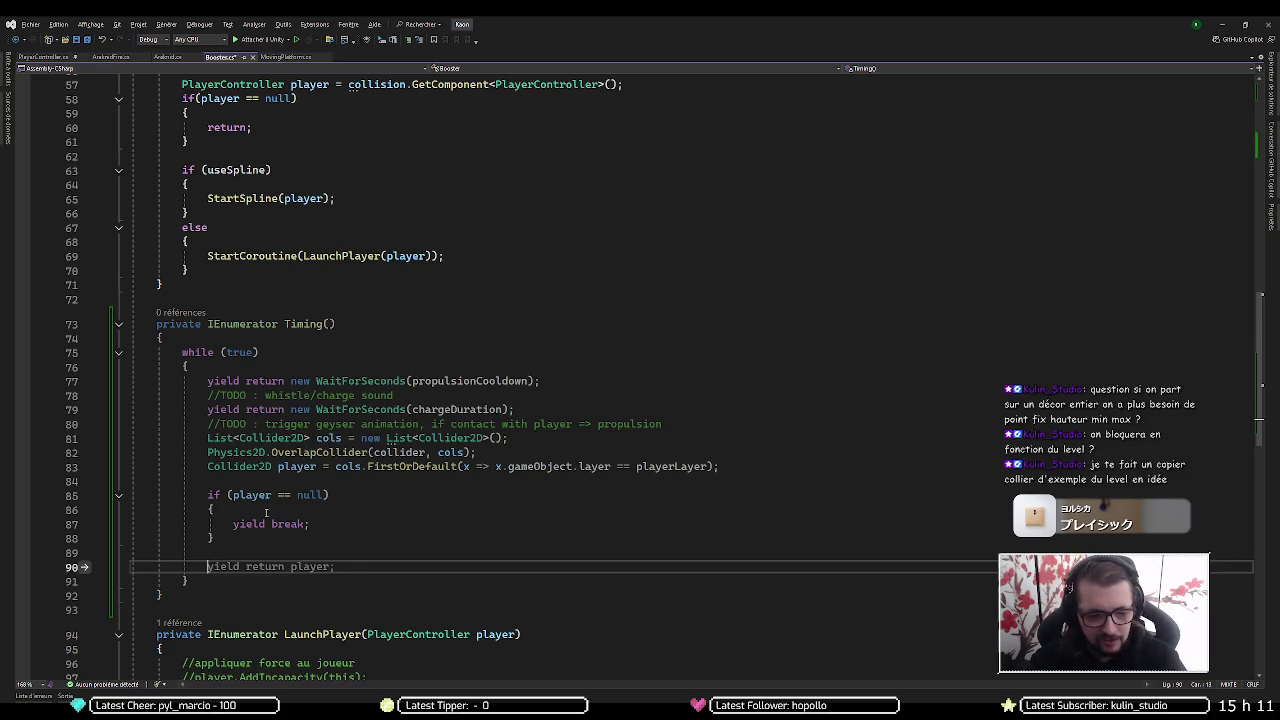
On line 90, call LaunchPlayer(player.GetComponent<PlayerController>()) using IntelliSense completions
text(LaunchPP)
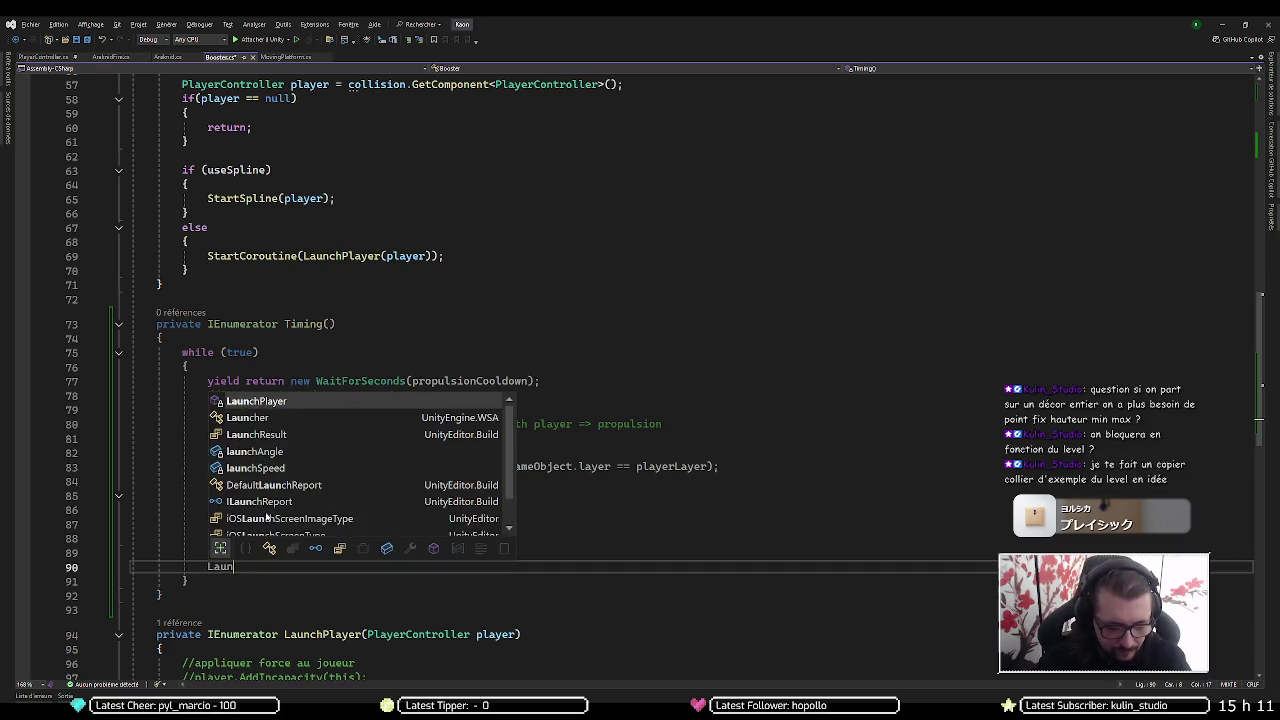
key(BackSpace)
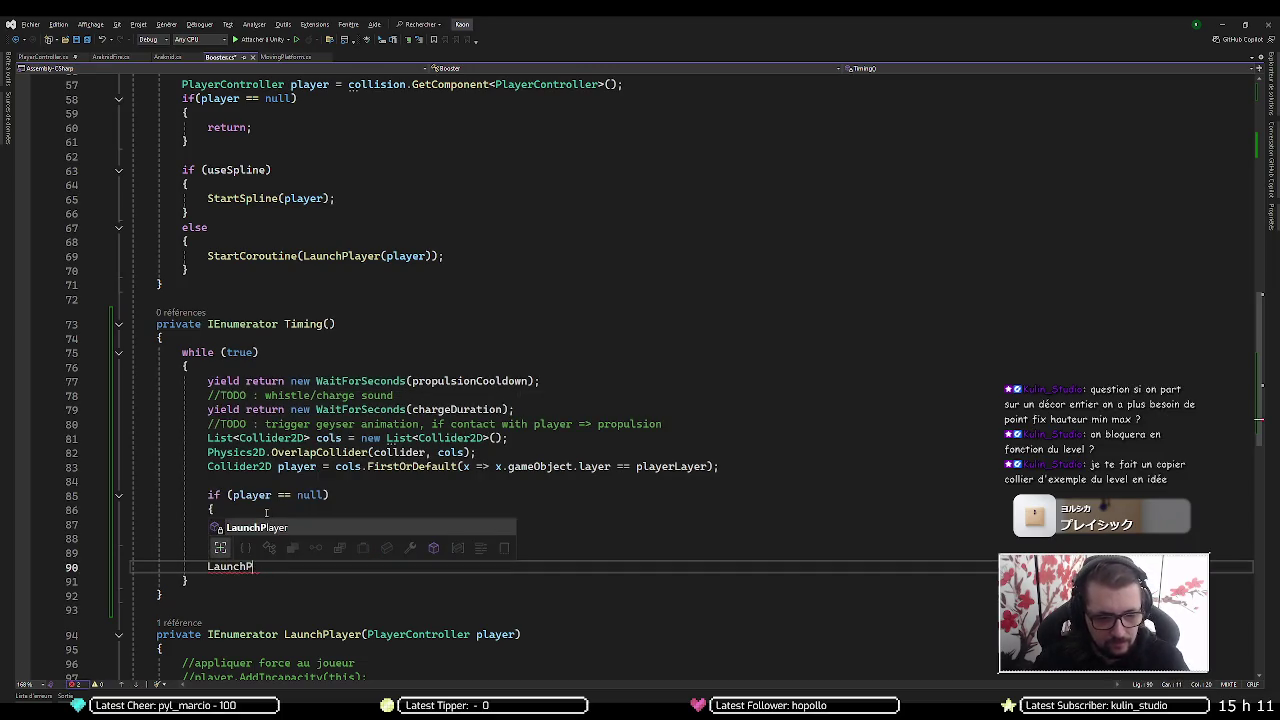
key(Tab)
text(()
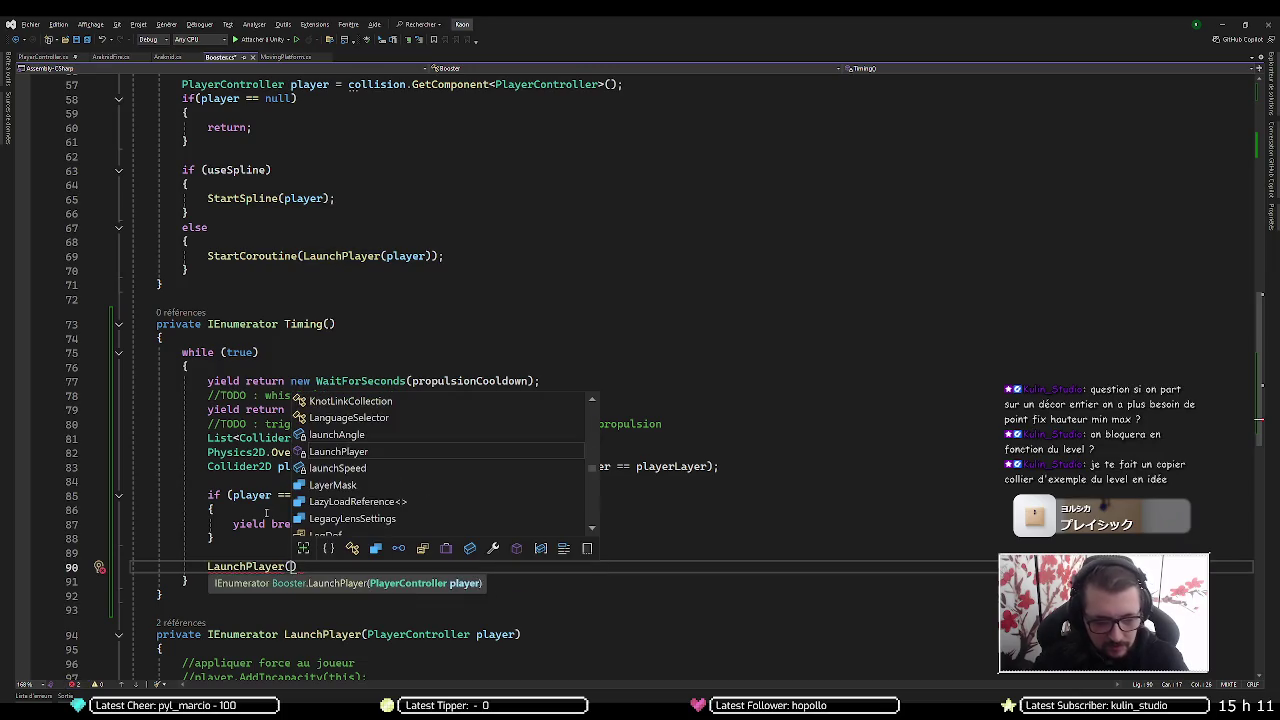
text(player.)
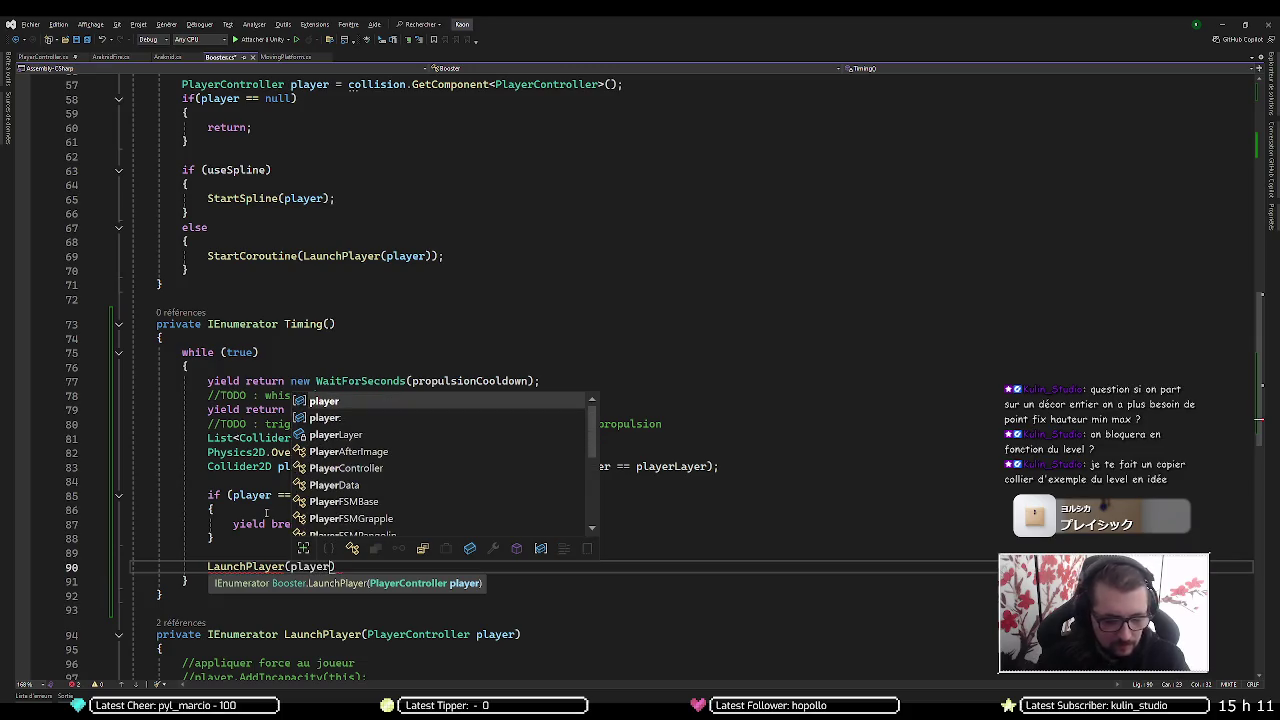
text(getcomppo)
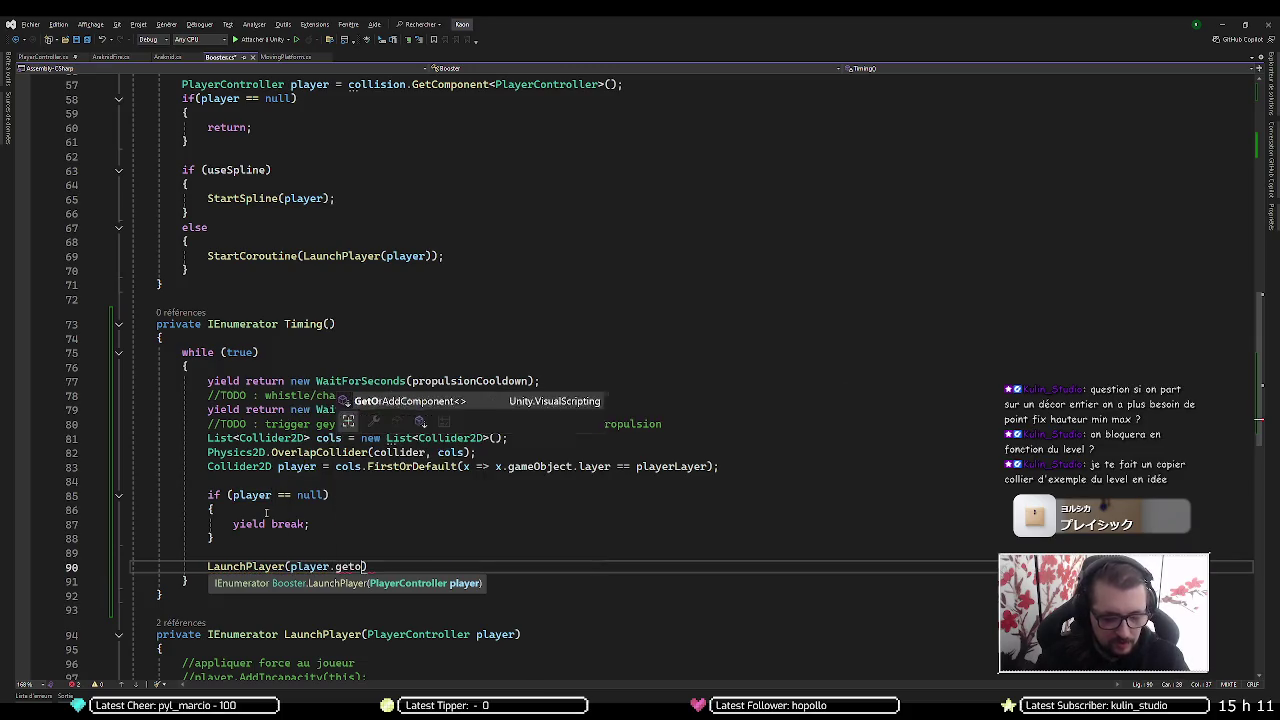
key(BackSpace)
key(BackSpace)
key(BackSpace)
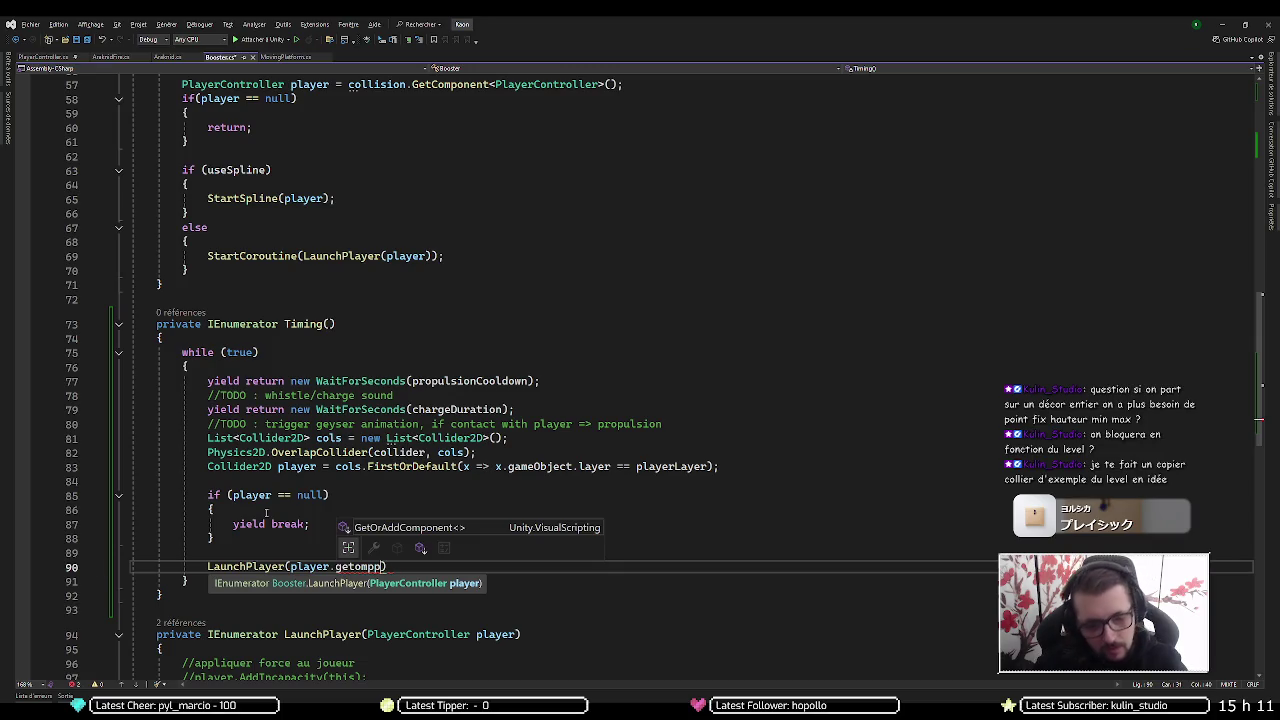
text(c)
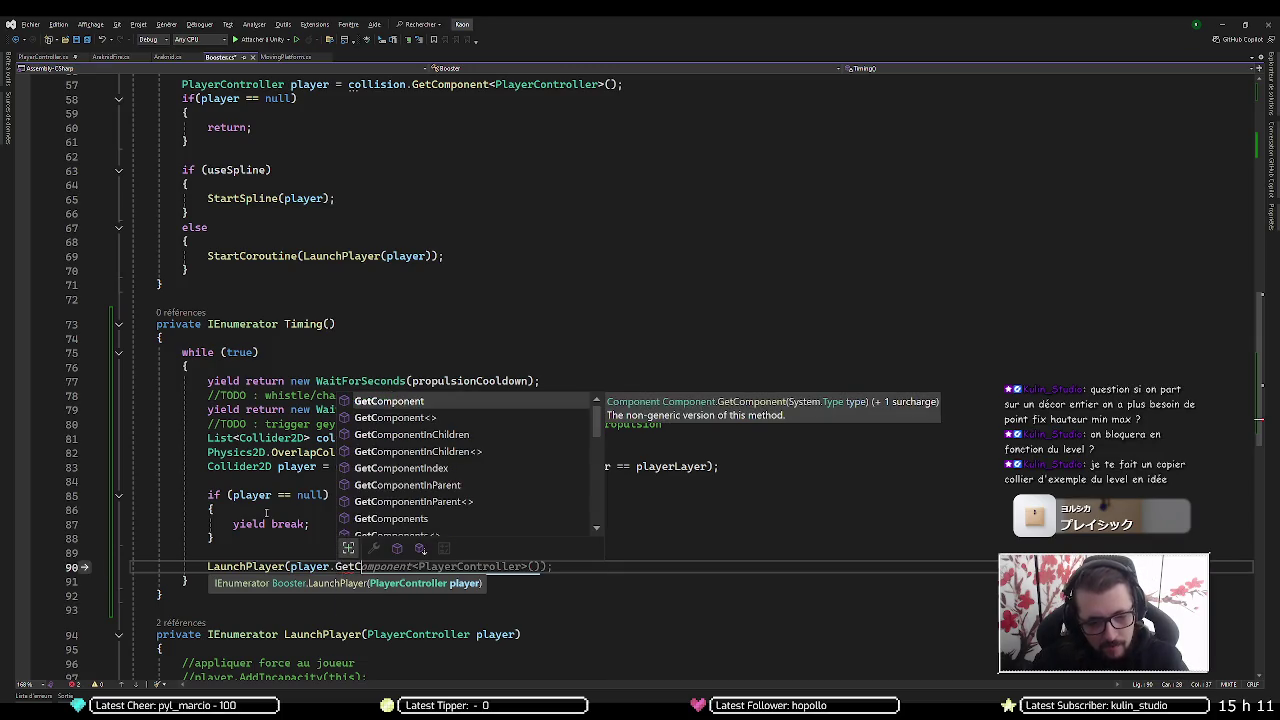
key(Escape)
key(Tab)
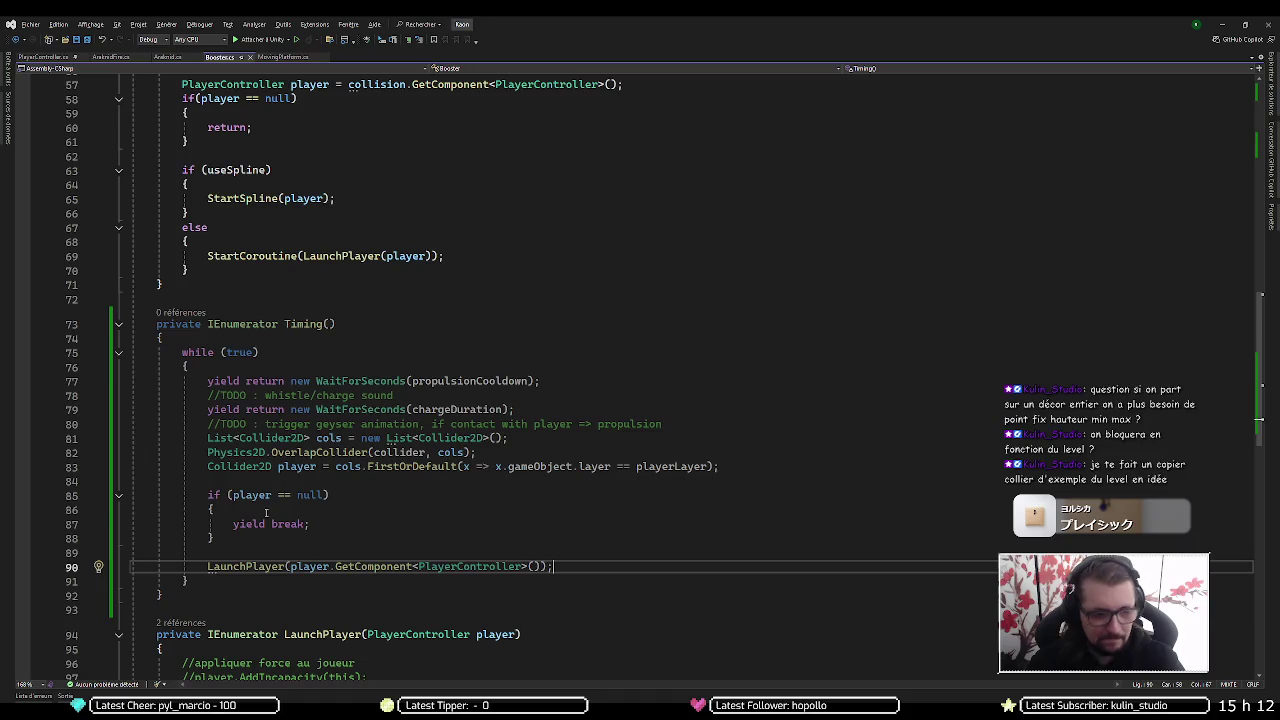
Prefix the LaunchPlayer call on line 90 with yield return
key(Home)
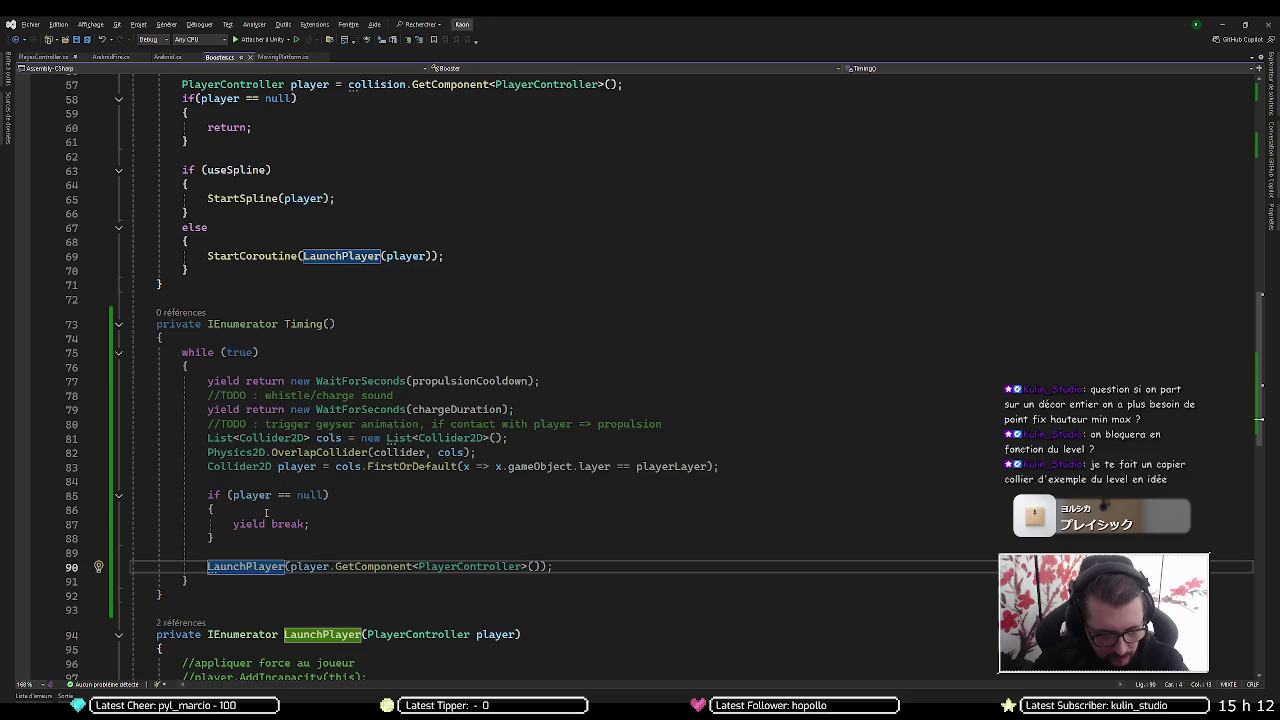
text(yield ret)
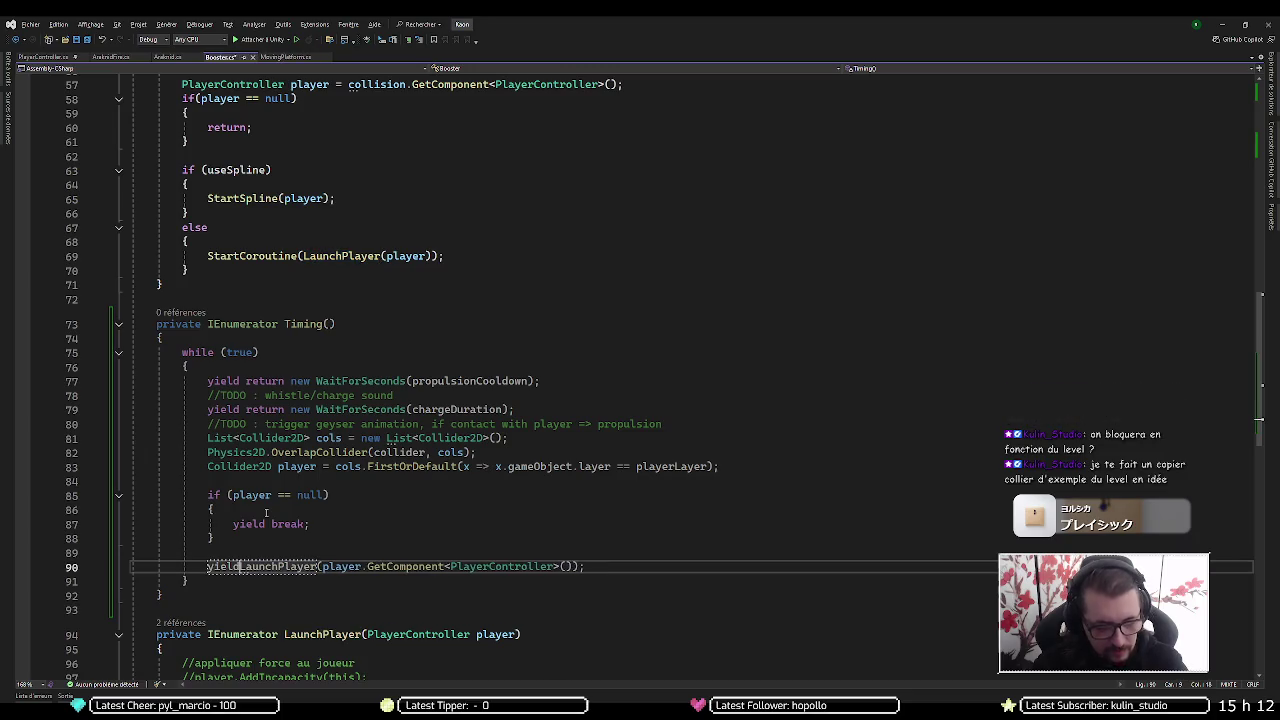
text(urn)
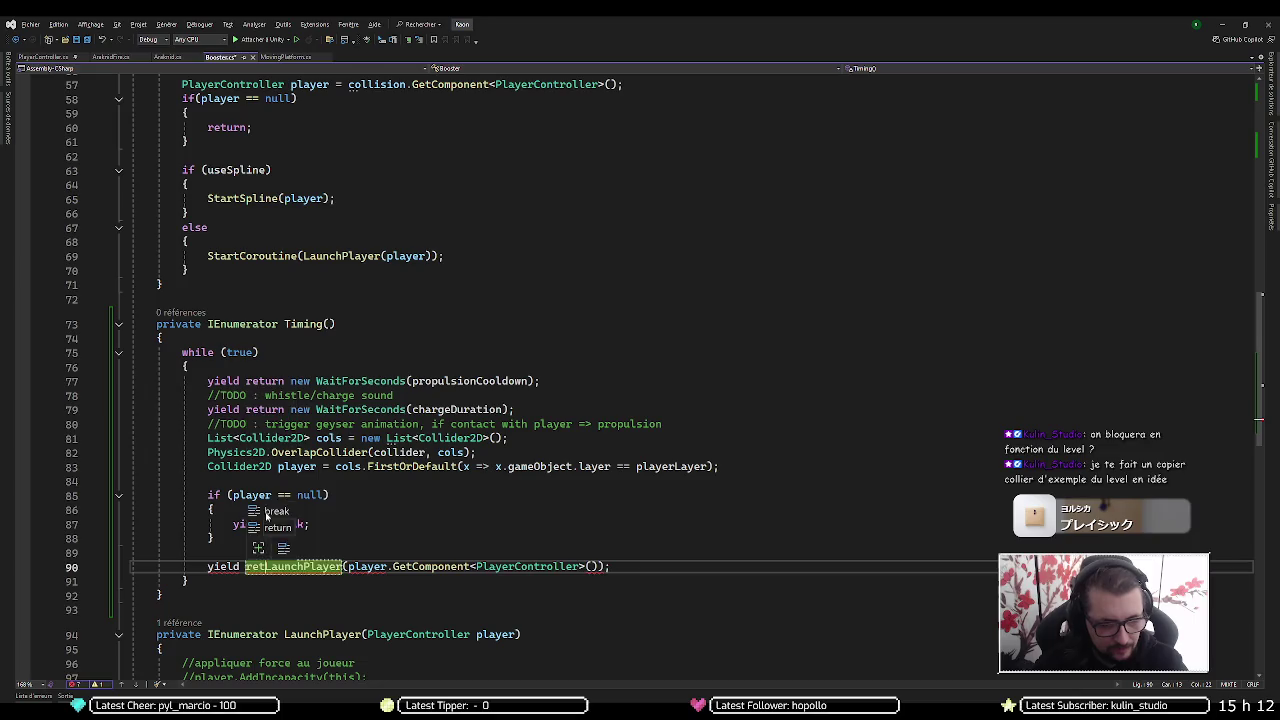
key(End)
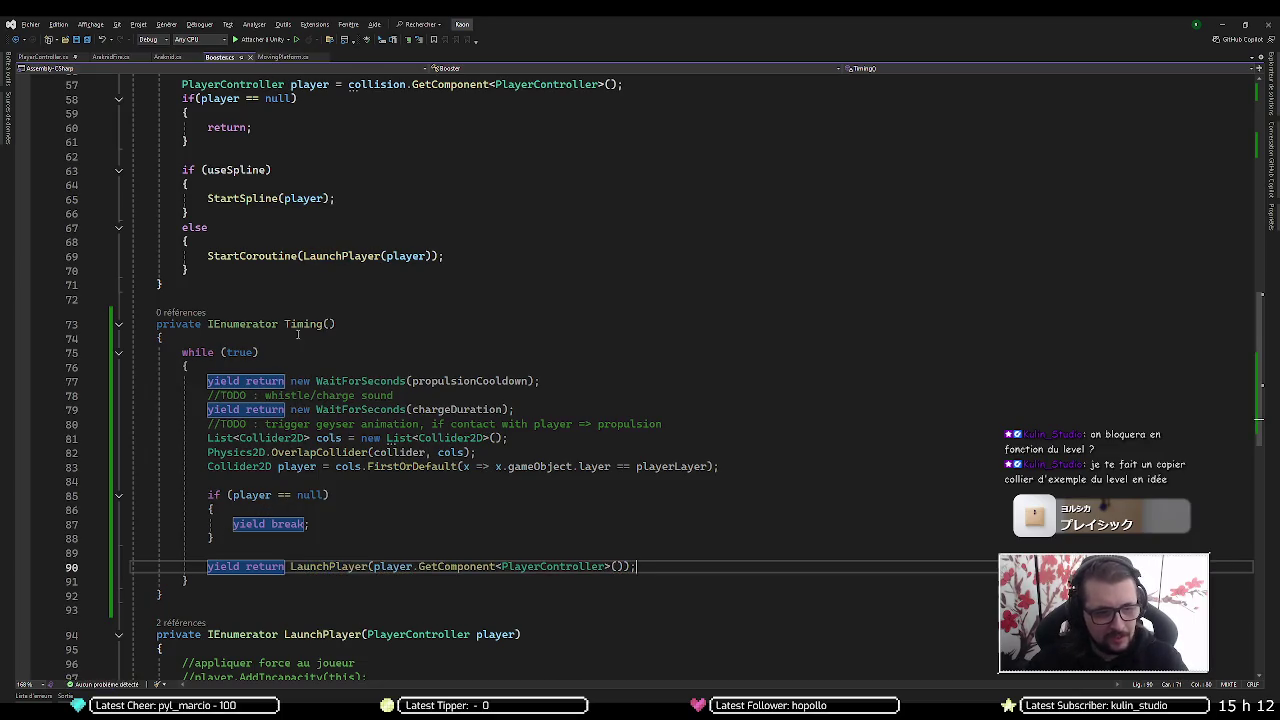
scroll(243, 323, up, 6)
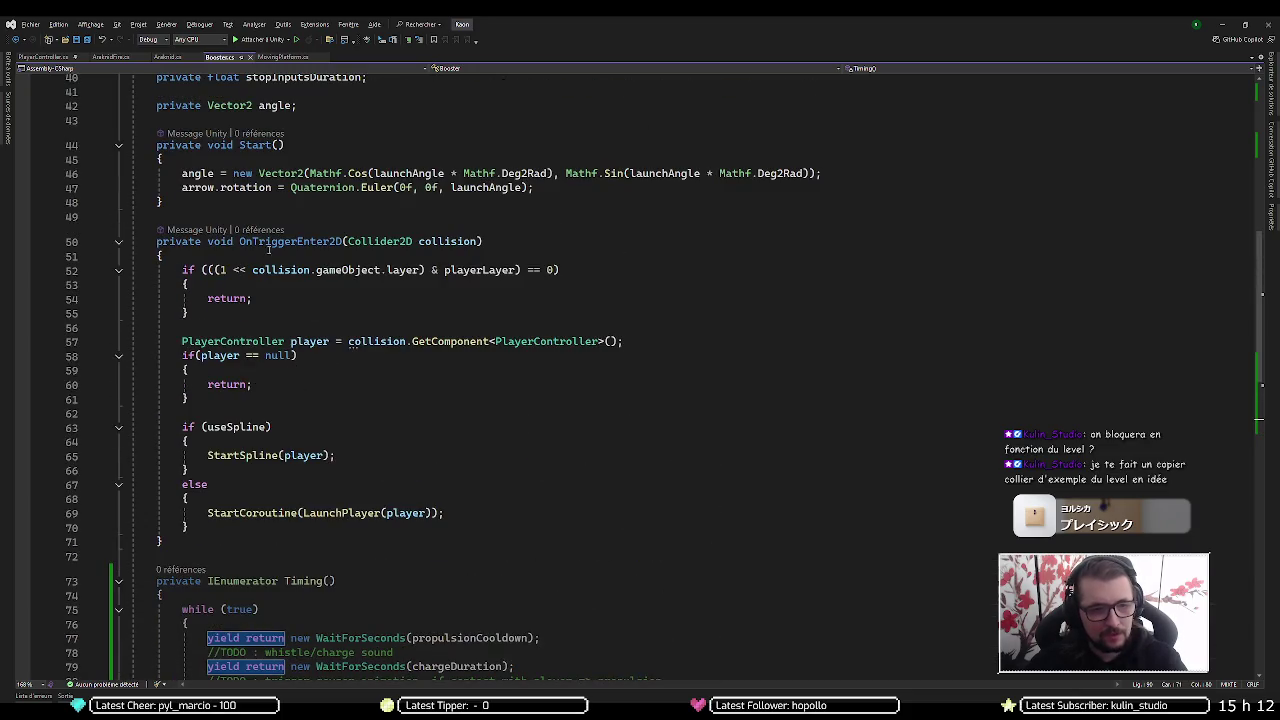
Add StartCoroutine(Timing()); on a new line after the arrow rotation in Start()
click(599, 188)
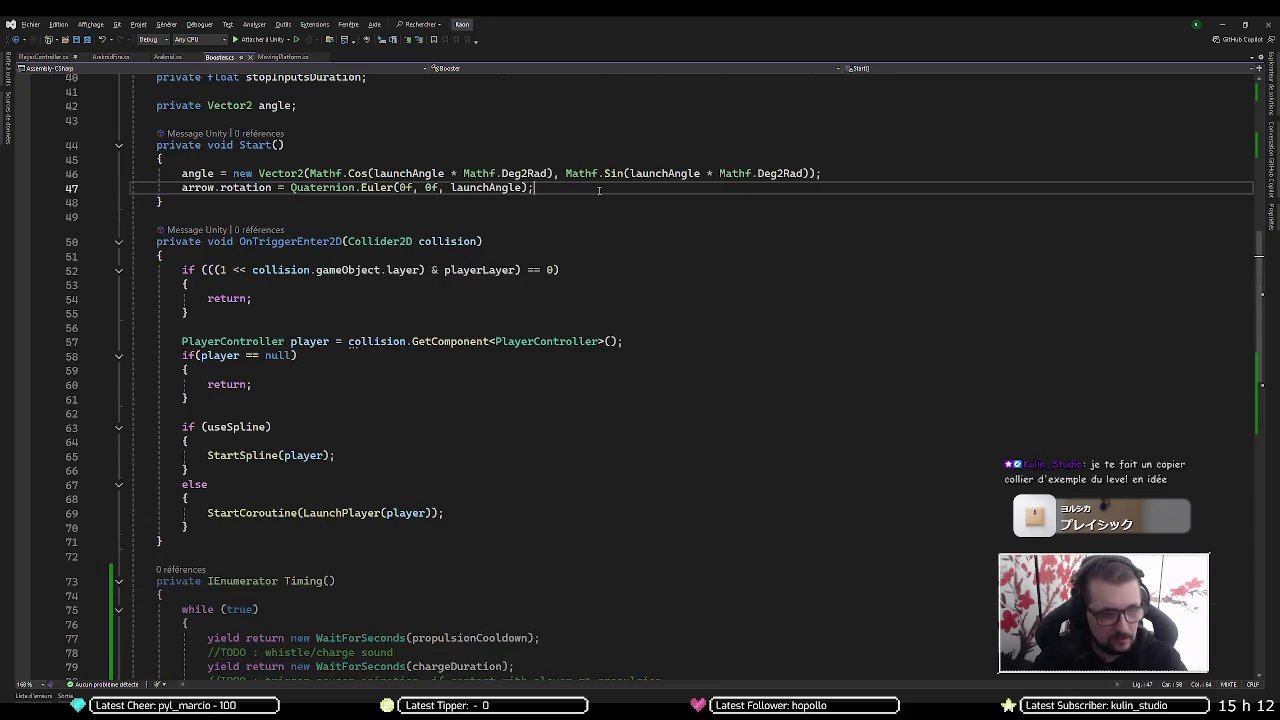
key(Return)
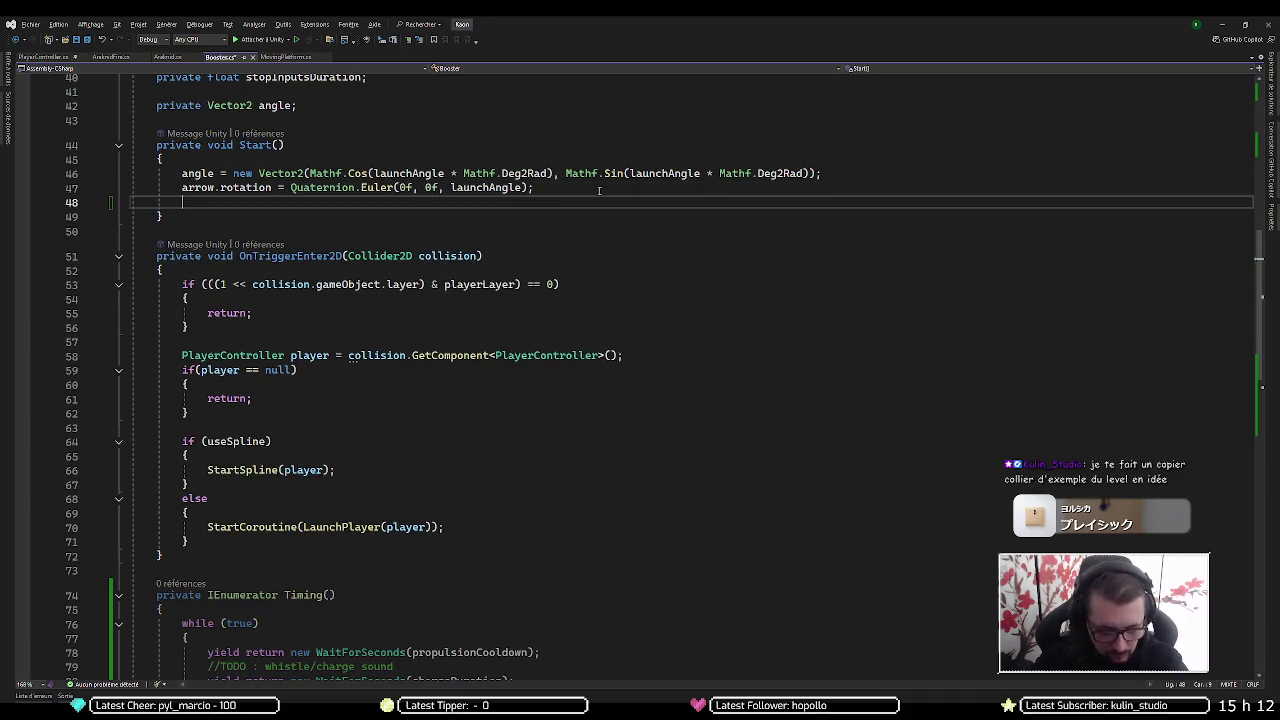
text(startc)
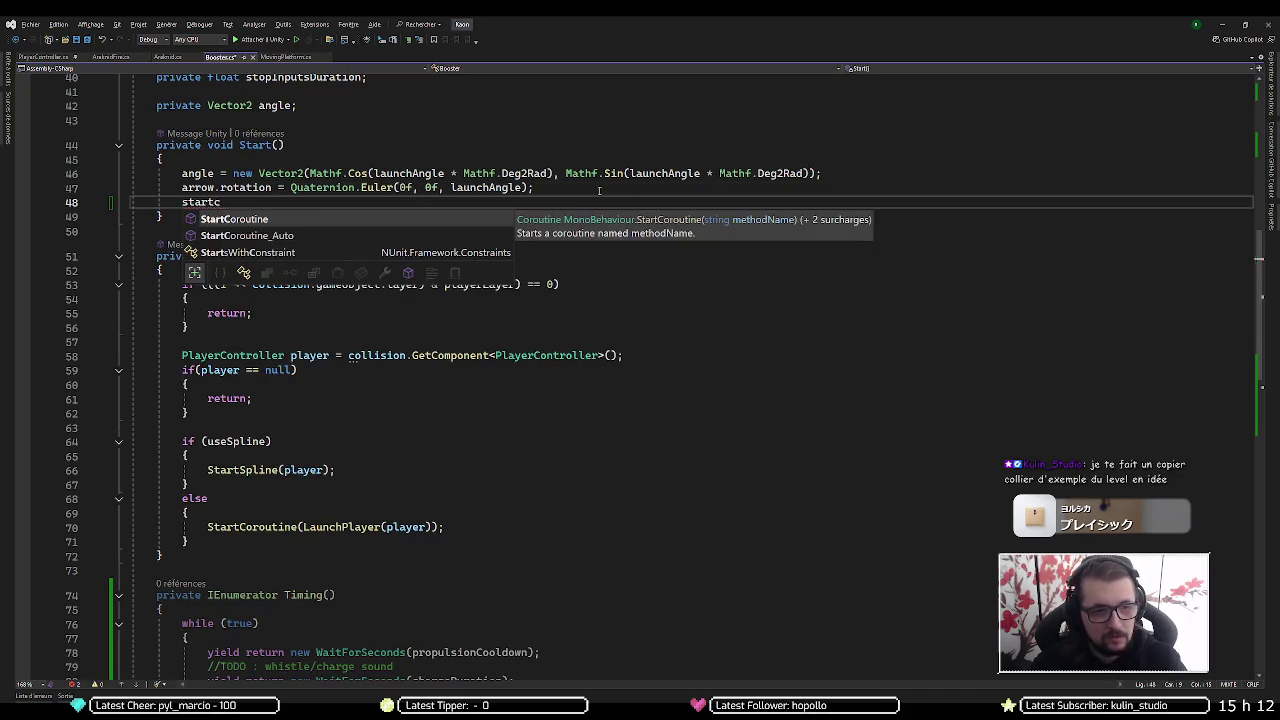
text(()
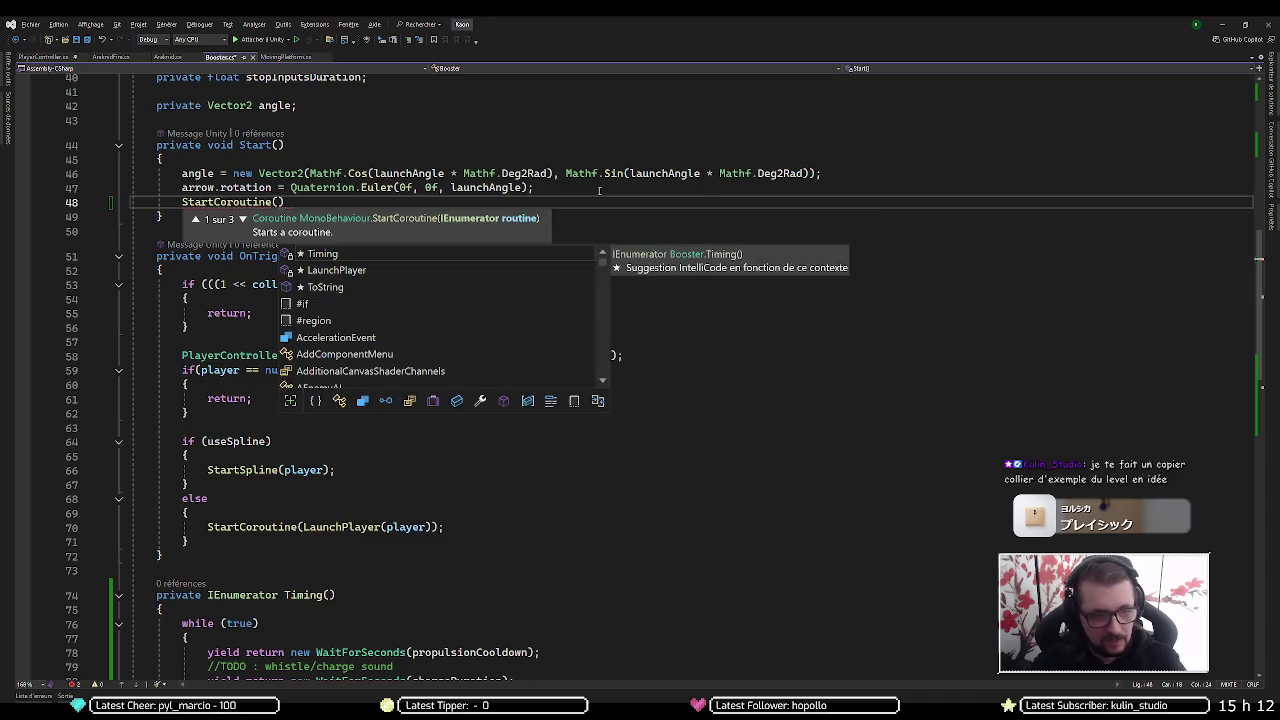
text(t)
key(Tab)
text(();)
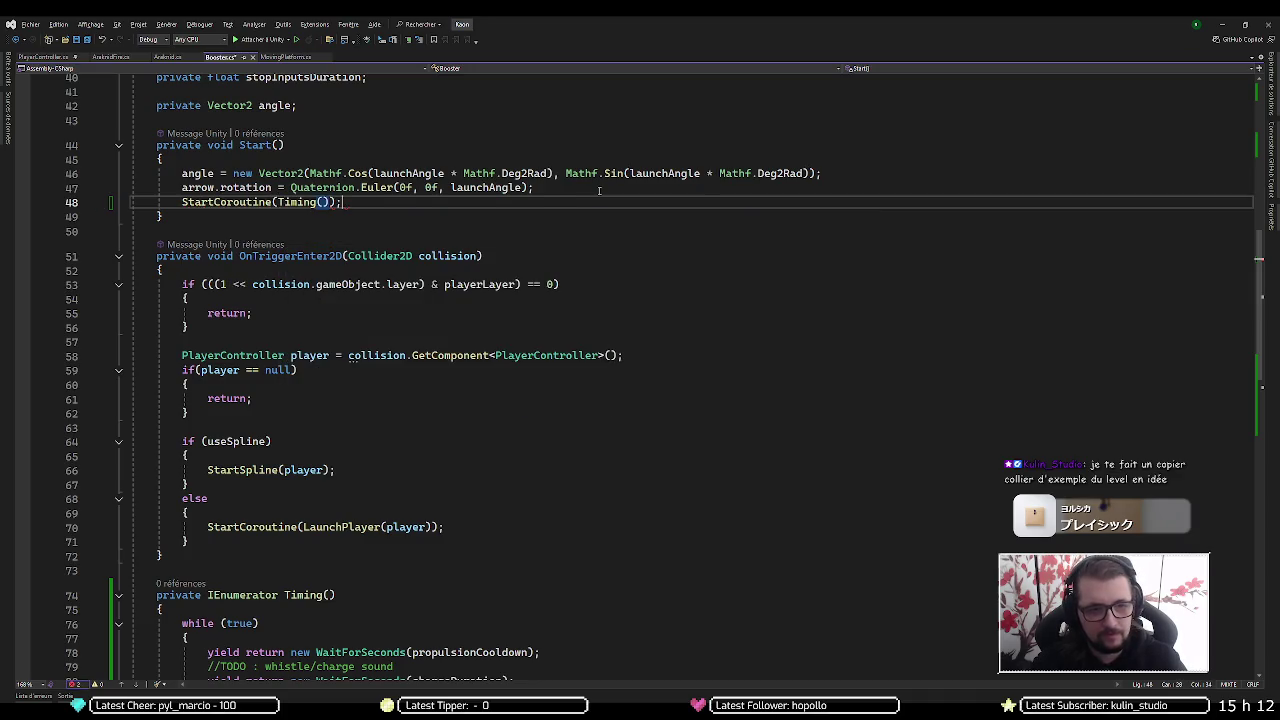
scroll(470, 247, down, 4)
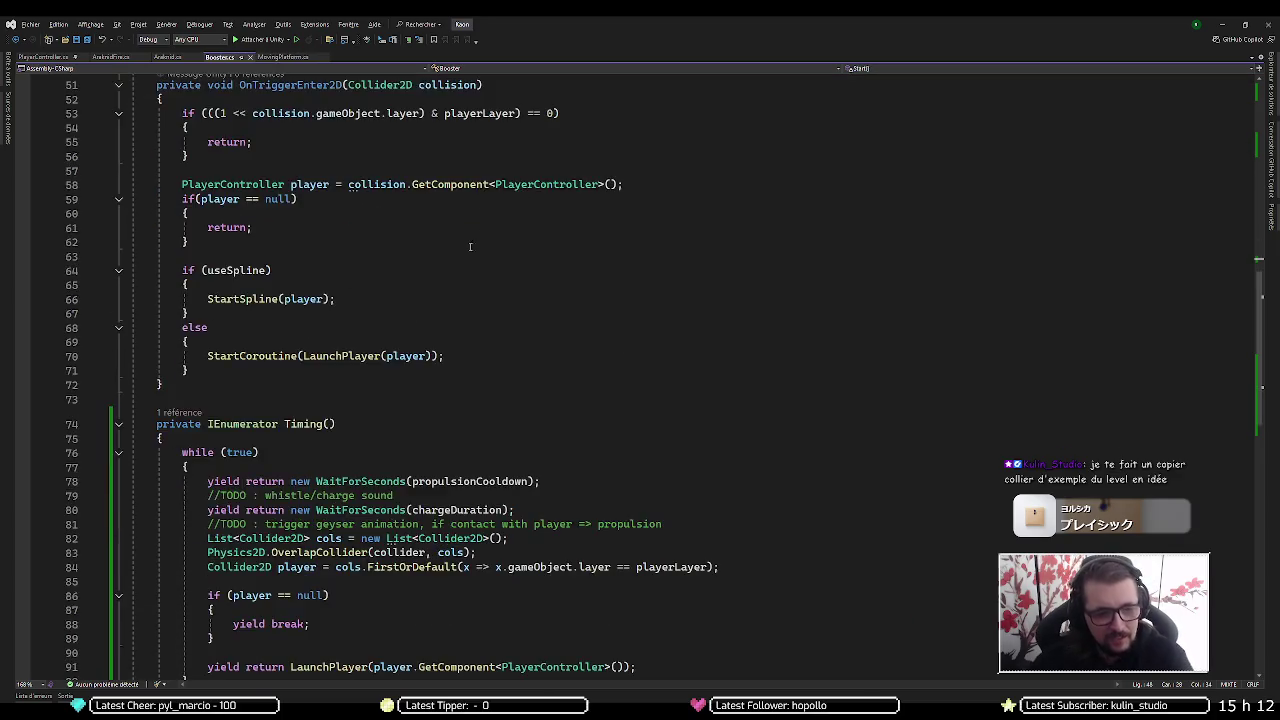
scroll(450, 255, down, 3)
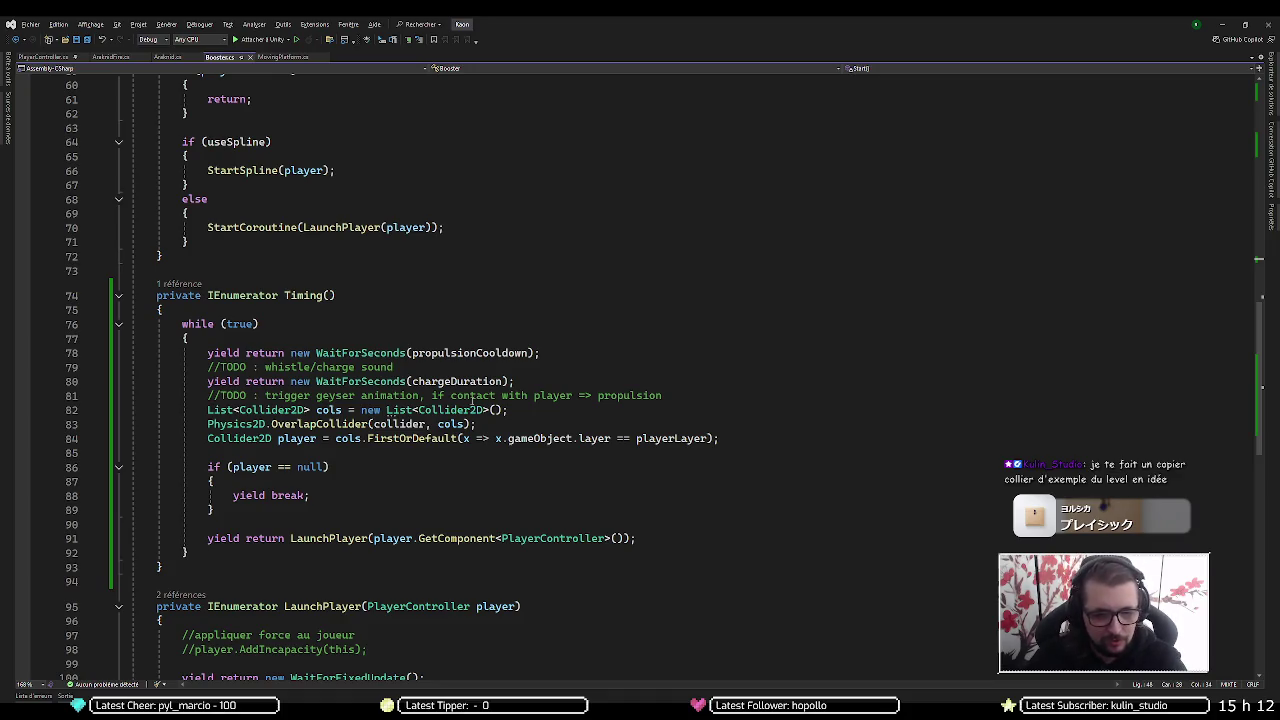
scroll(472, 400, down, 8)
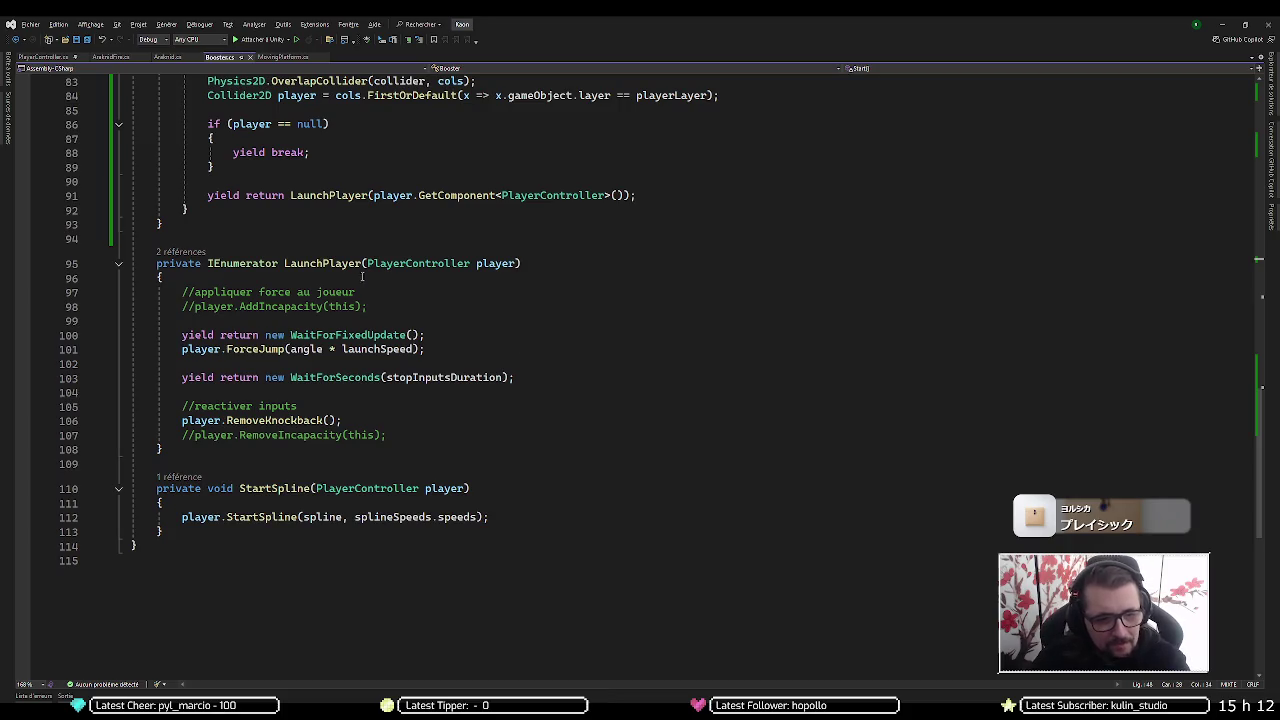
click(228, 349)
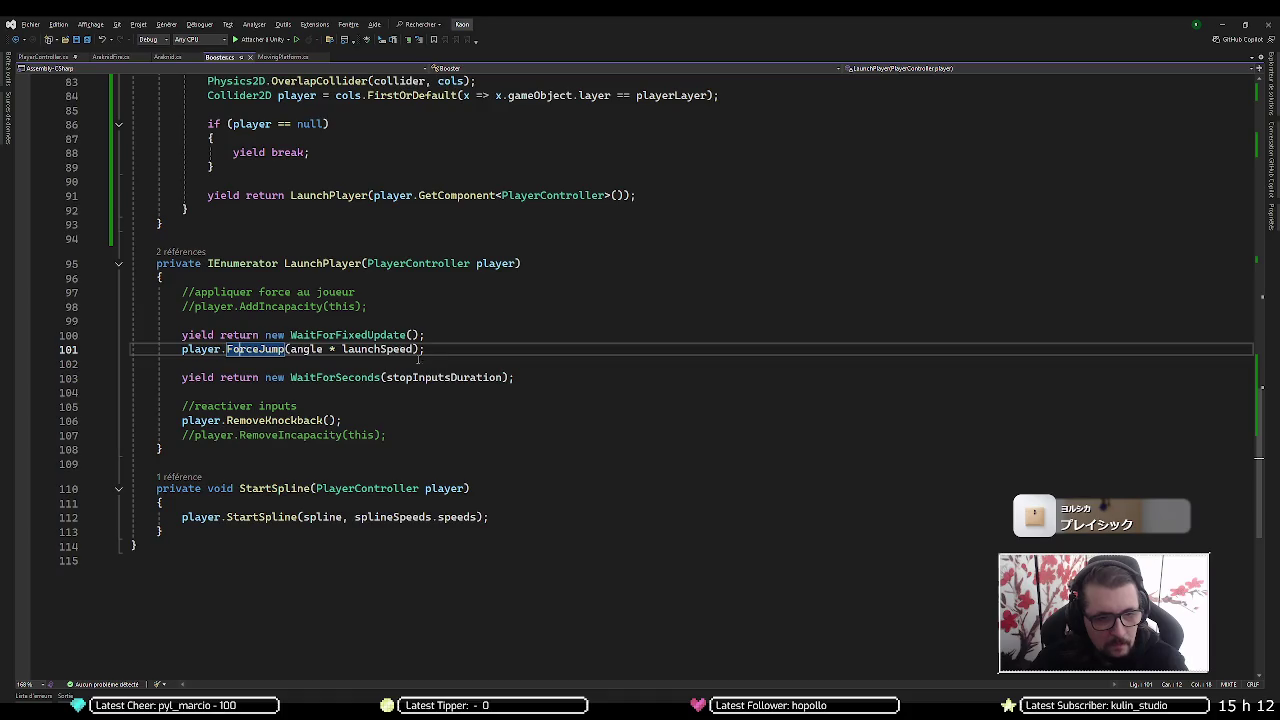
click(290, 263)
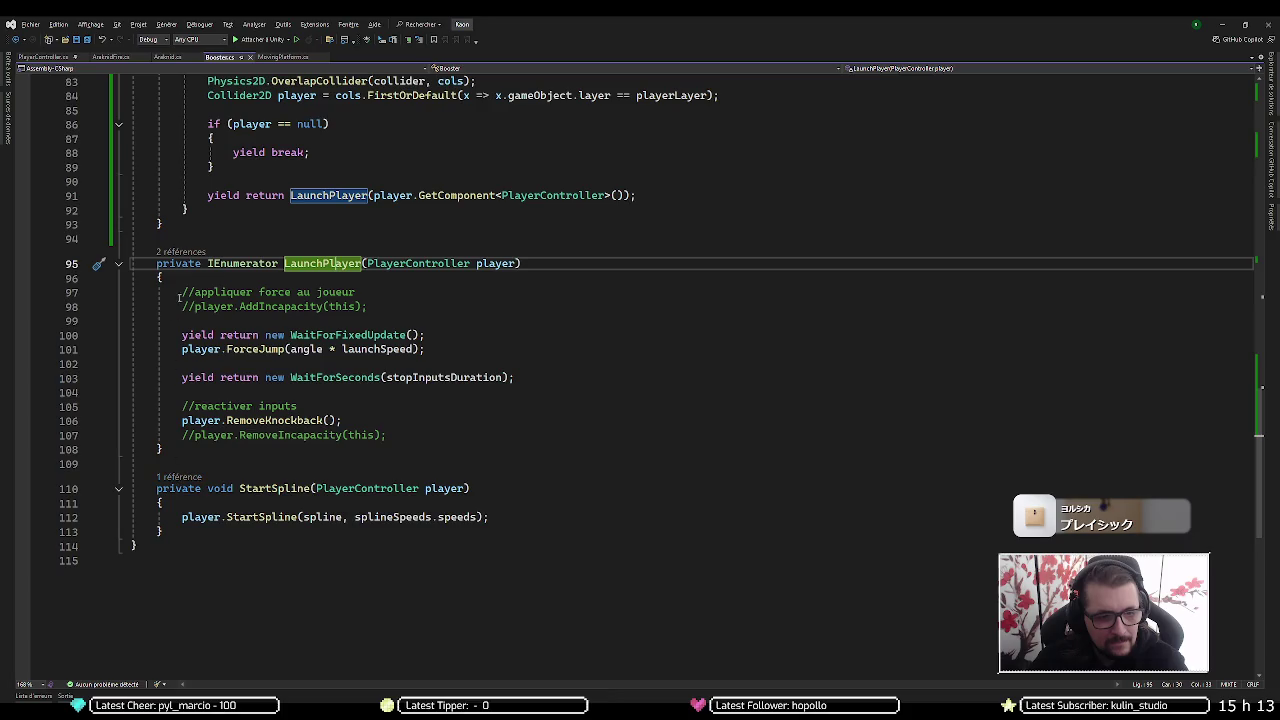
click(190, 252)
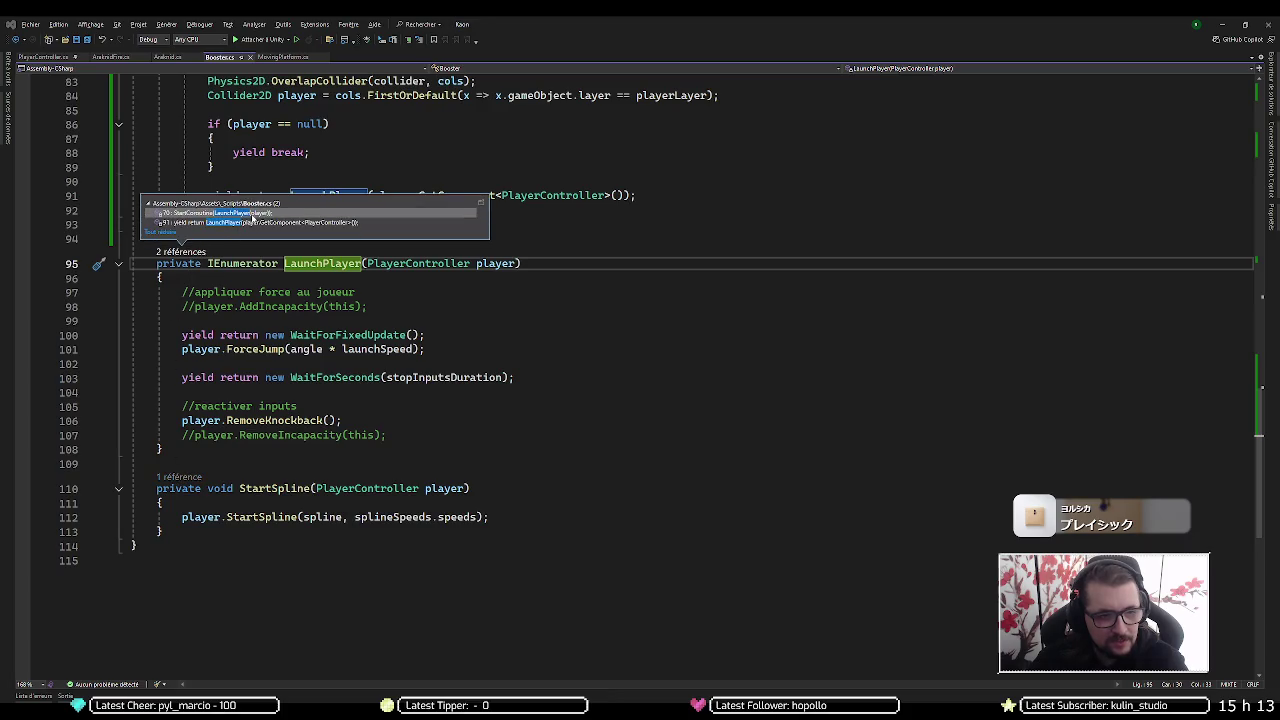
click(252, 218)
key(ctrl+minus)
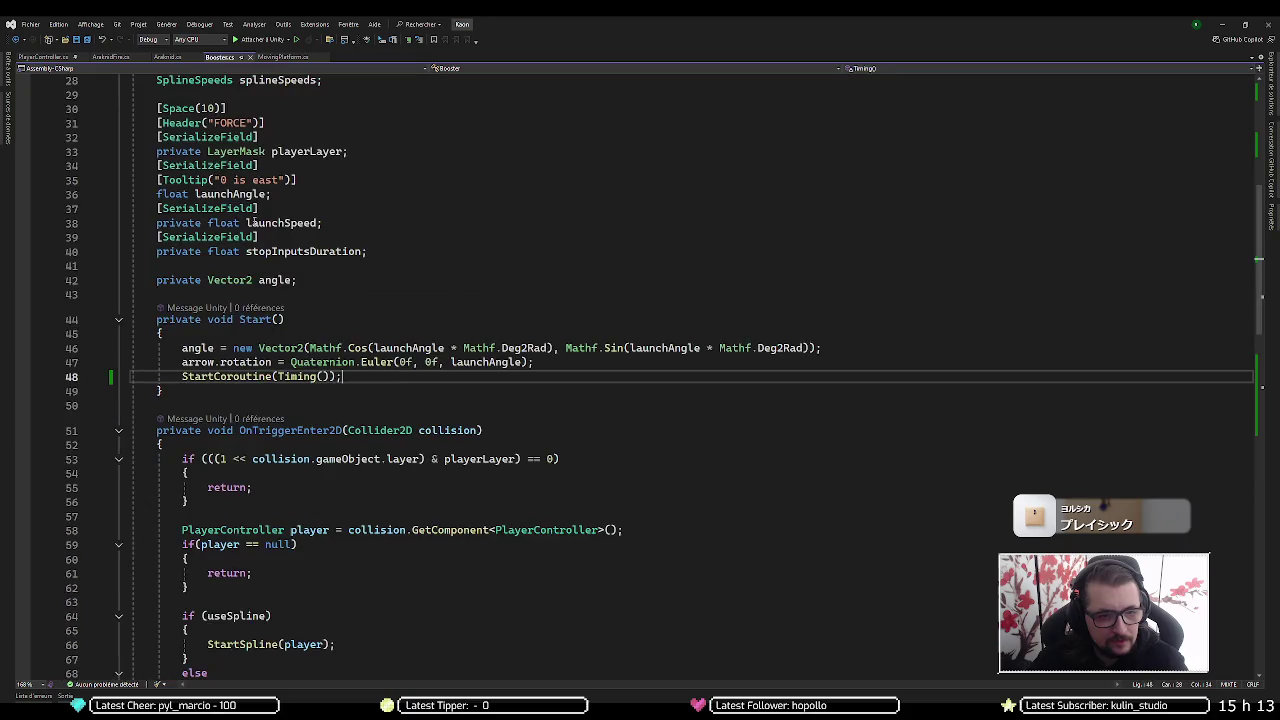
key(ctrl+shift+minus)
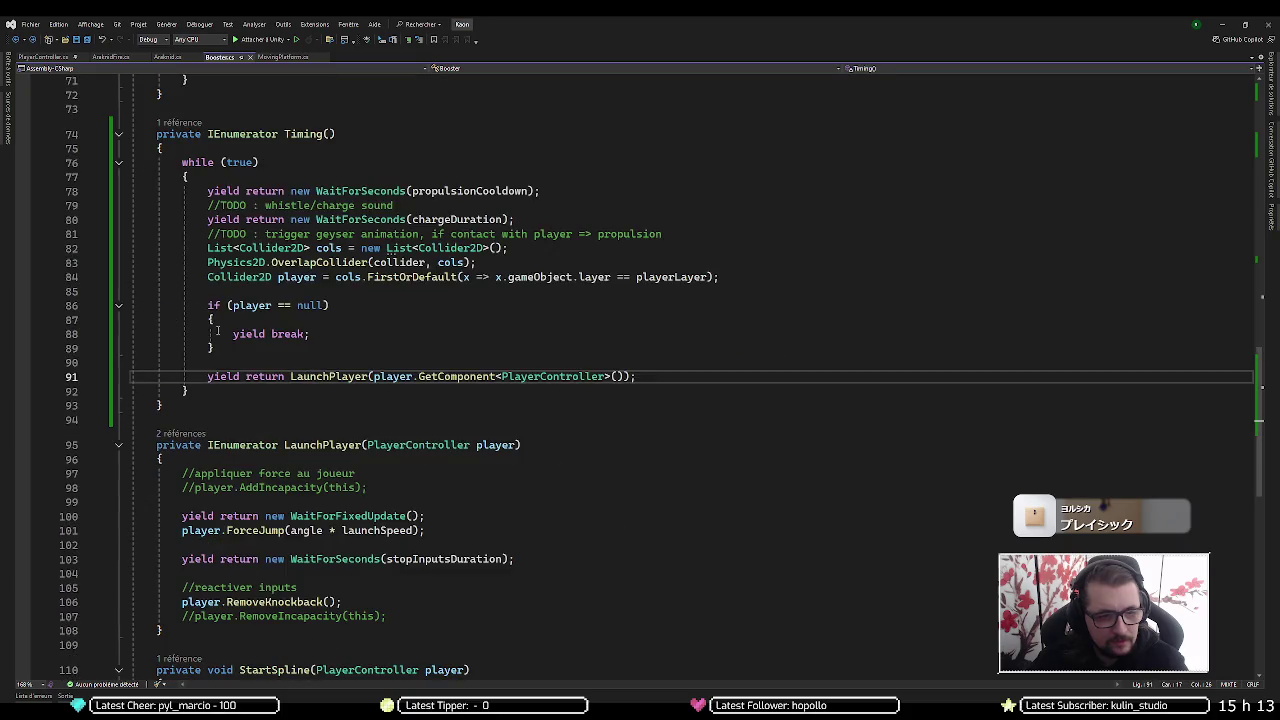
click(180, 433)
click(213, 393)
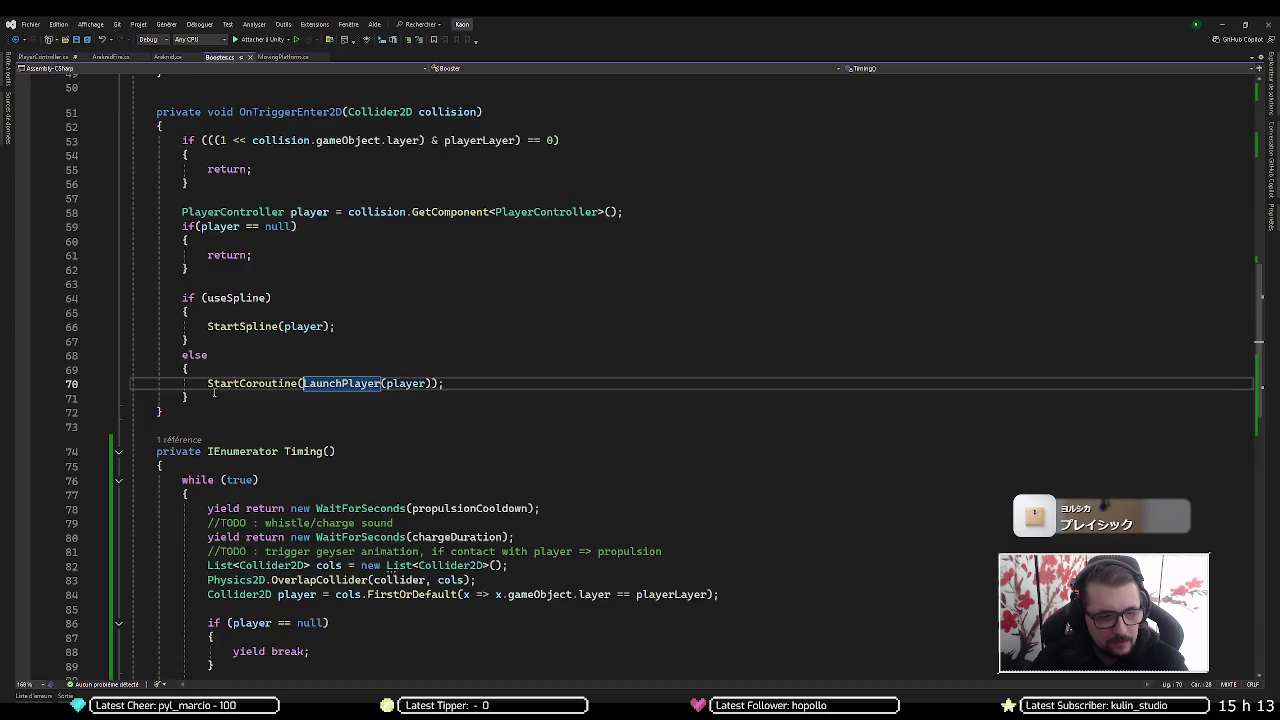
scroll(323, 318, up, 4)
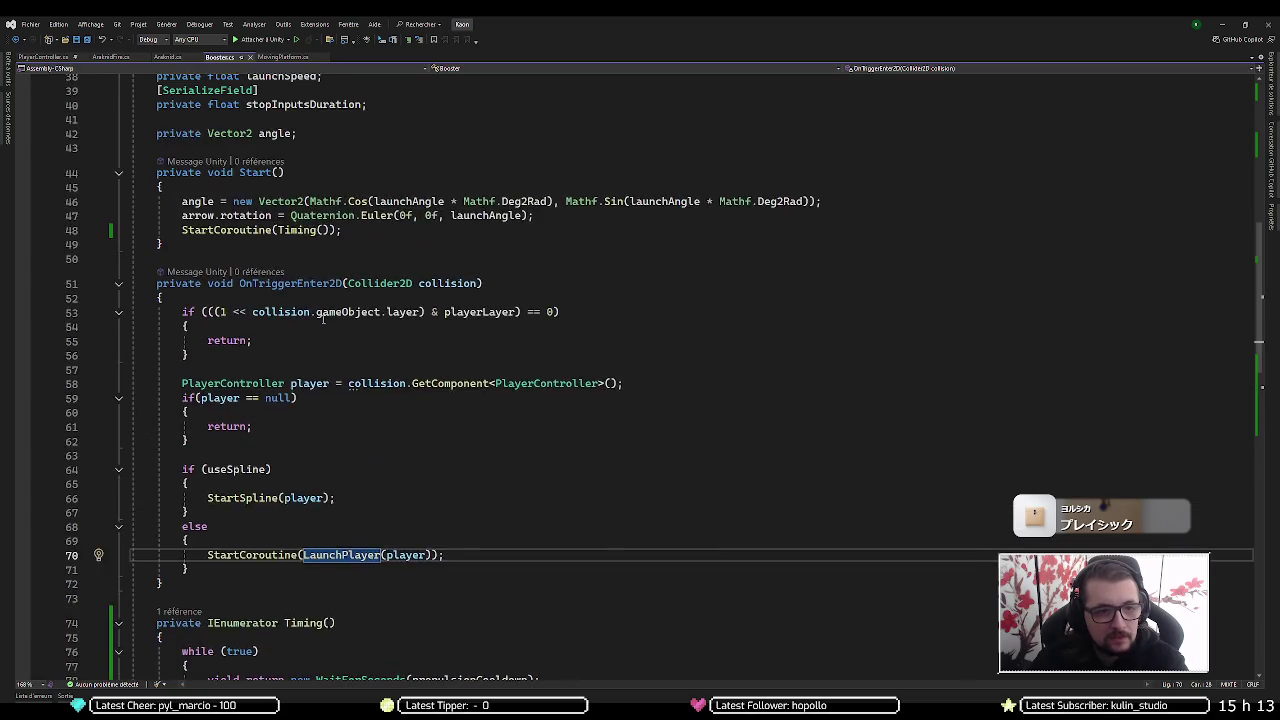
scroll(325, 318, up, 9)
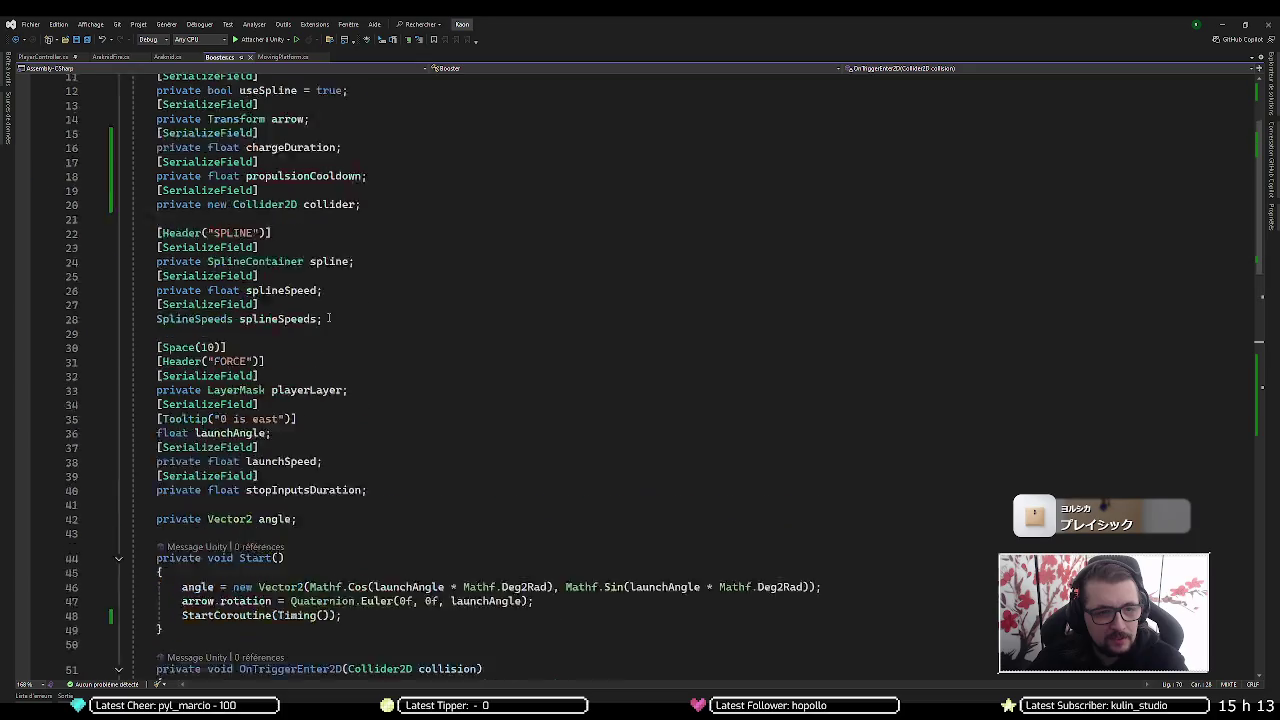
scroll(328, 318, up, 4)
scroll(328, 318, down, 14)
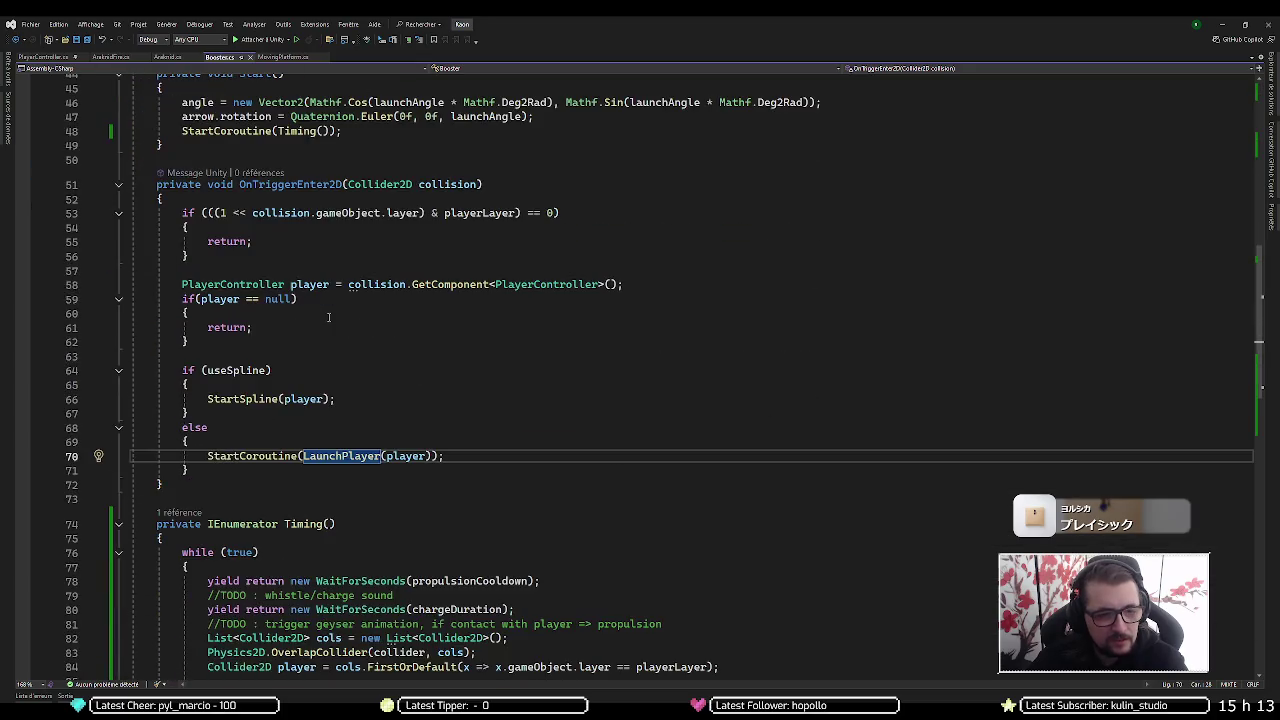
Copy the useSpline if/else block, then select Timing's yield return LaunchPlayer line 91
click(263, 412)
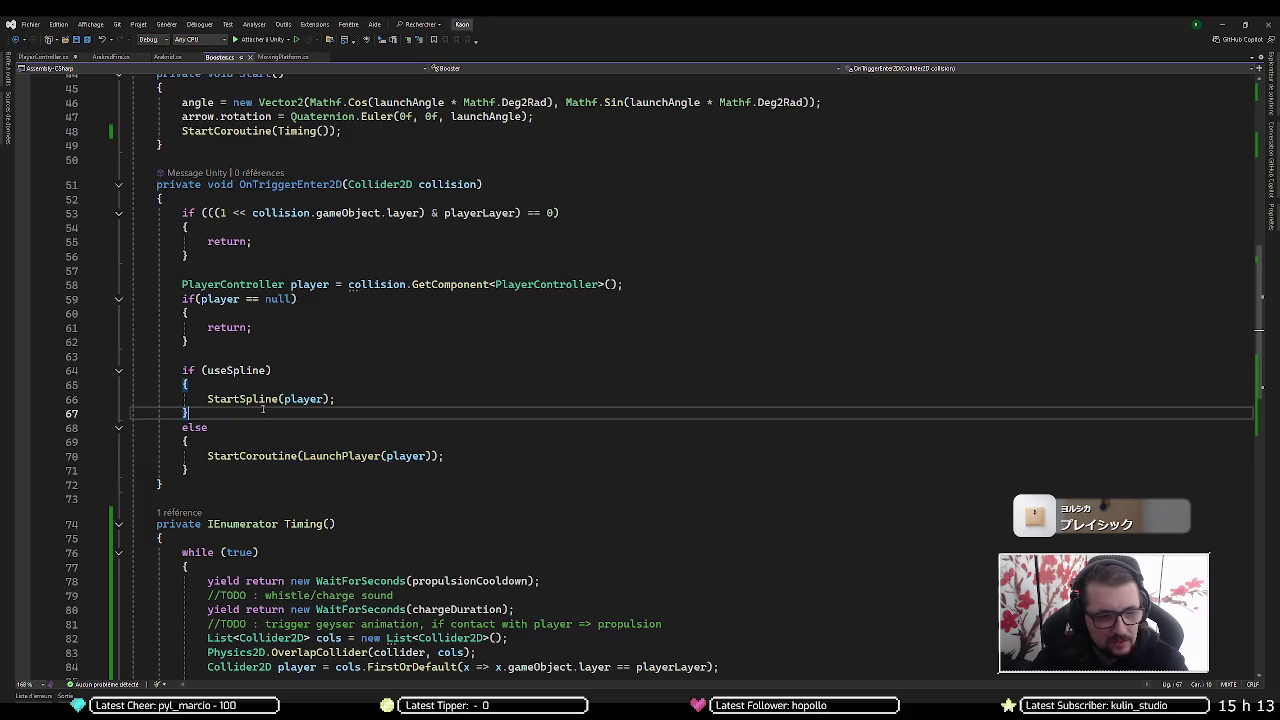
drag(202, 472, 239, 349)
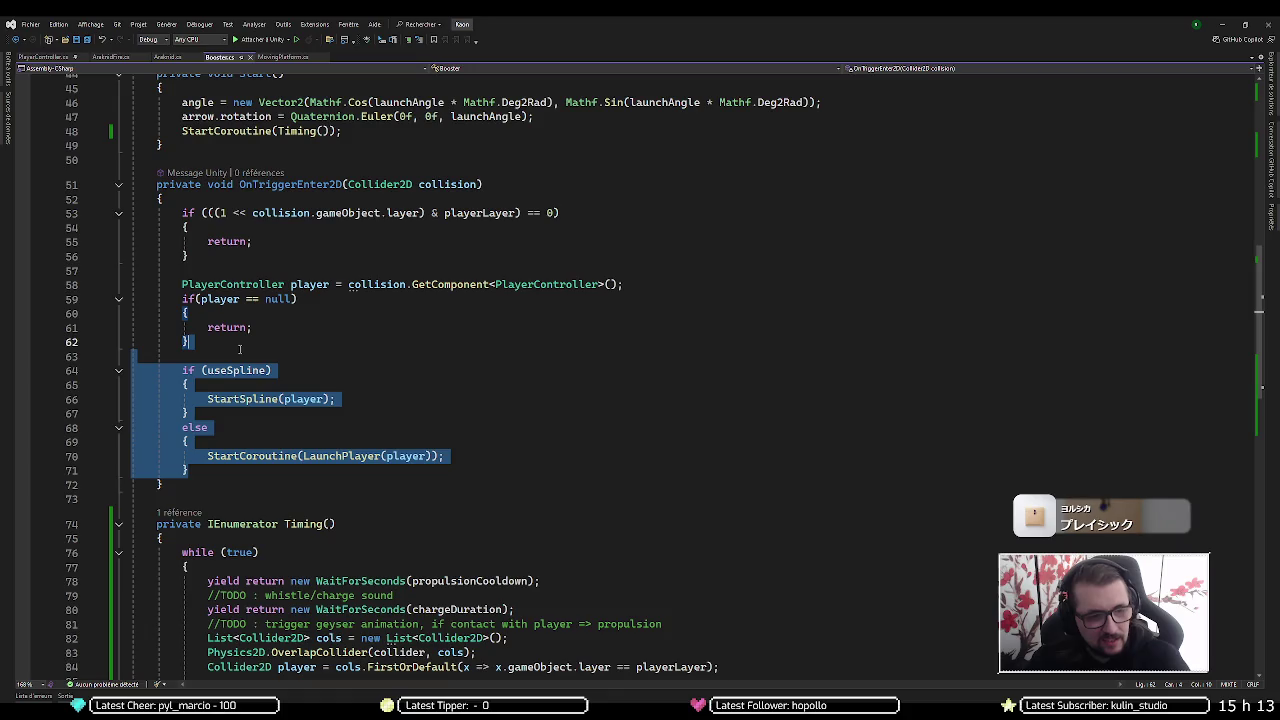
scroll(245, 370, down, 9)
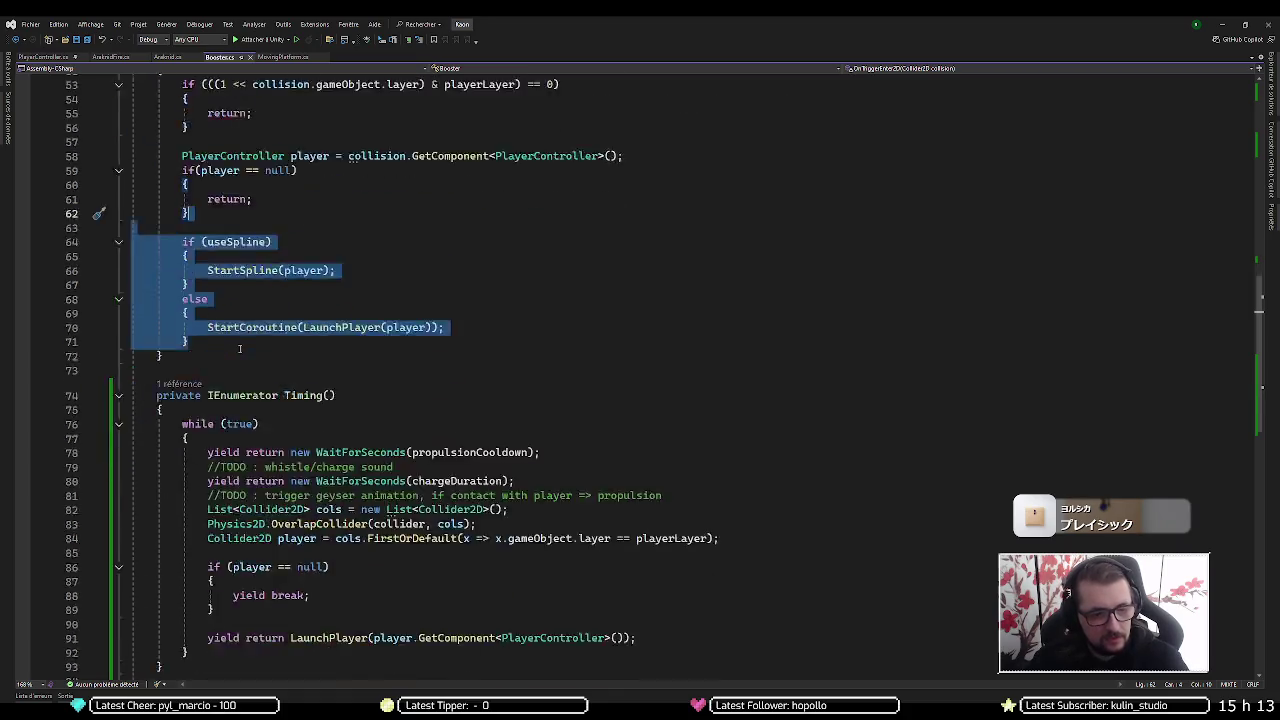
triple_click(314, 381)
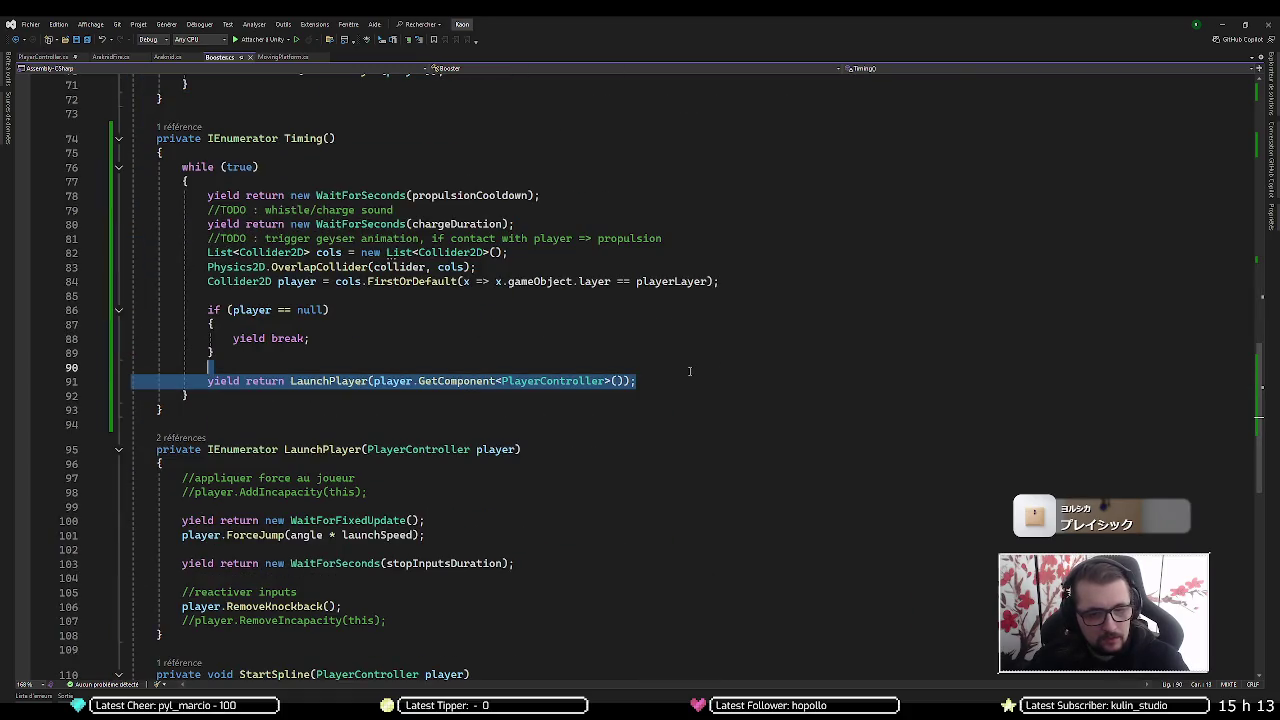
Paste the useSpline if/else block over line 91 and drop the duplicate paste
key(ctrl+v)
key(ctrl+v)
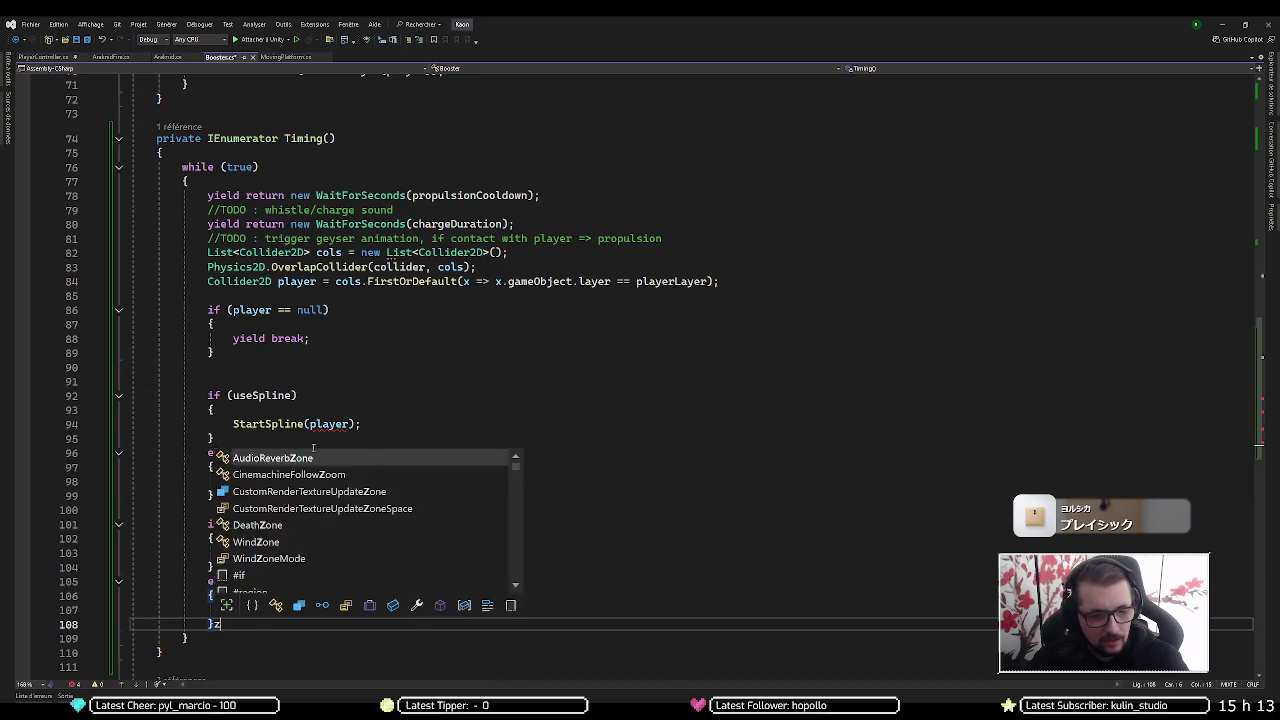
key(ctrl+z)
key(ctrl+z)
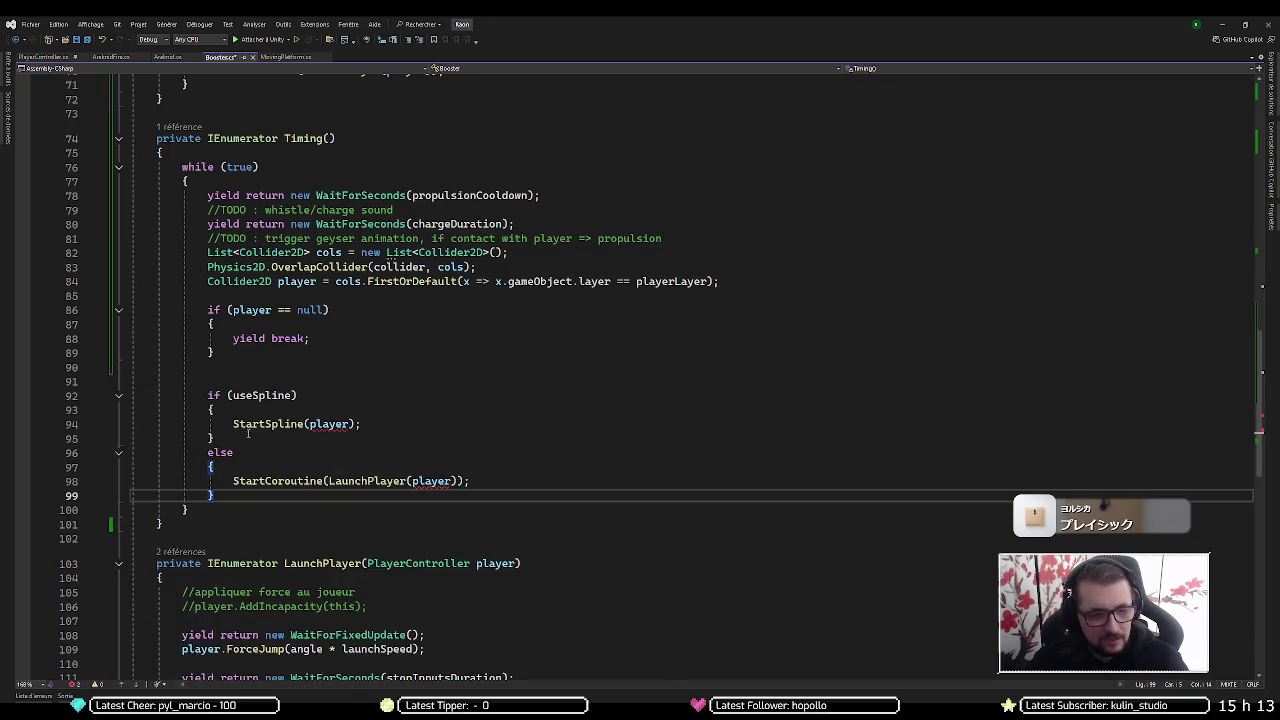
click(233, 424)
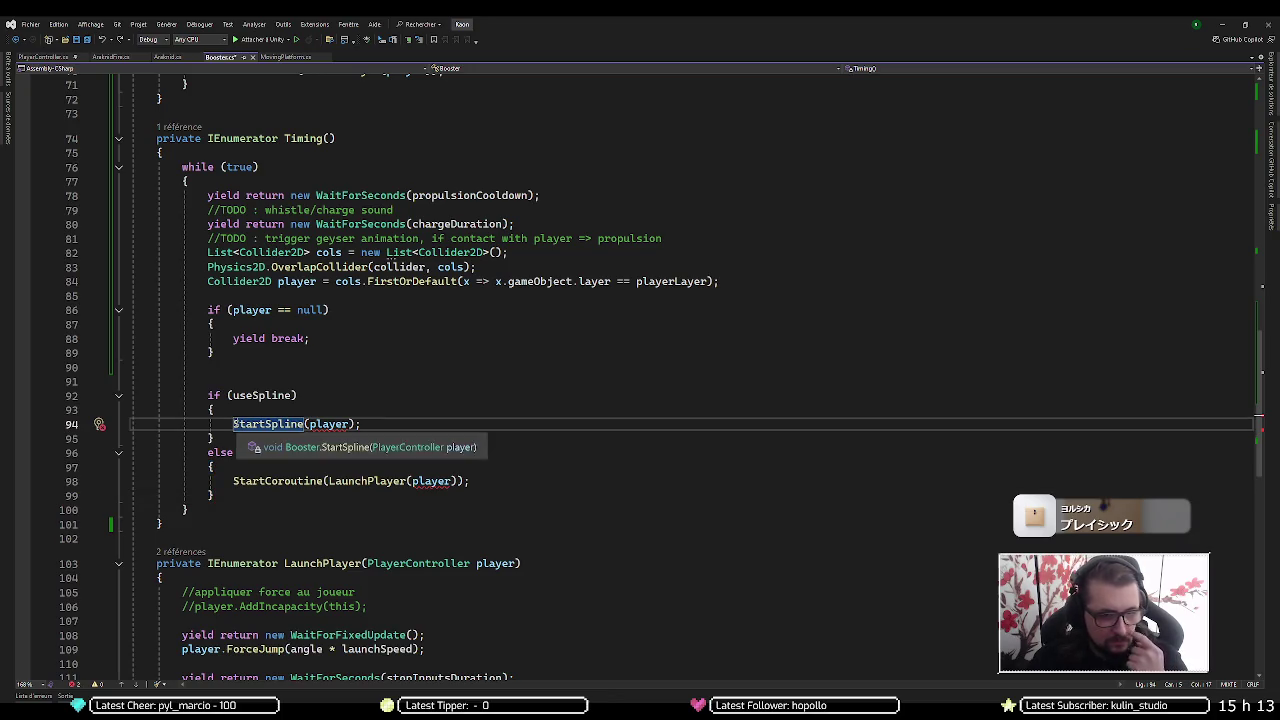
scroll(284, 423, down, 5)
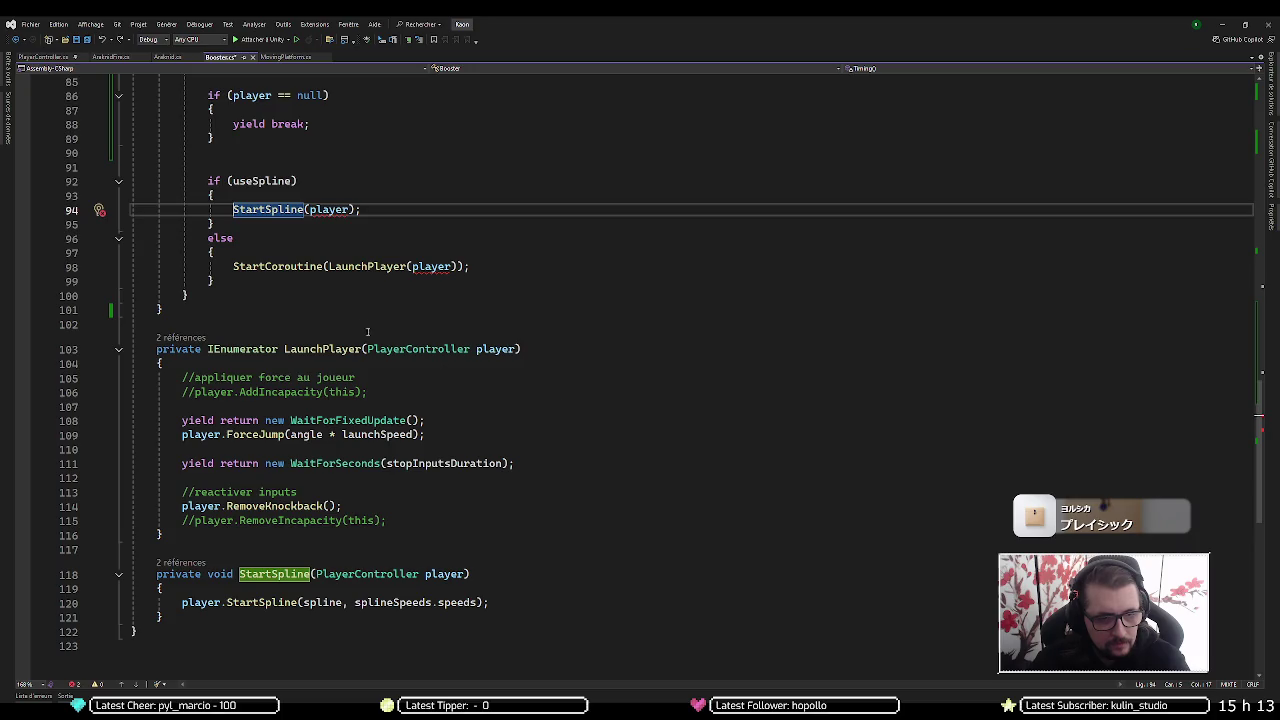
Change StartSpline's argument to player.GetComponent<PlayerController>() on line 94
click(335, 210)
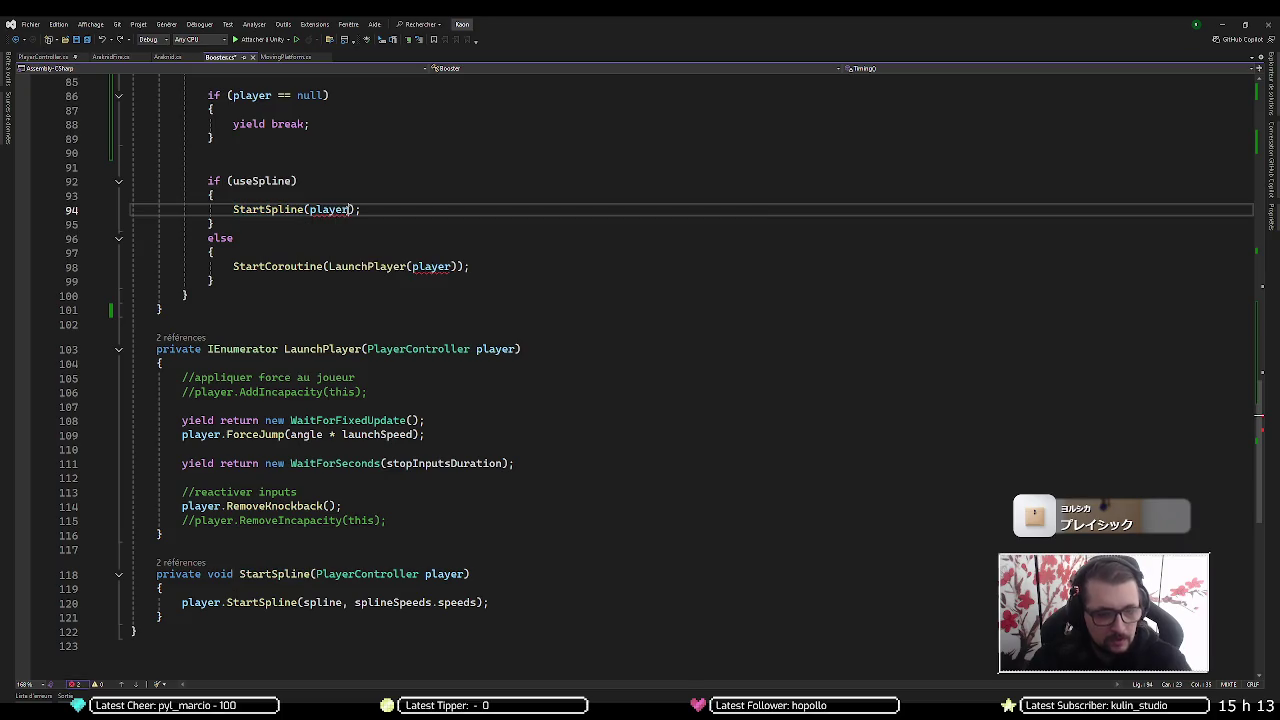
text(.GetC)
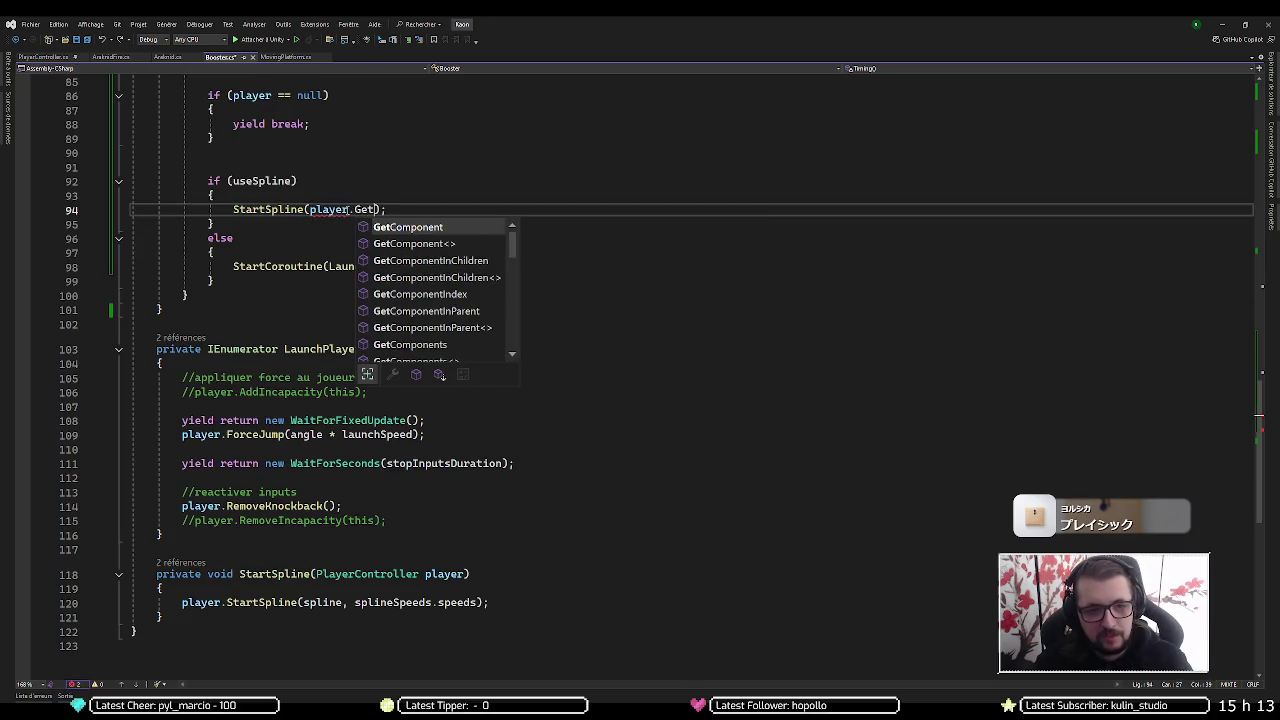
key(Tab)
text(<Pla)
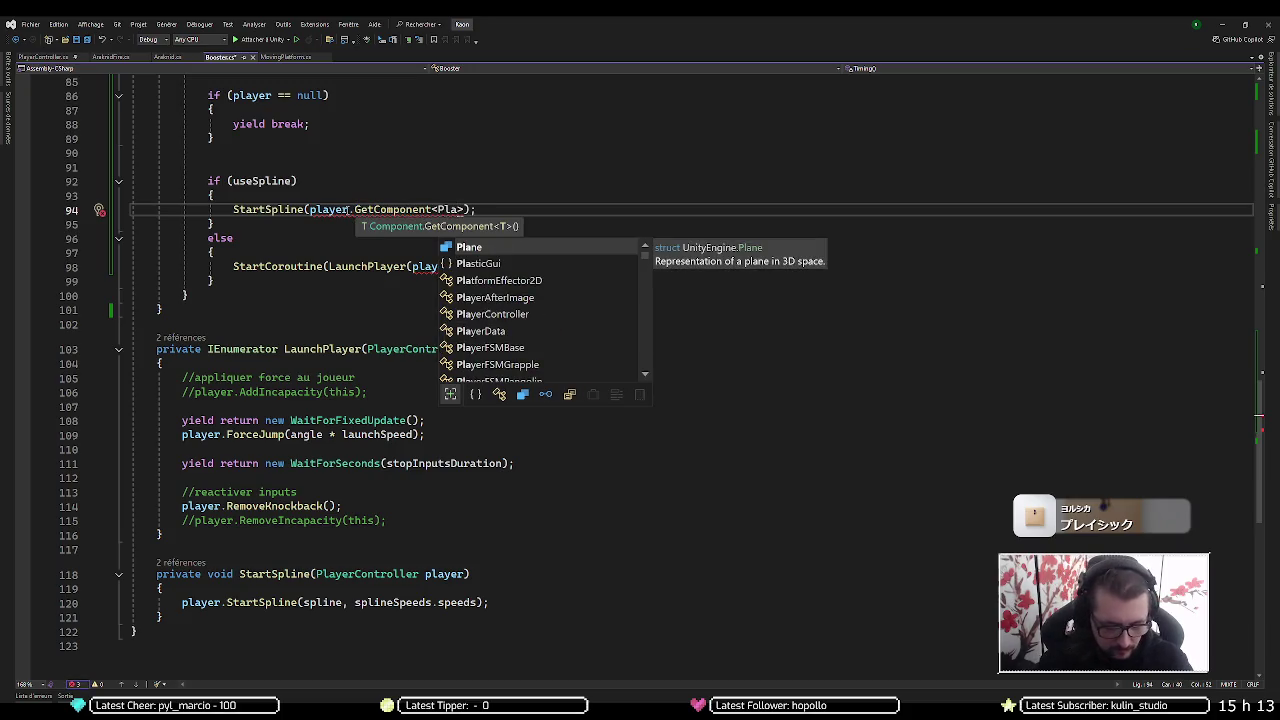
text(yercon)
key(BackSpace)
key(BackSpace)
key(BackSpace)
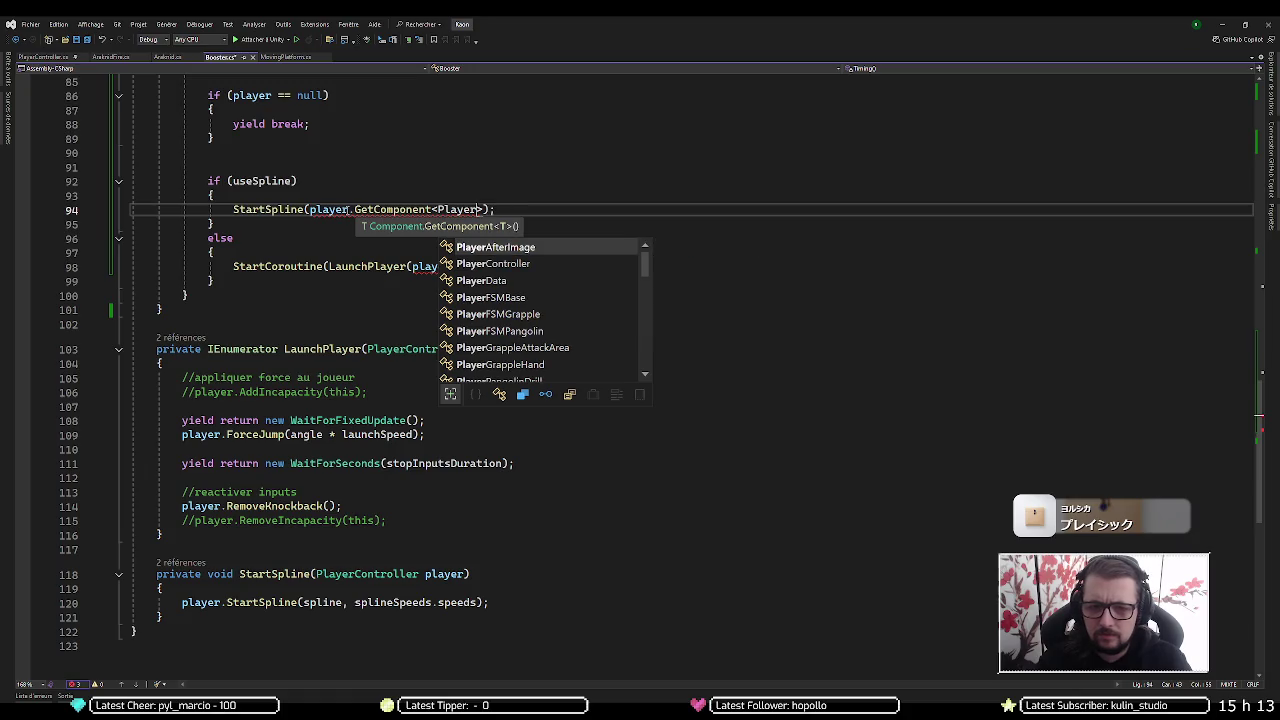
text(CC)
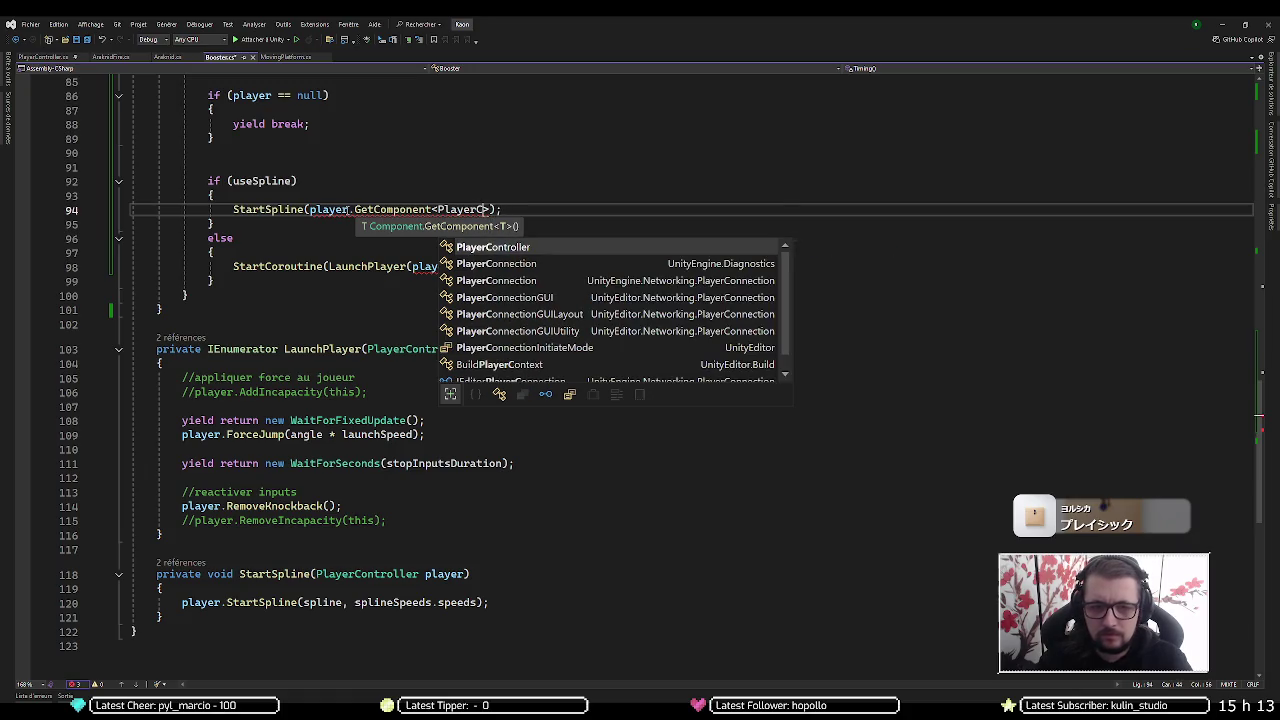
key(Tab)
text(>())
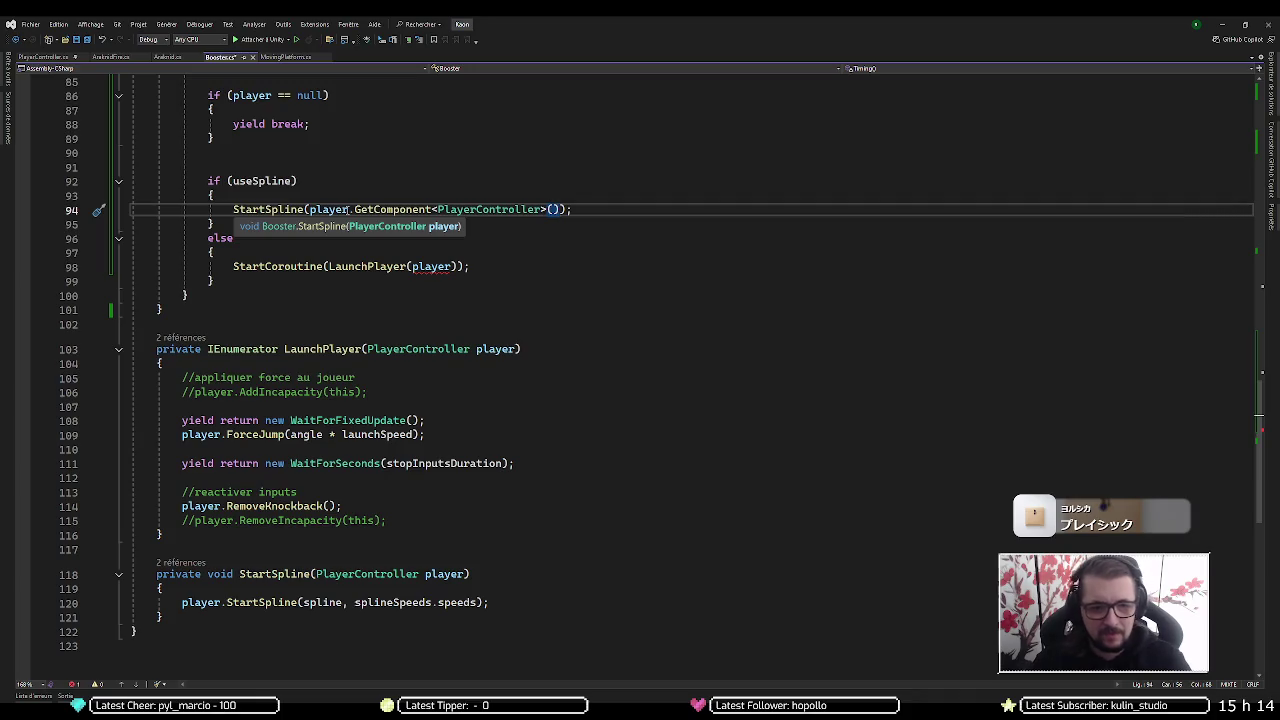
Change LaunchPlayer's argument on line 98 to player.GetComponent<PlayerController>()
key(ctrl+shift+Left)
key(ctrl+shift+Left)
key(ctrl+shift+Left)
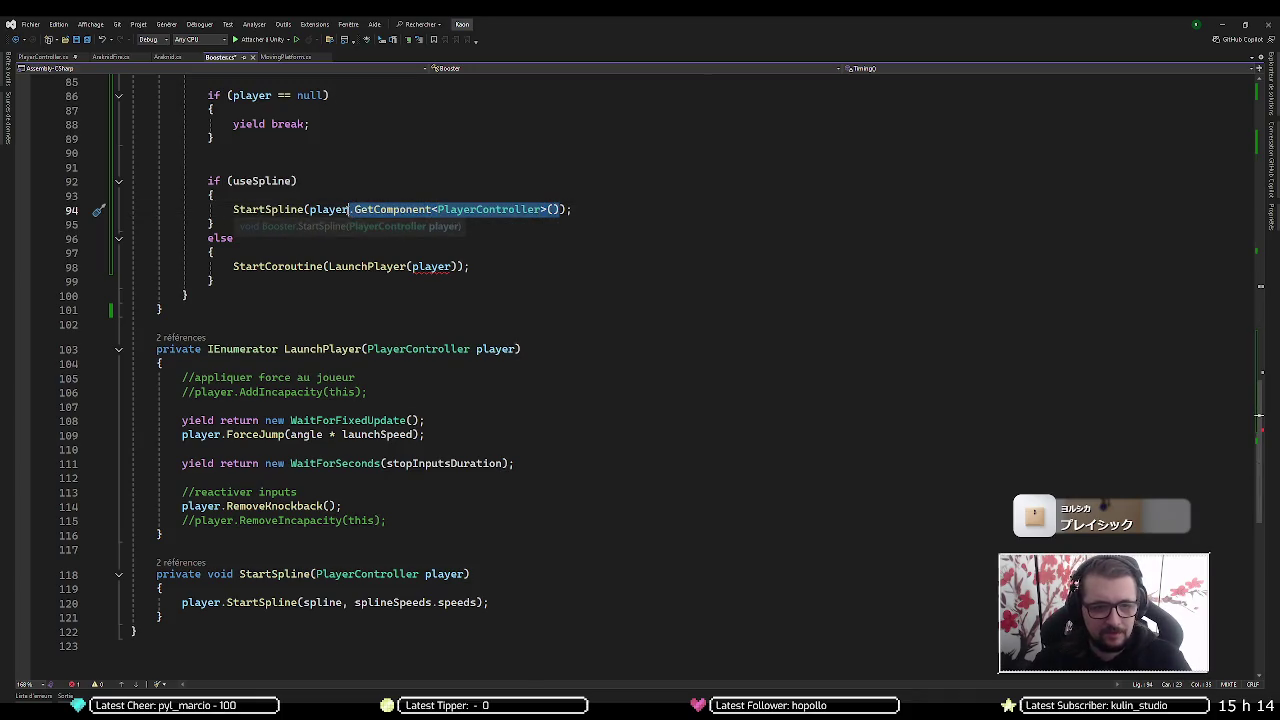
key(Down)
key(Down)
key(Down)
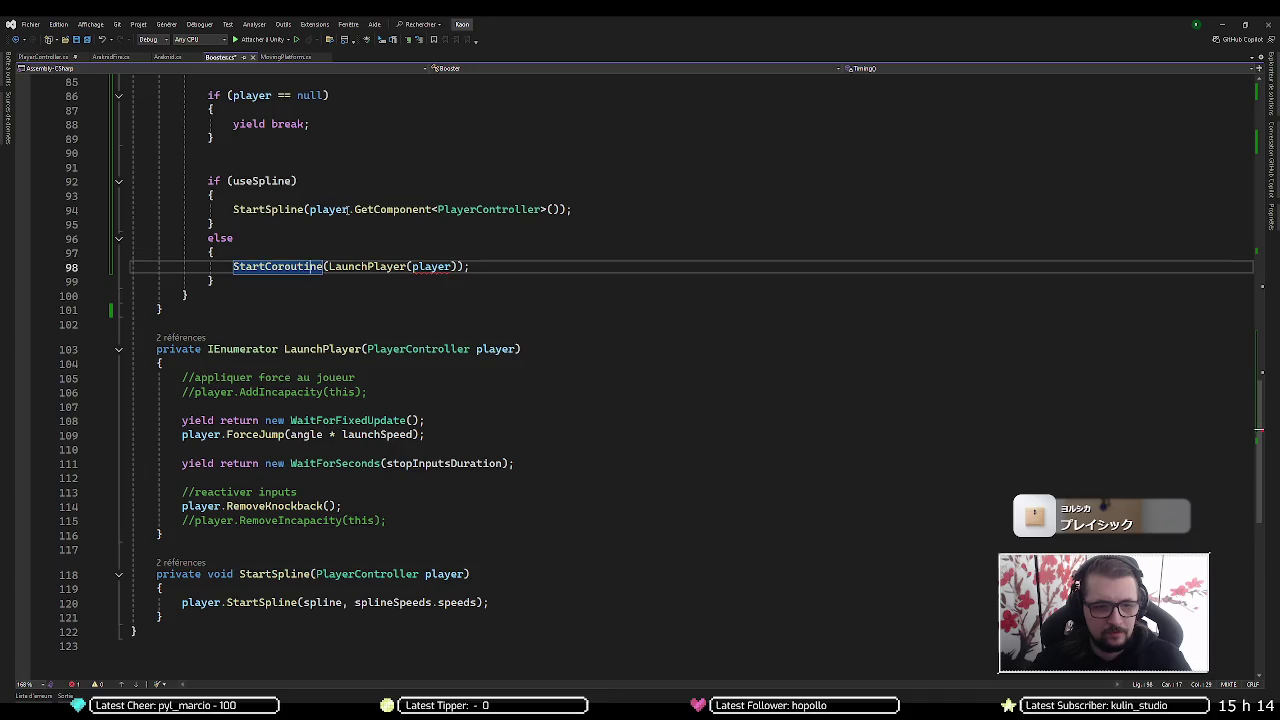
key(ctrl+Right)
key(ctrl+Right)
key(ctrl+Right)
key(ctrl+shift+Right)
key(Tab)
key(Right)
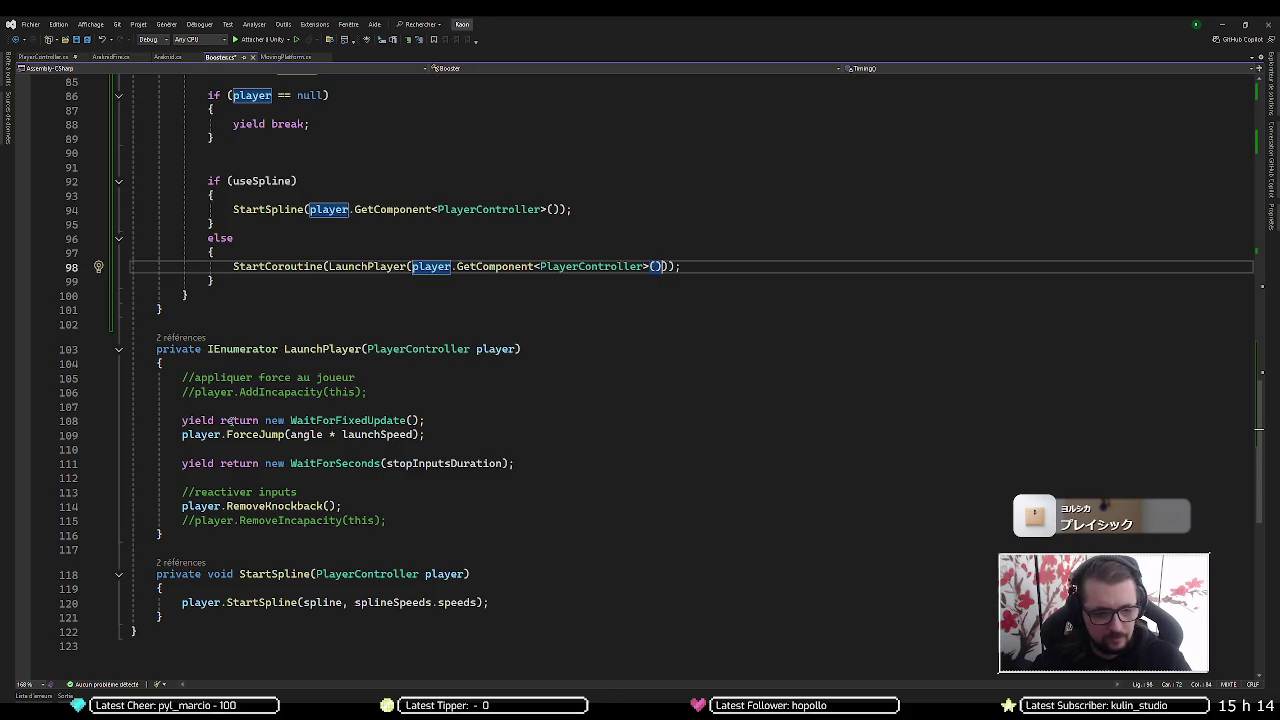
scroll(229, 420, up, 14)
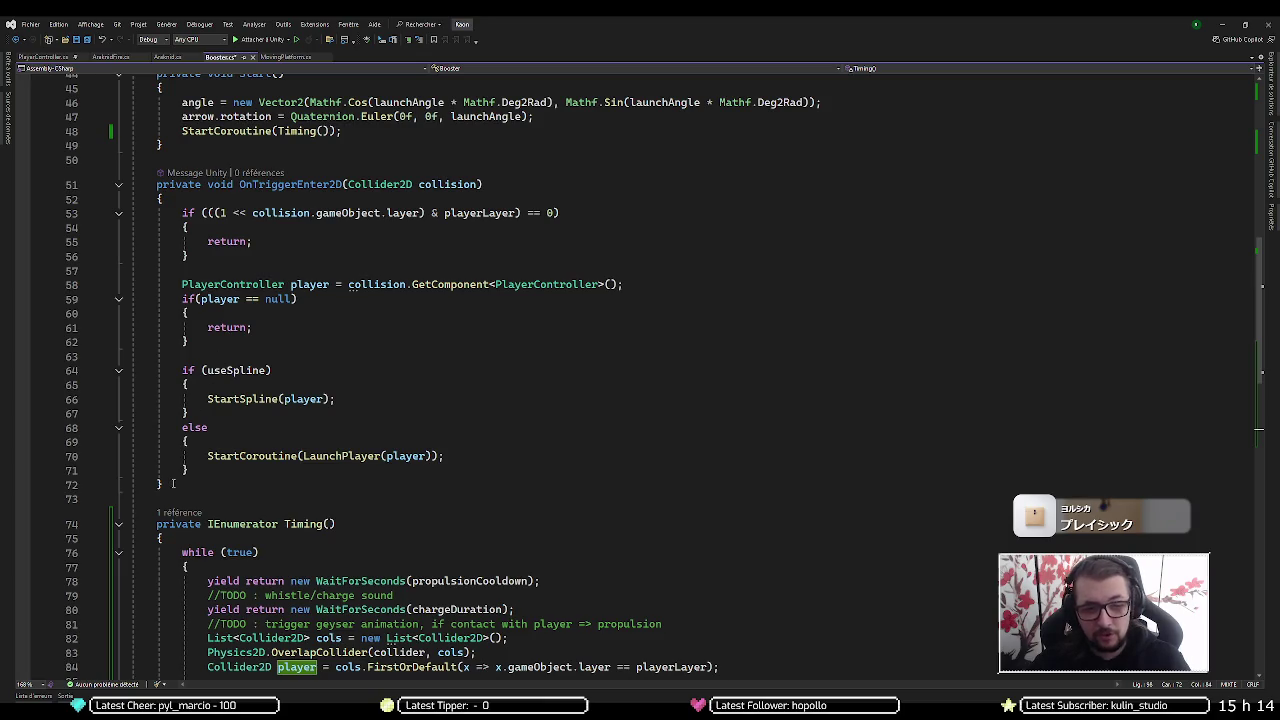
Comment out OnTriggerEnter2D on lines 51–72 with Ctrl+K, Ctrl+C
mouse_move(170, 486)
mouse_down()
mouse_move(182, 222)
mouse_move(160, 186)
mouse_up()
key(ctrl+k)
key(ctrl+c)
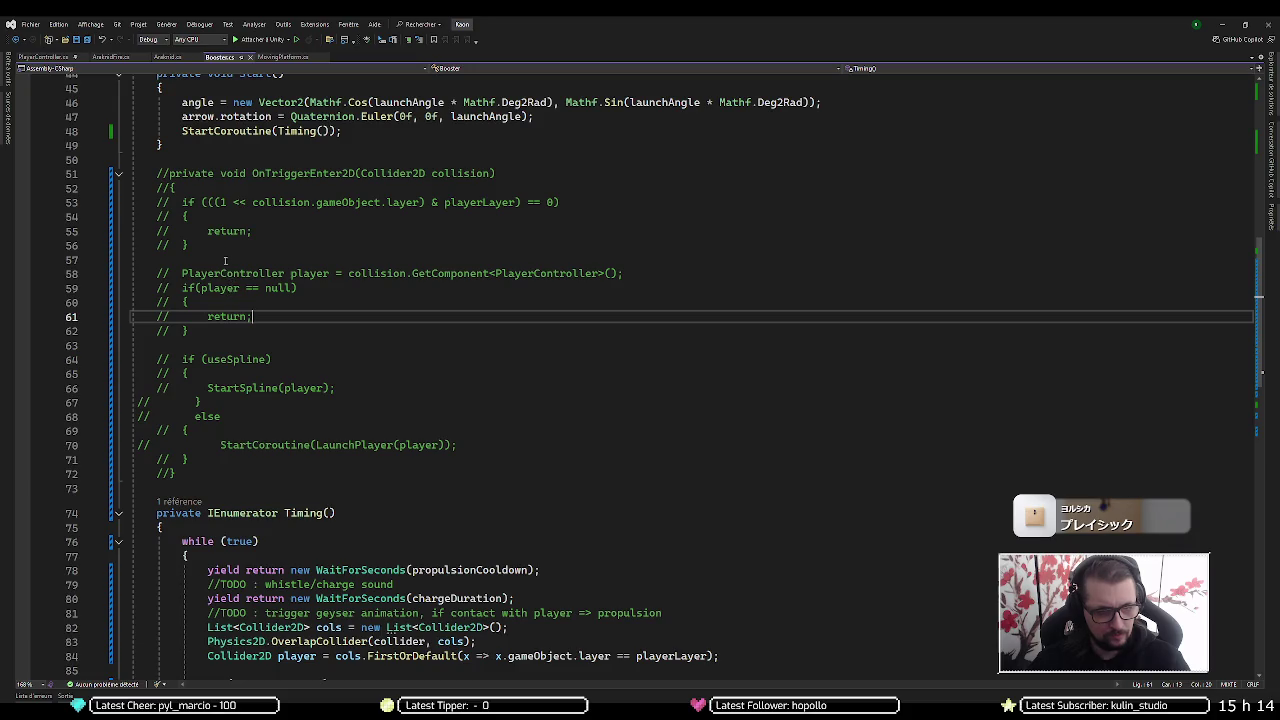
Compare the layer check on lines 53–56 with the layer comparison on line 84
drag(221, 245, 119, 207)
scroll(526, 346, down, 8)
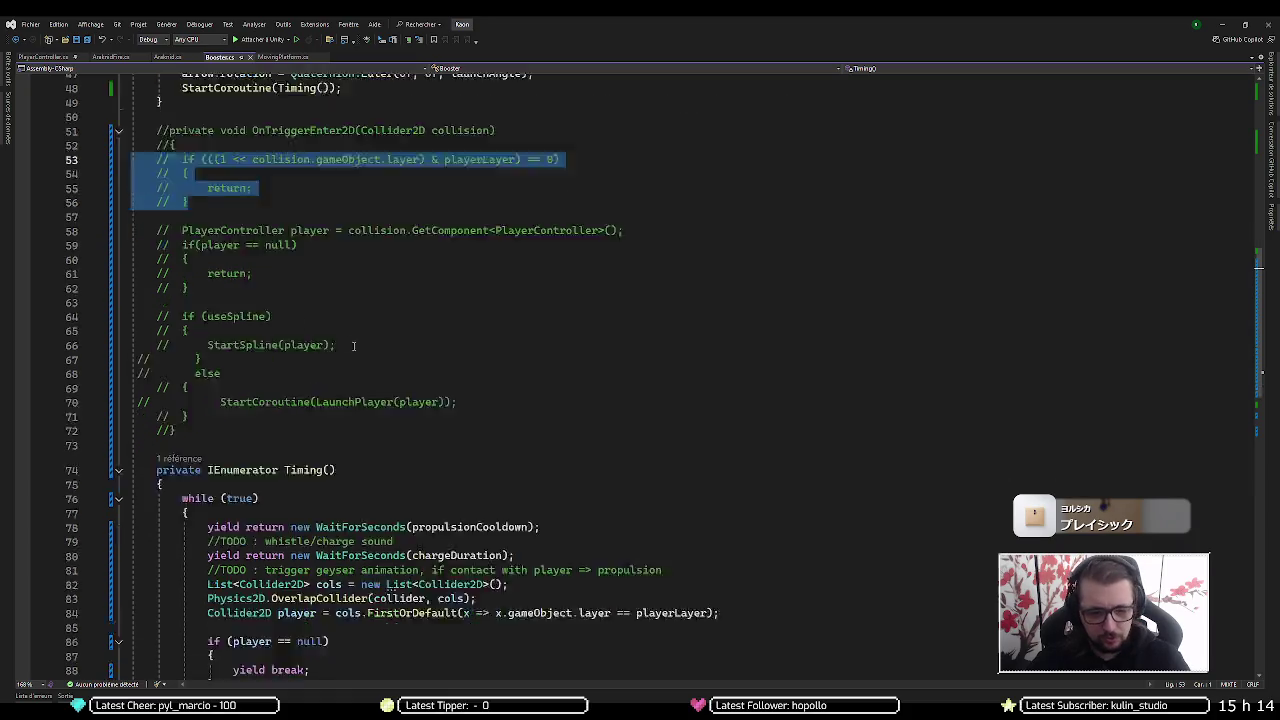
click(580, 313)
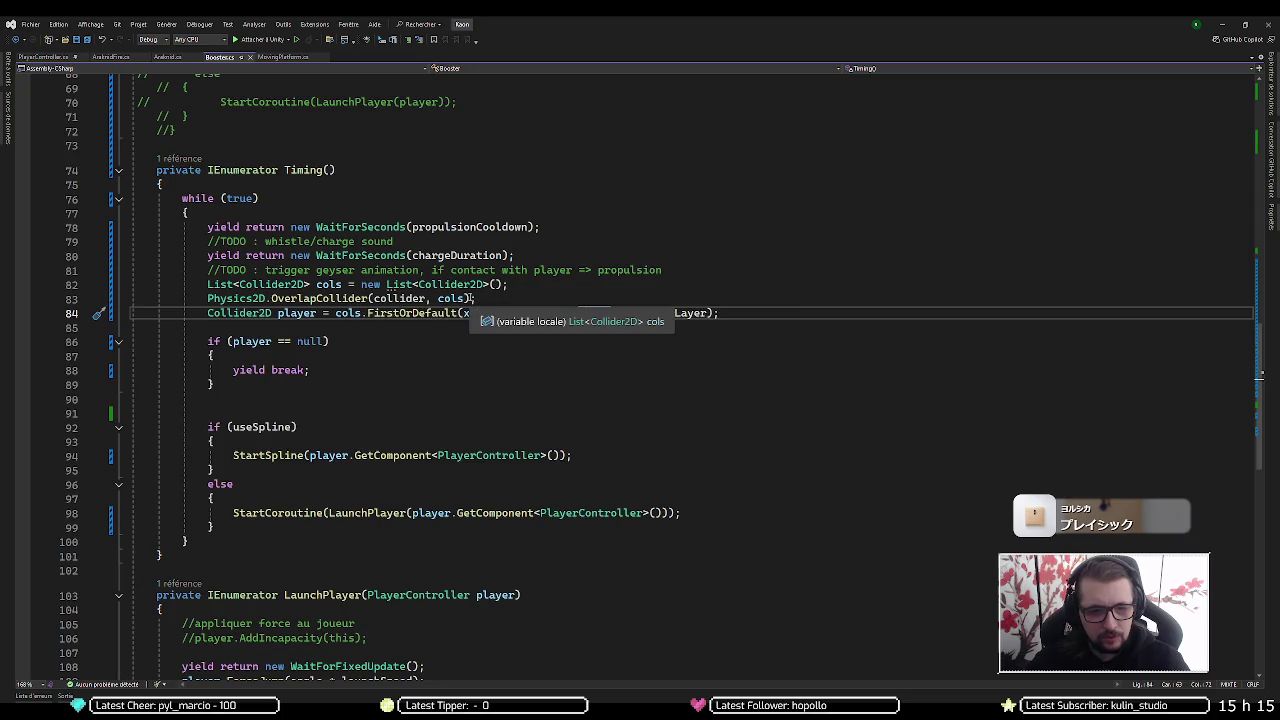
Check the parameter info for OverlapCollider's List<Collider2D> overload
click(467, 298)
key(ctrl+shift+space)
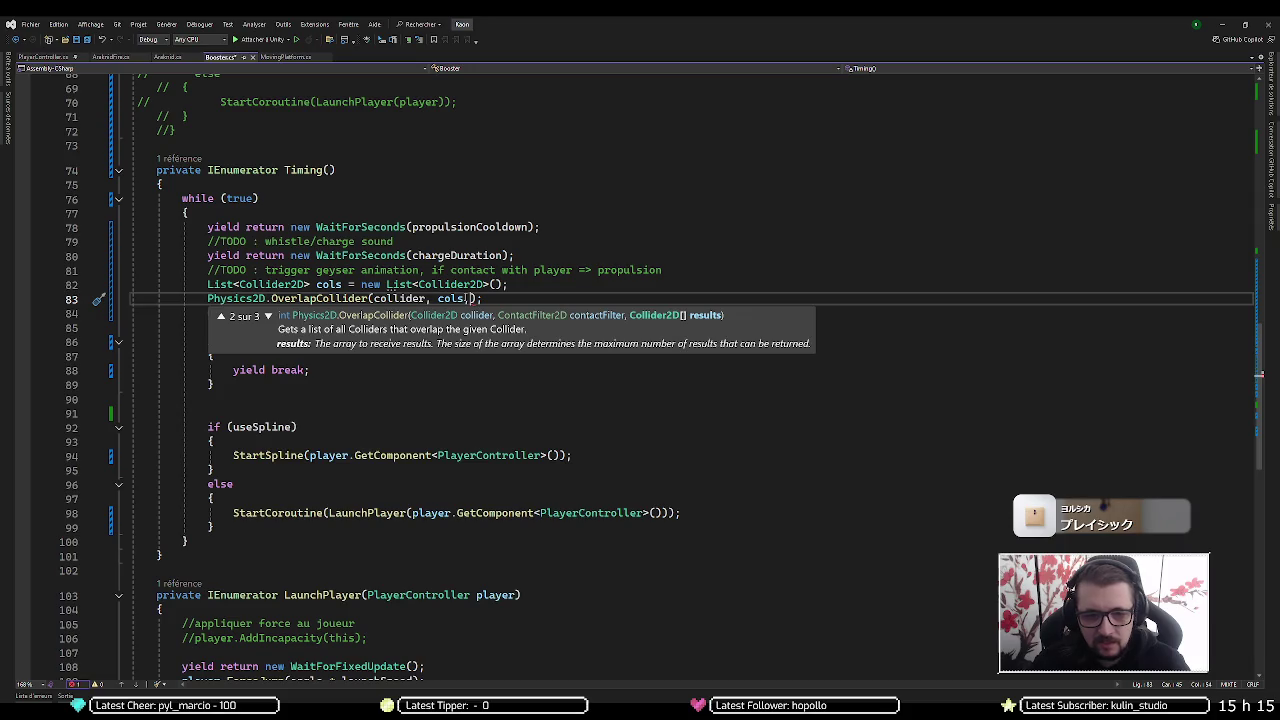
key(Down)
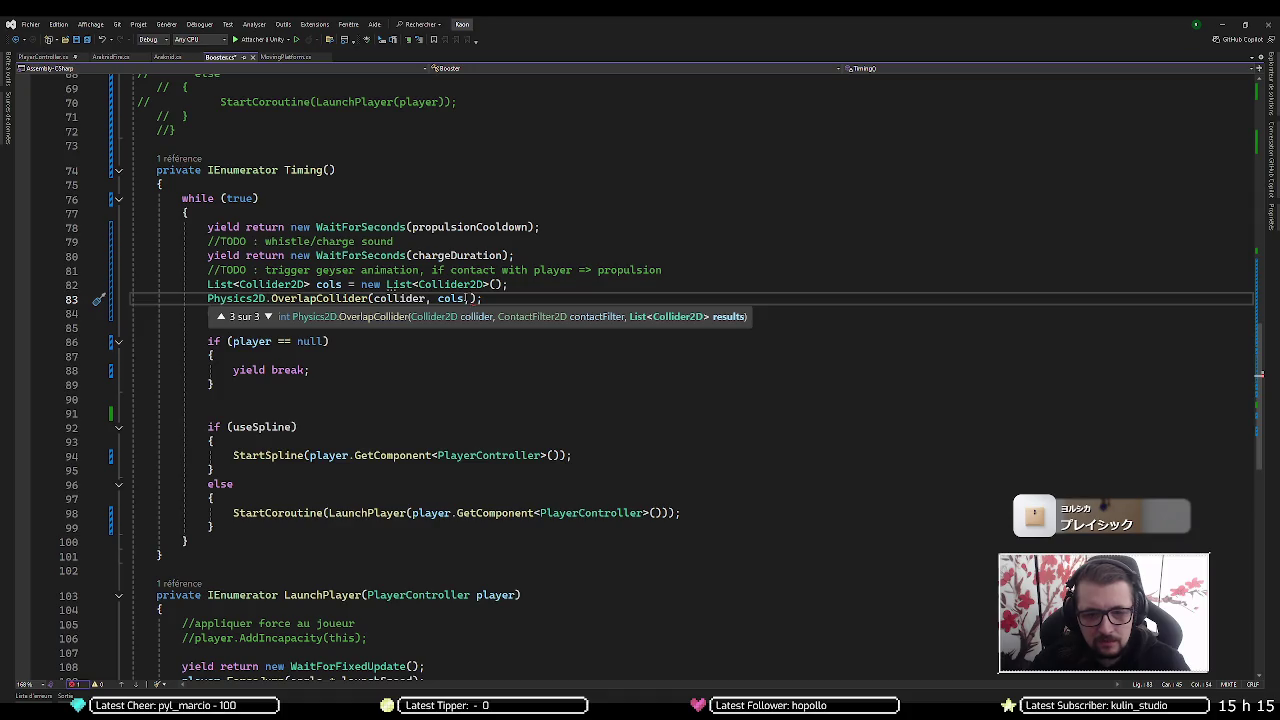
Insert a ContactFilter2D. argument between collider and cols on line 83
key(Left)
key(Left)
key(Left)
text(,)
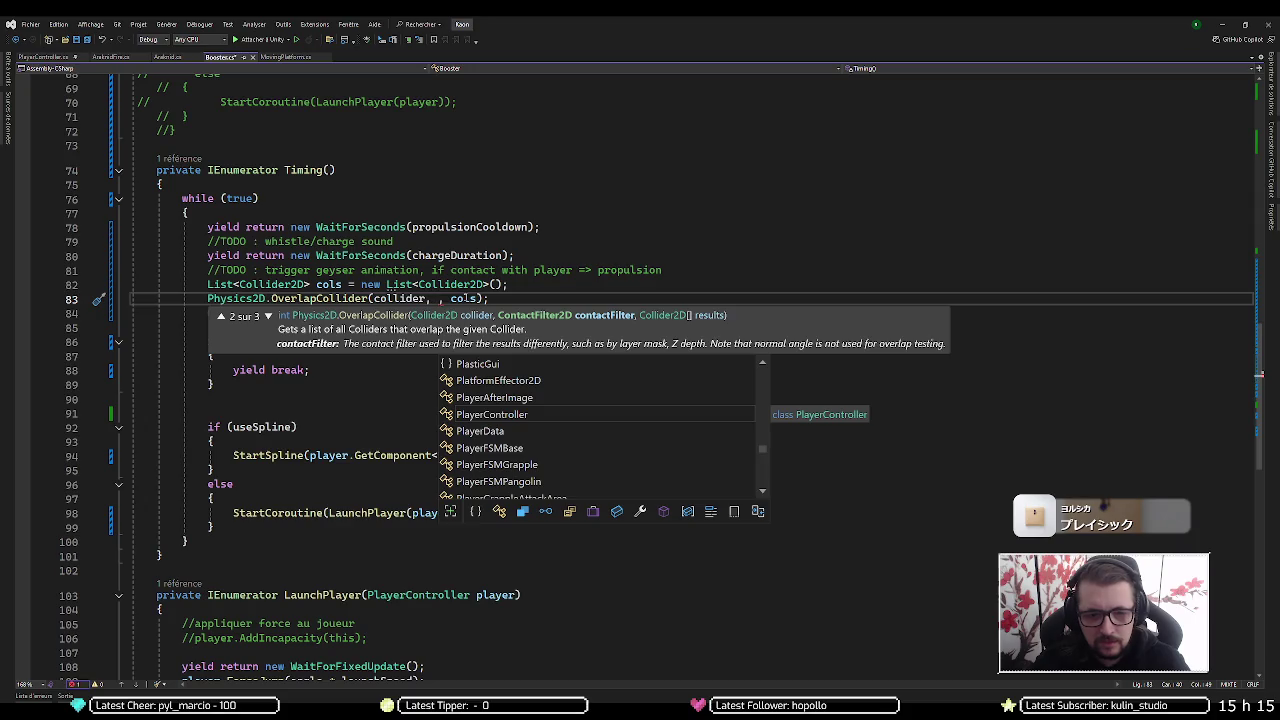
text( Cp)
key(Right)
key(Right)
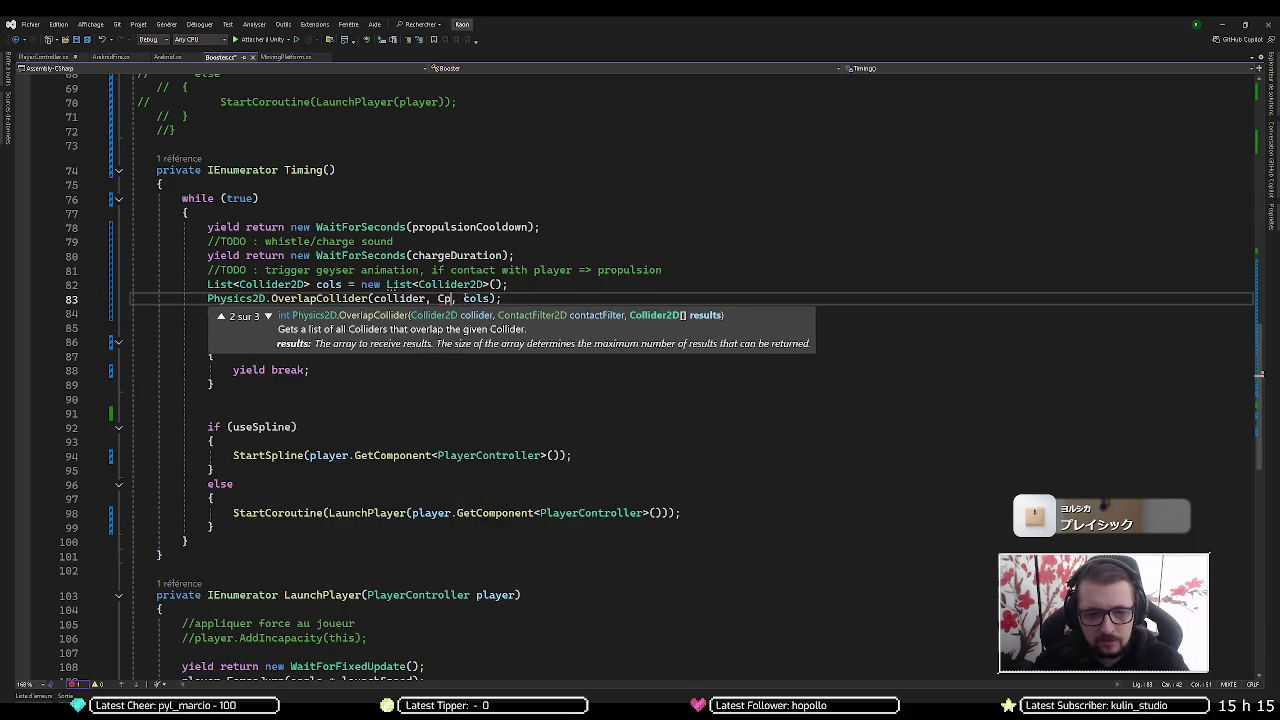
key(BackSpace)
text(ontact)
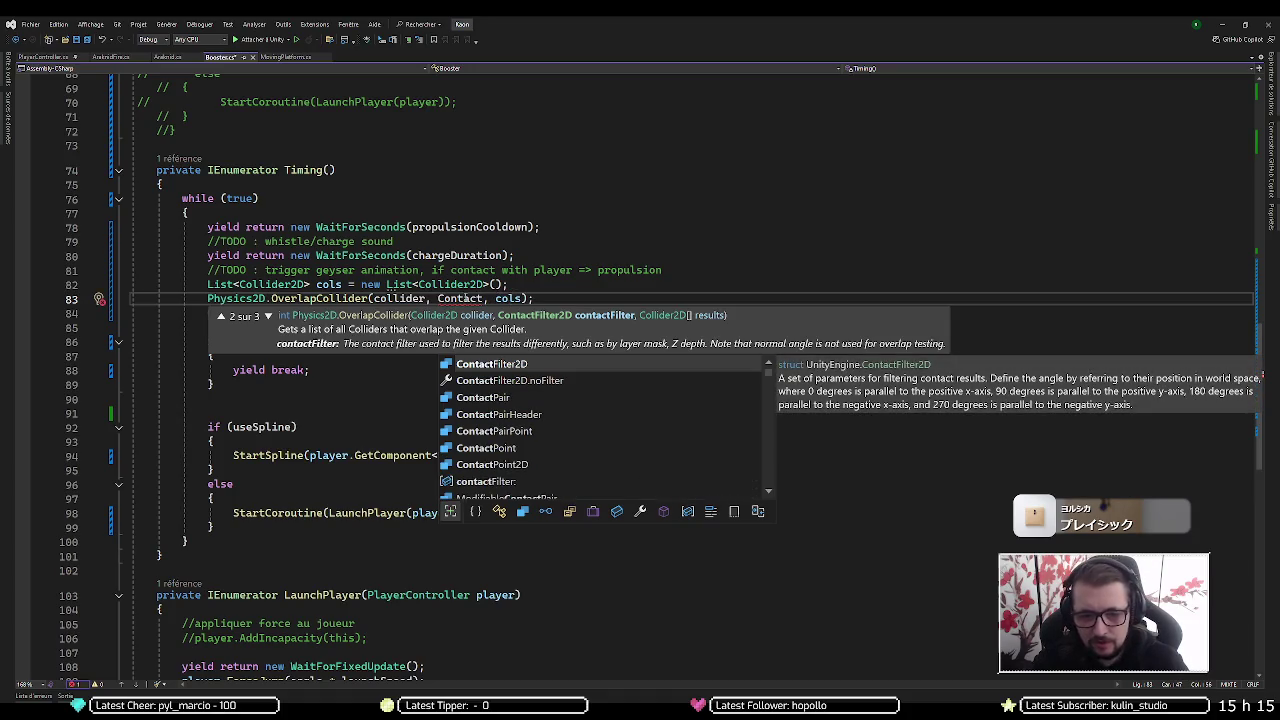
key(Tab)
text(/)
key(BackSpace)
text(.)
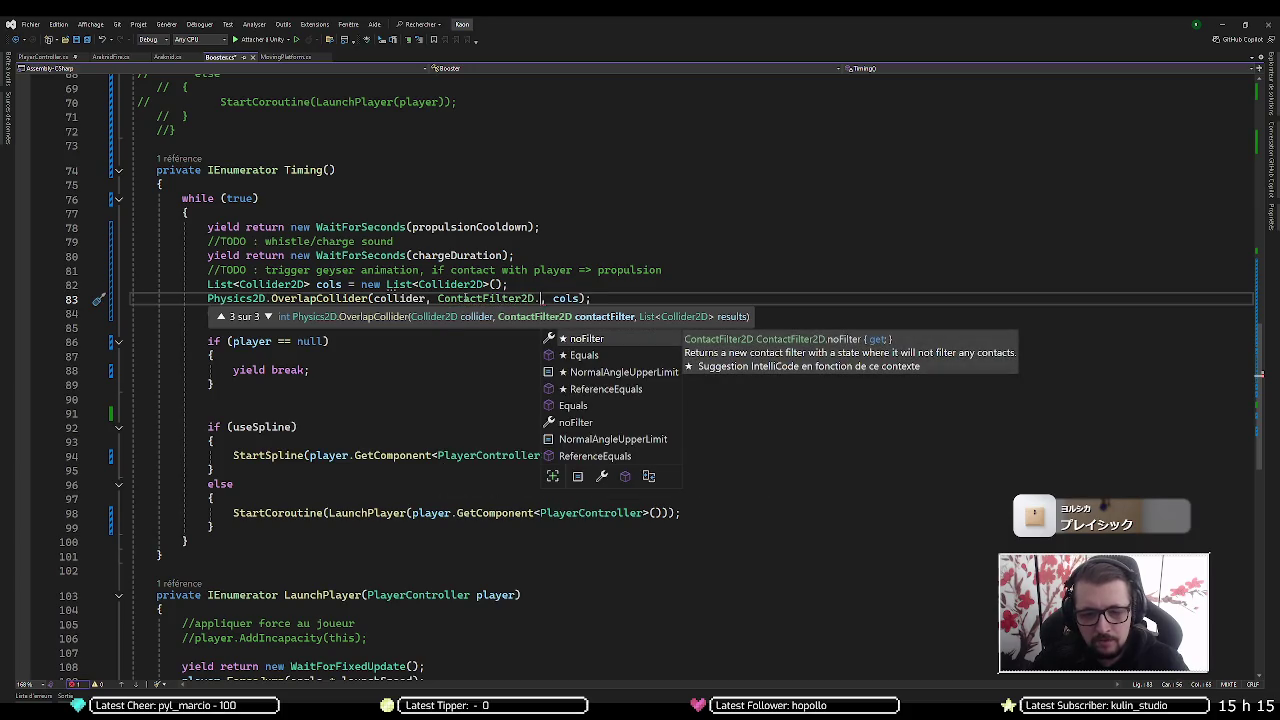
Browse ContactFilter2D members like NormalAngleUpperLimit, then bring up the Windows launcher
key(Down)
key(Down)
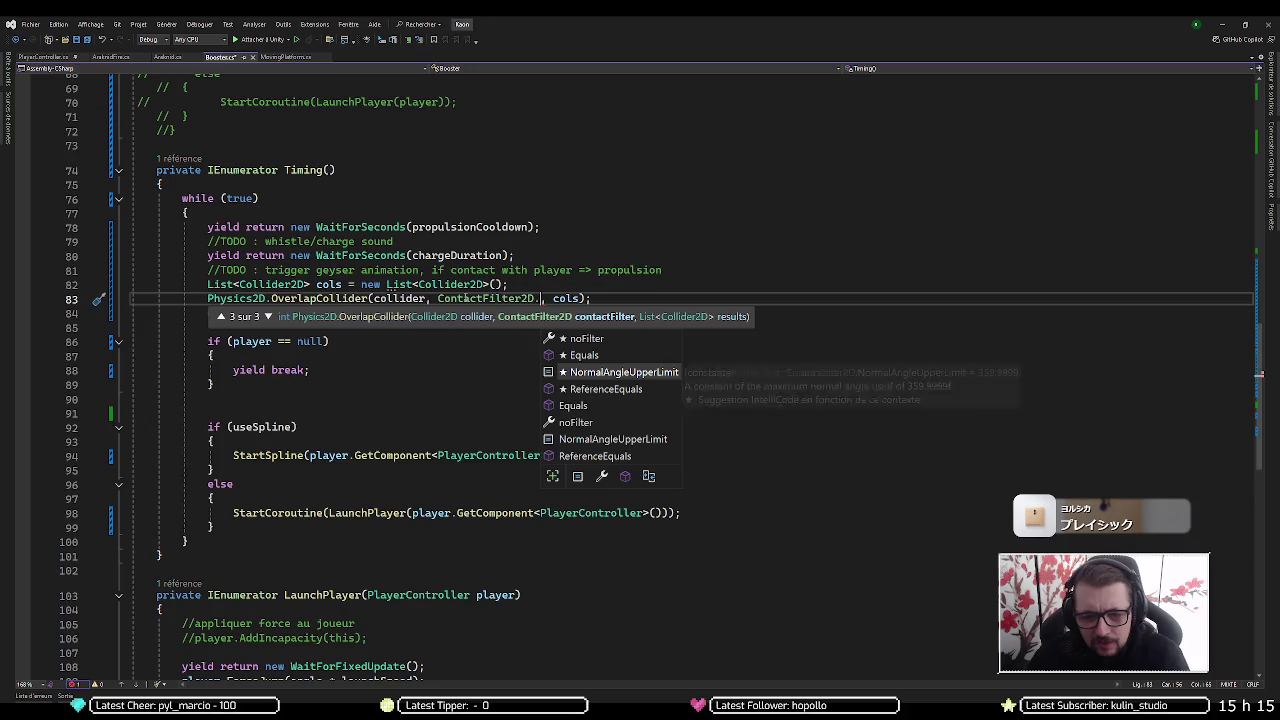
key(Down)
key(Down)
key(Down)
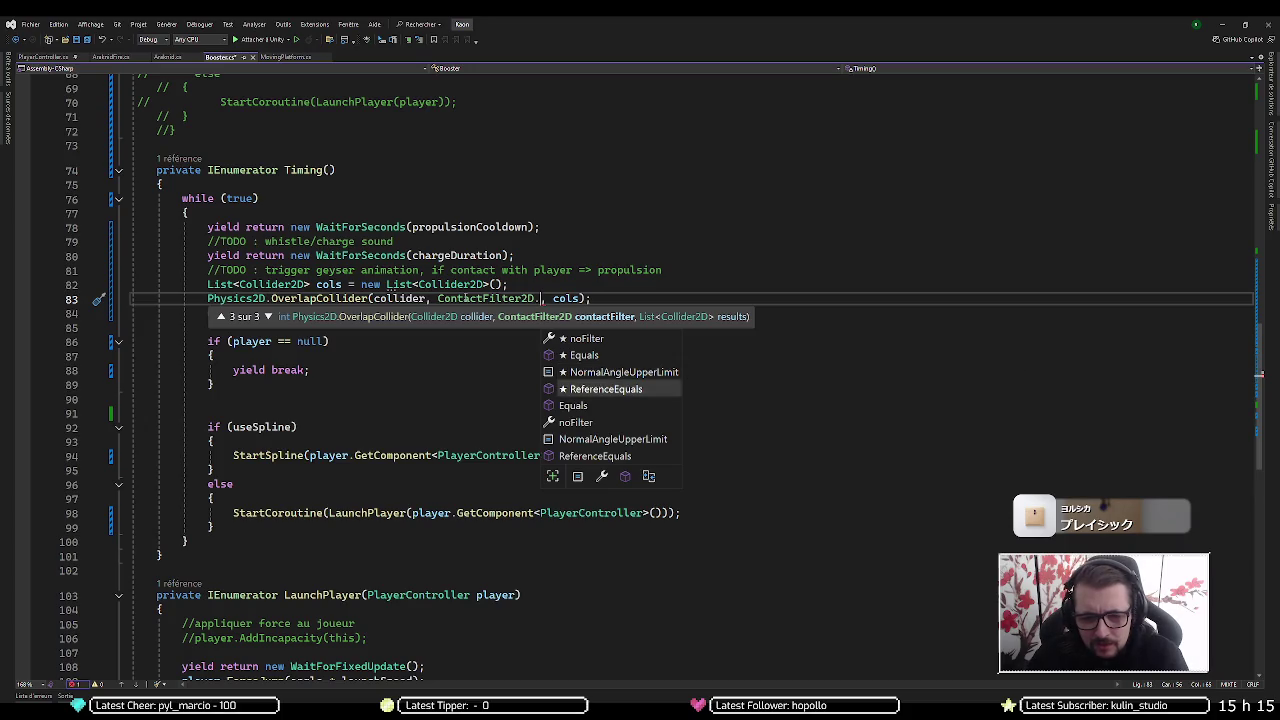
key(Down)
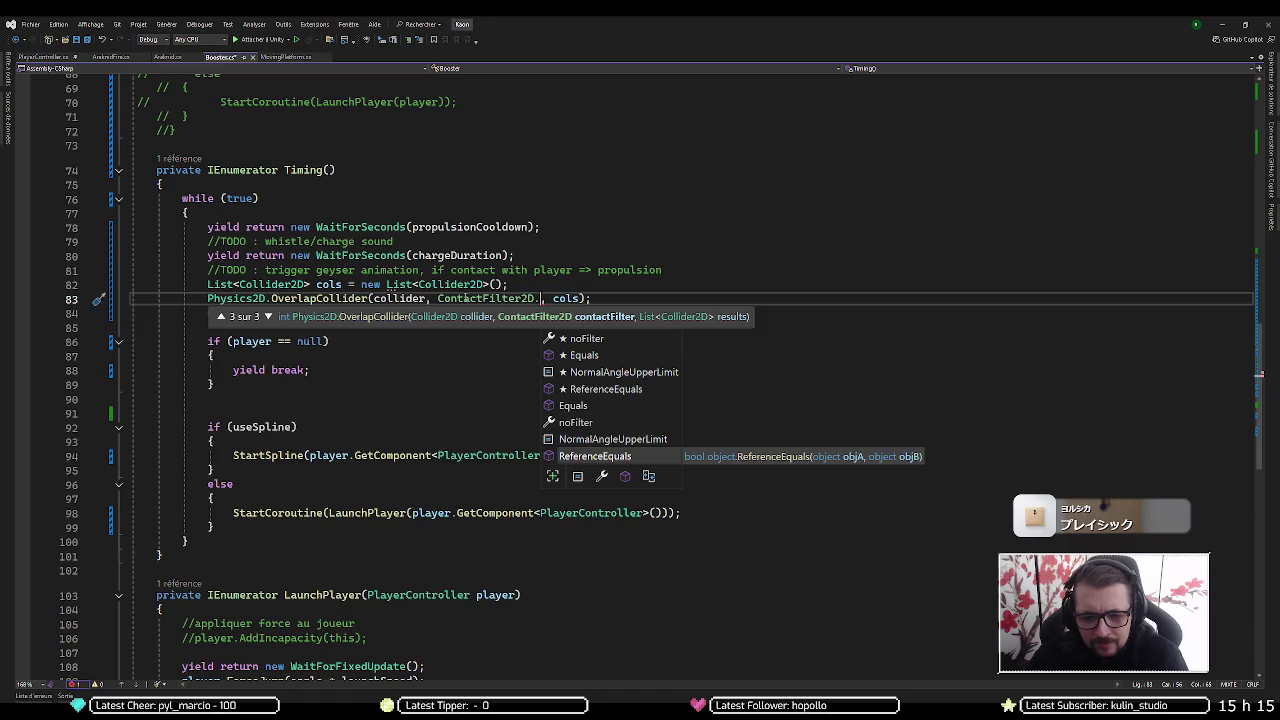
key(Up)
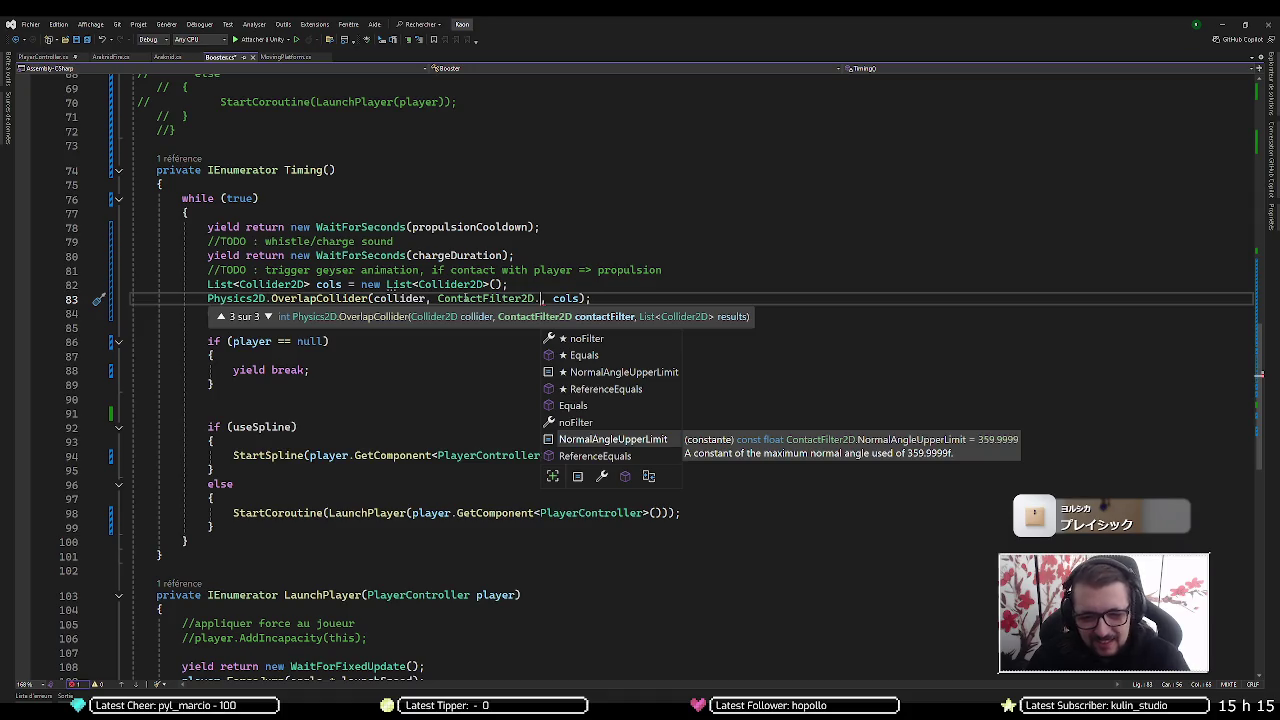
key(Escape)
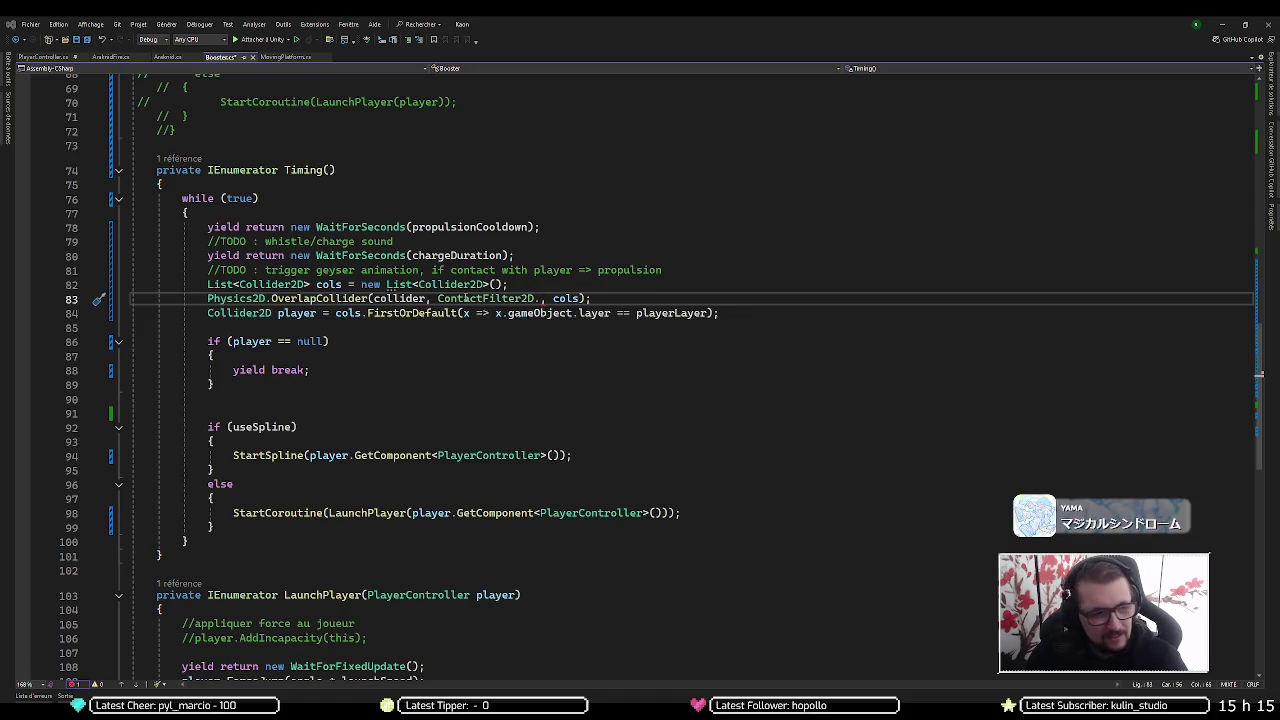
key(super)
key(super)
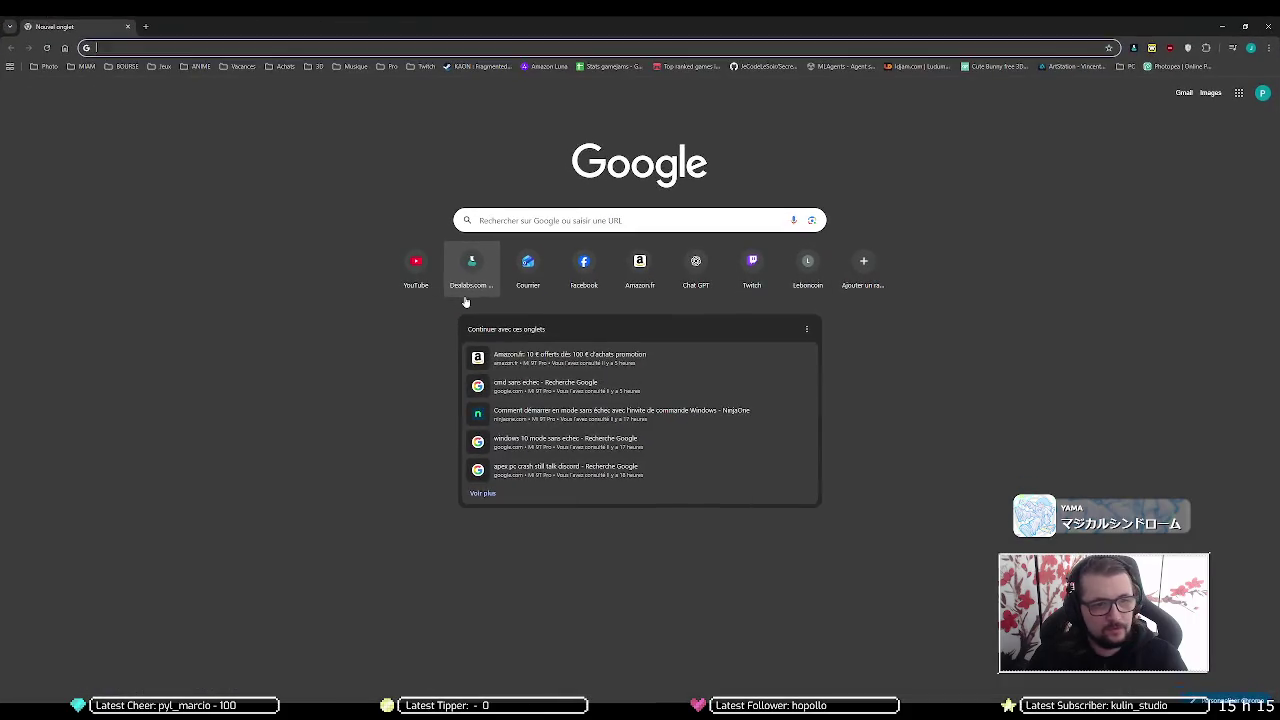
Search Google for contactfilter2D and open the Unity ContactFilter2D documentation result
text(cot)
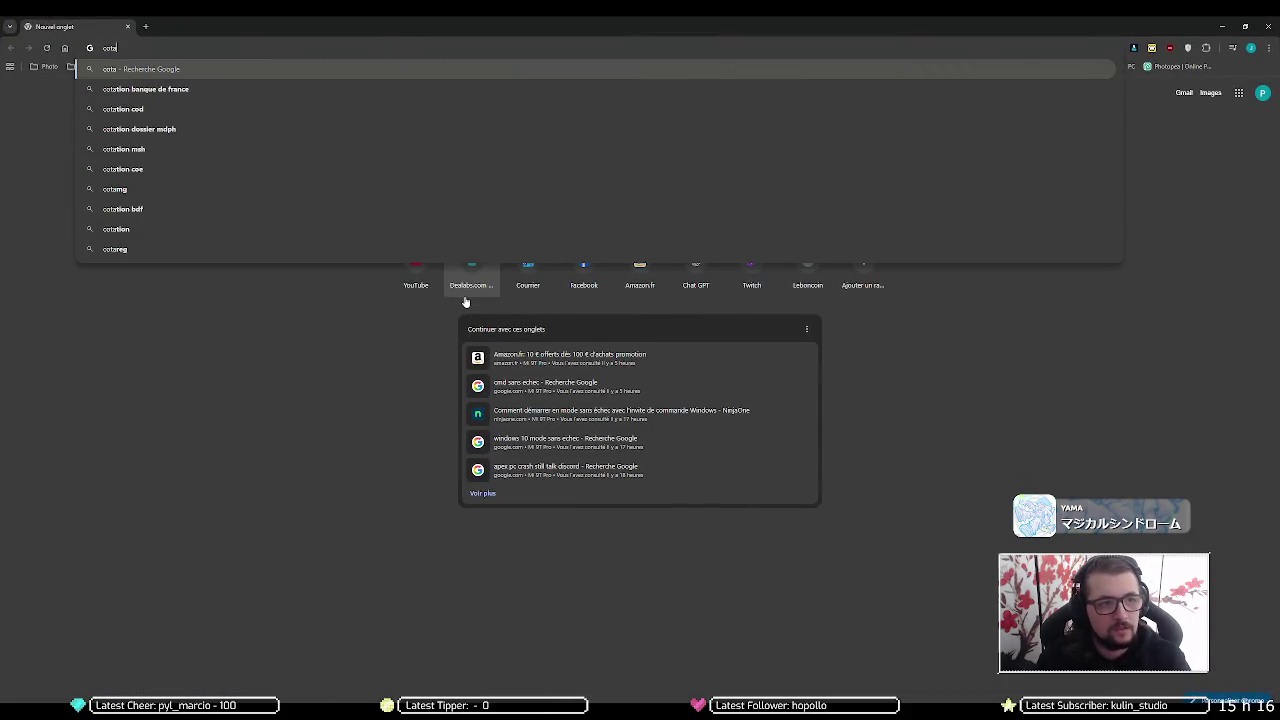
key(BackSpace)
text(nt)
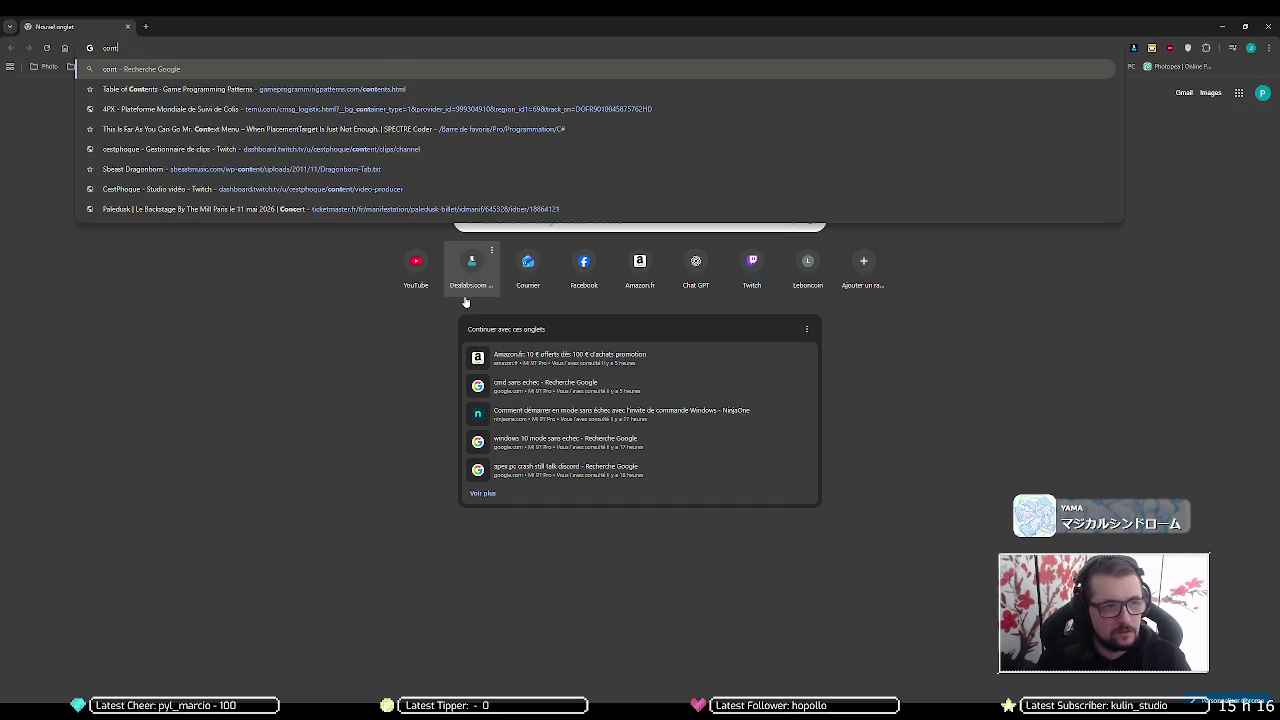
text(actfi)
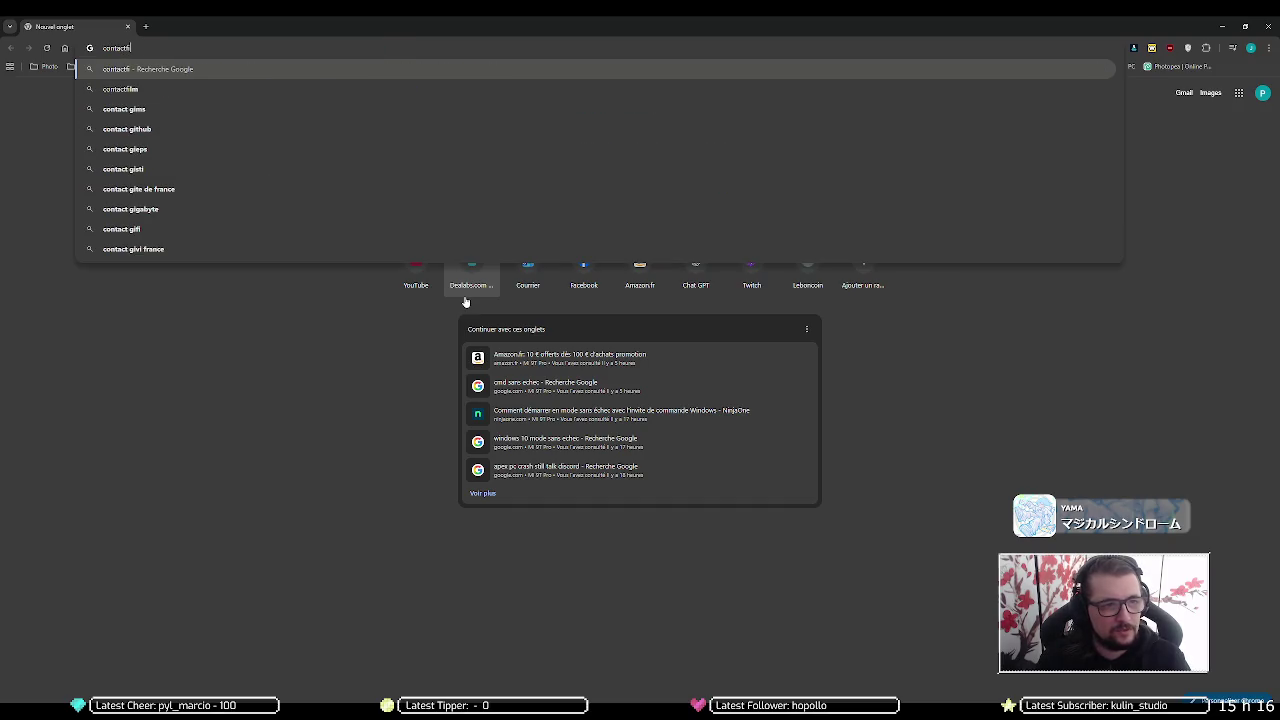
text(lter2D)
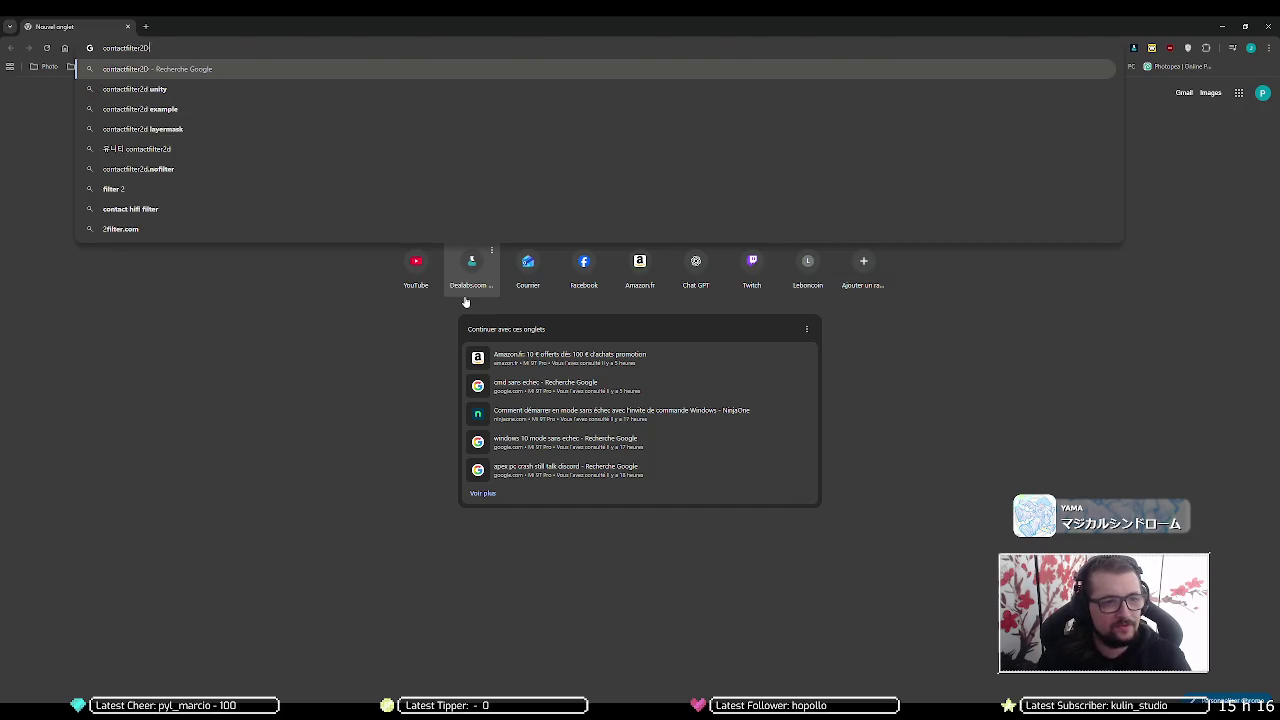
key(Return)
click(145, 188)
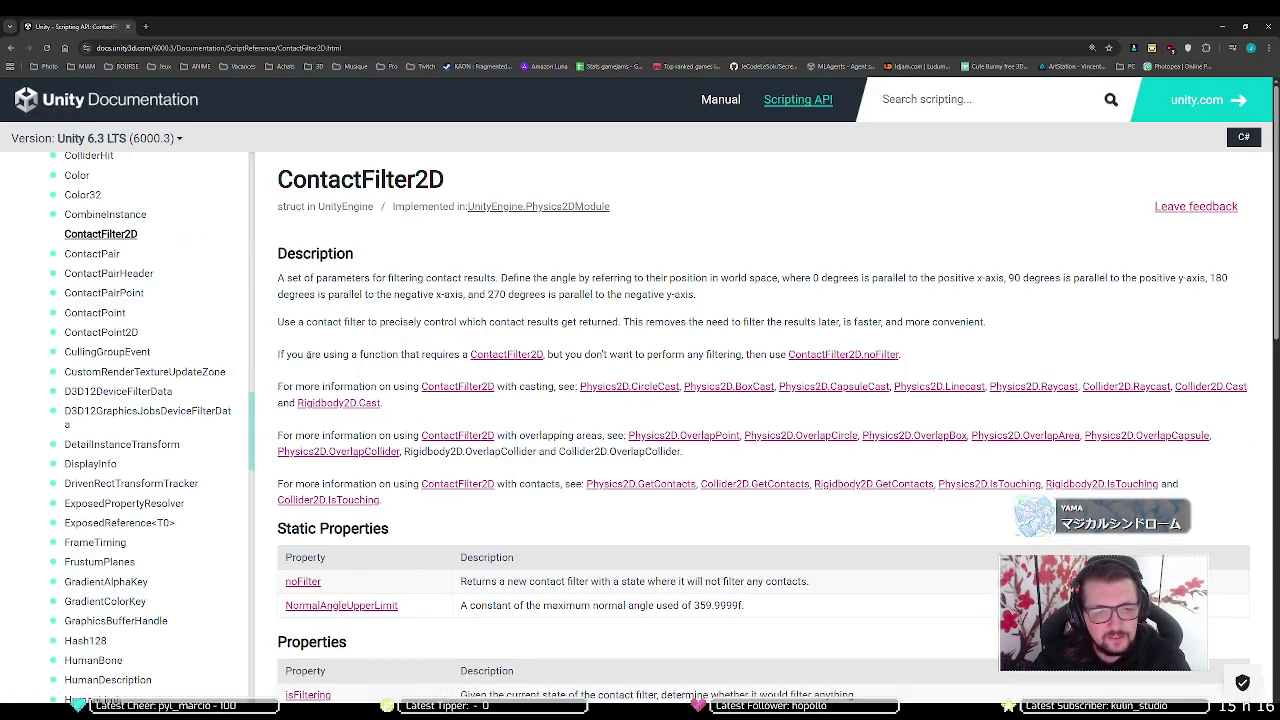
Read the ContactFilter2D Properties and Public Methods tables, then return to Visual Studio
scroll(305, 380, down, 1)
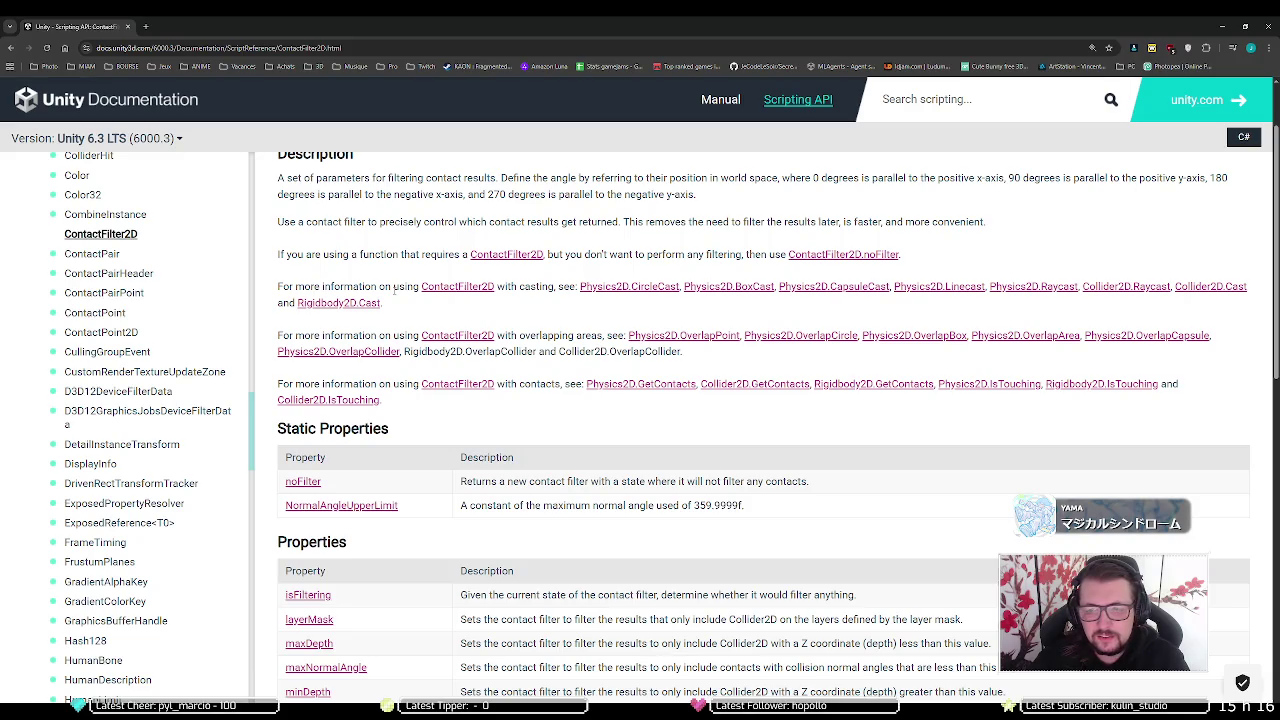
scroll(394, 289, down, 1)
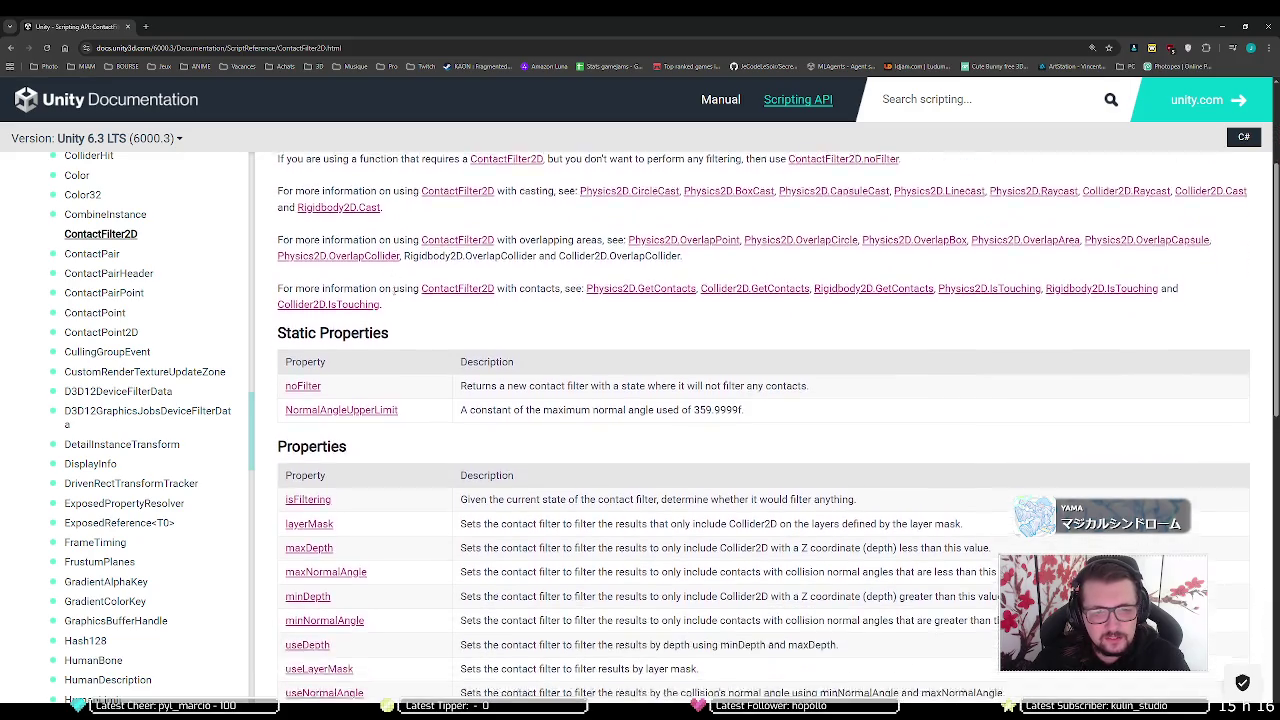
scroll(394, 293, up, 2)
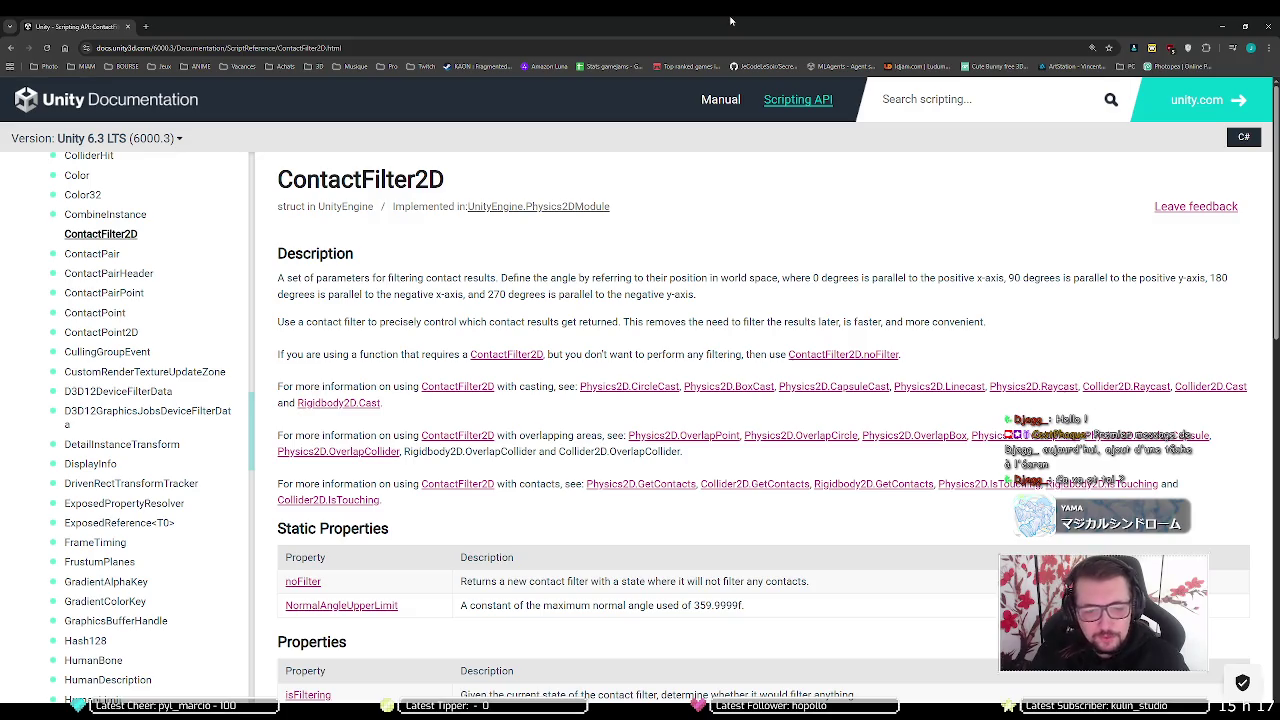
scroll(521, 369, down, 3)
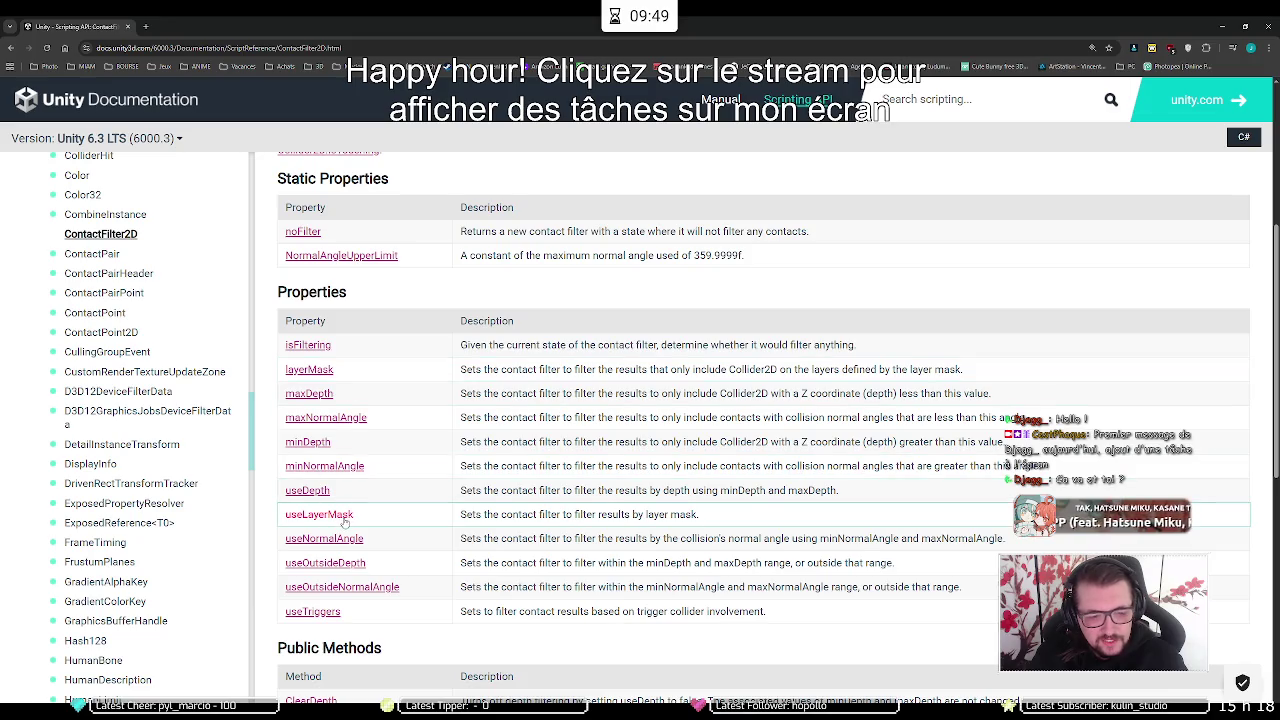
scroll(345, 522, down, 4)
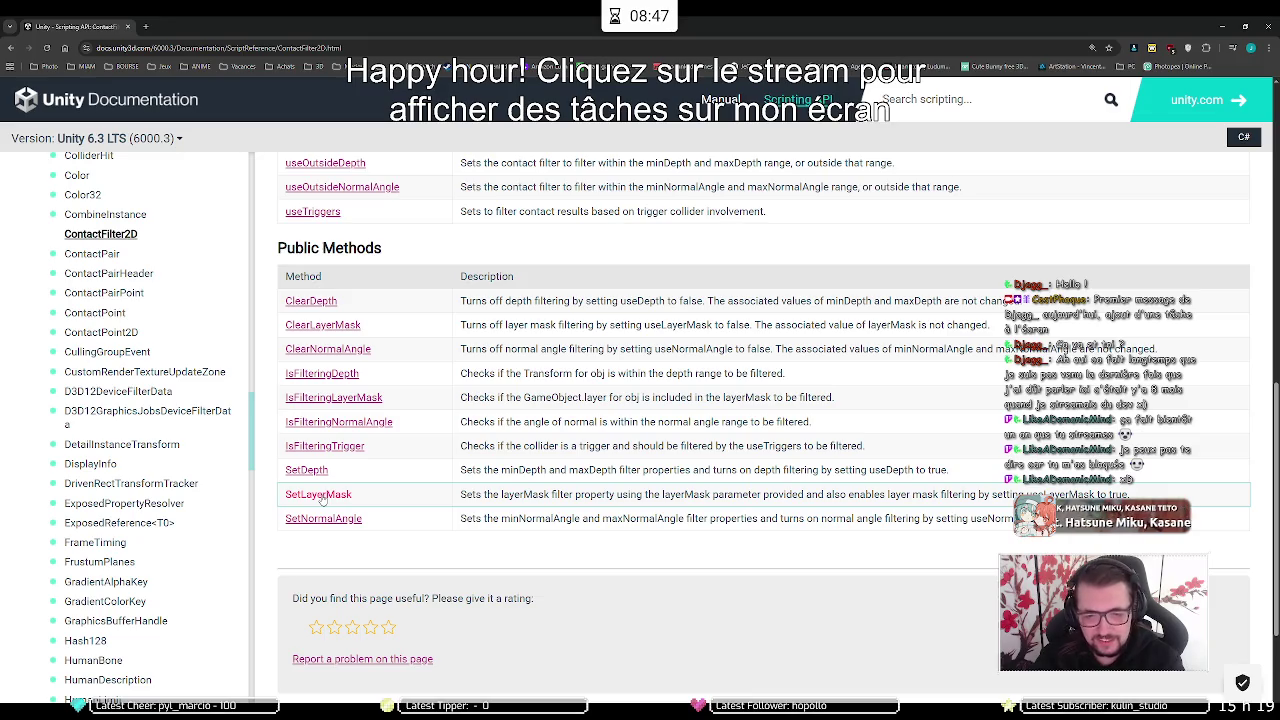
click(381, 670)
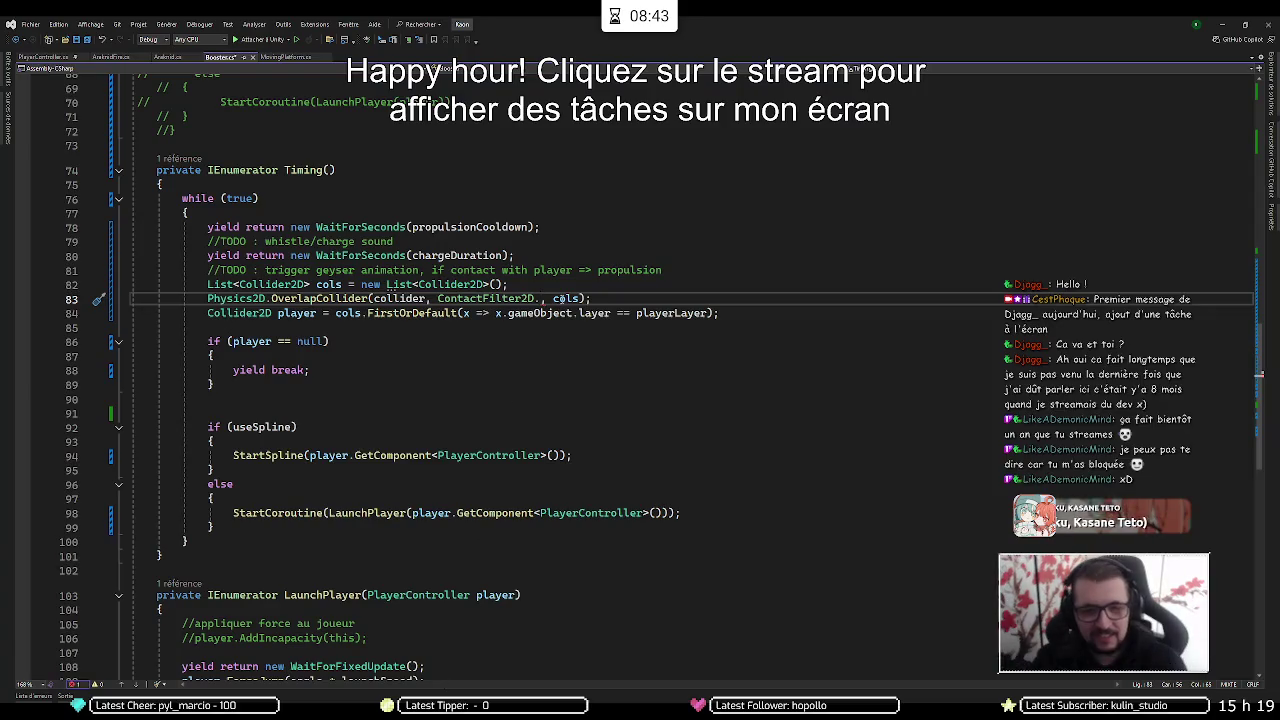
Turn the filter argument into new ContactFilter2D() and try extracting it from the call
key(ctrl+shift+Left)
key(ctrl+shift+Left)
key(ctrl+z)
key(ctrl+space)
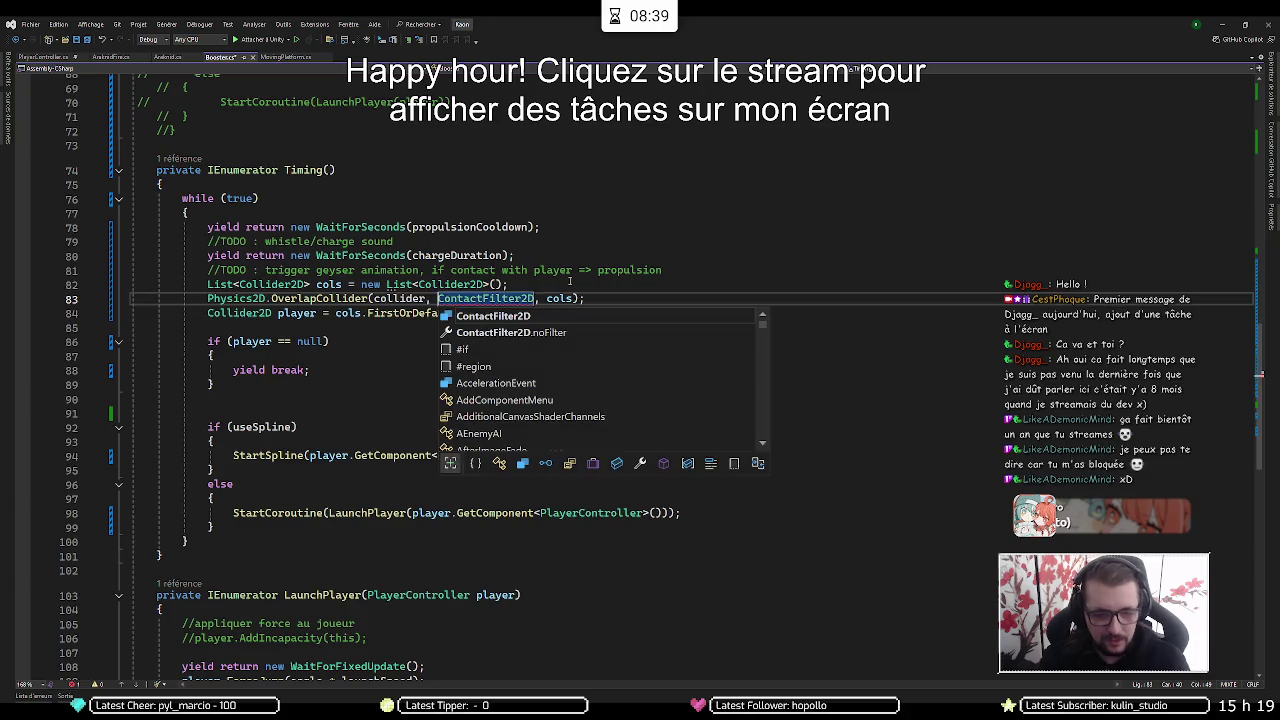
key(Escape)
key(Left)
text(ew)
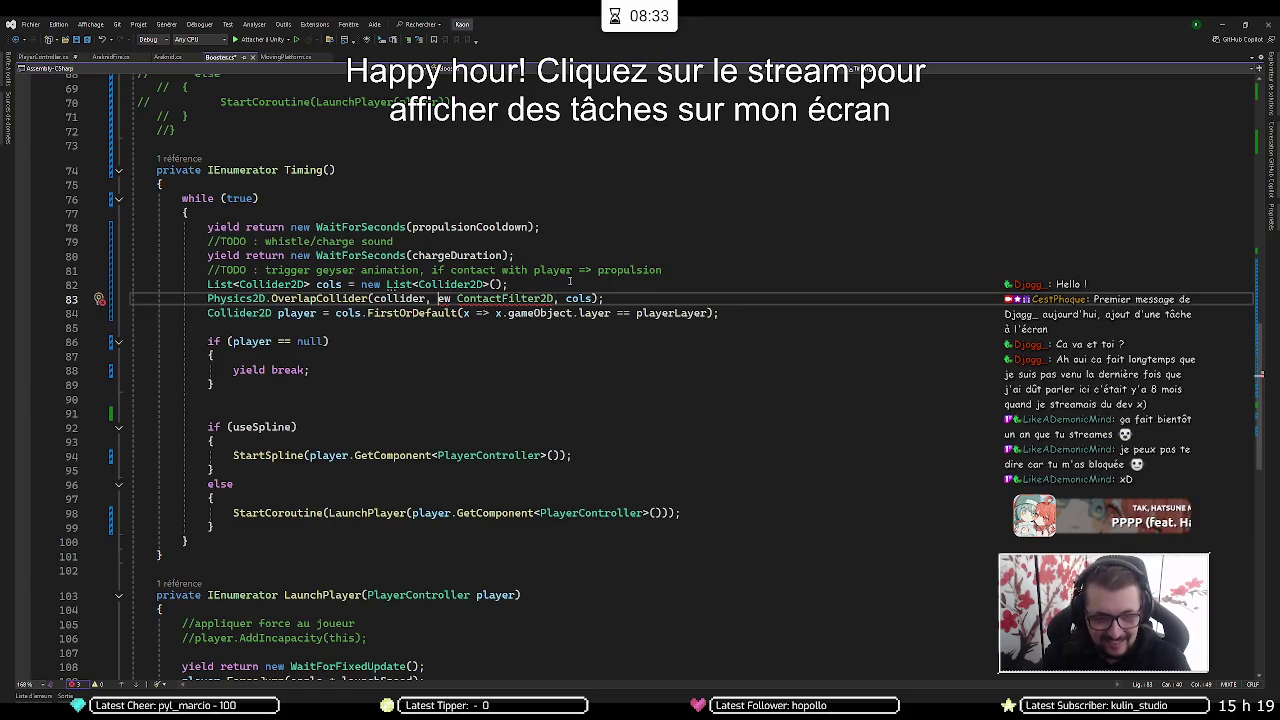
text(n)
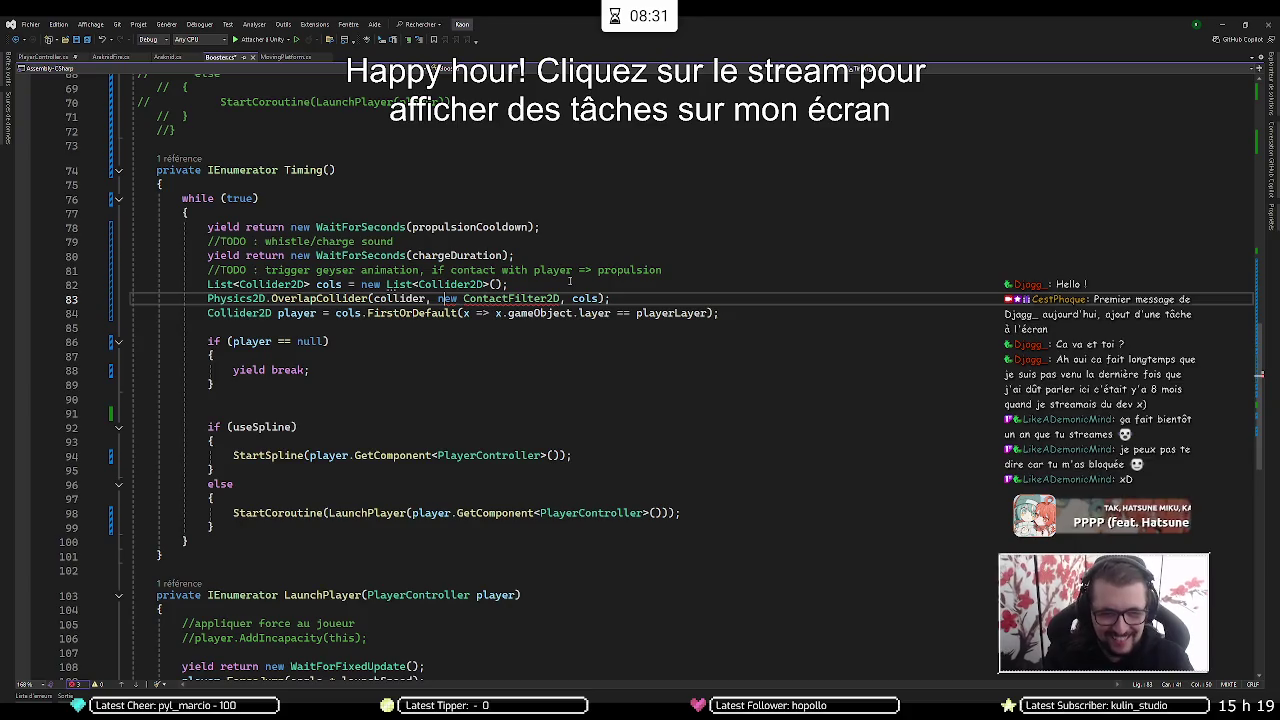
key(ctrl+shift+Right)
text(()
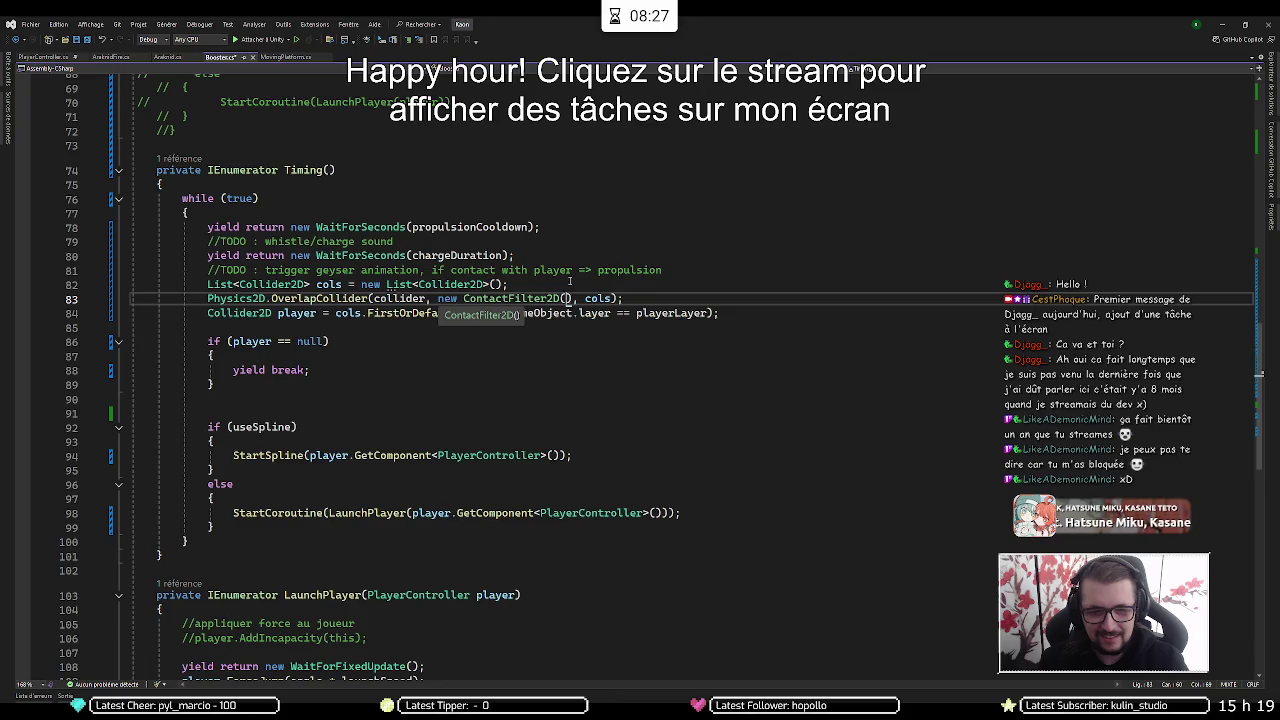
text())
key(ctrl+shift+Left)
key(ctrl+shift+Left)
key(ctrl+shift+Left)
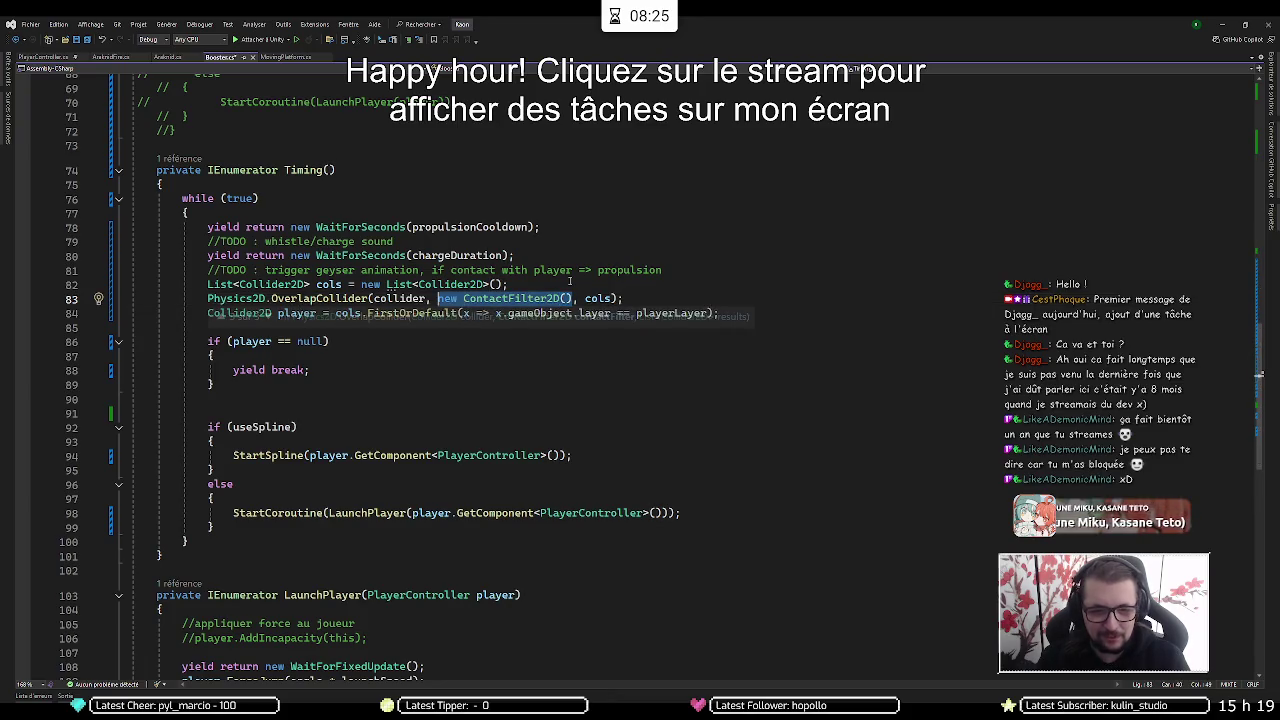
key(ctrl+shift+l)
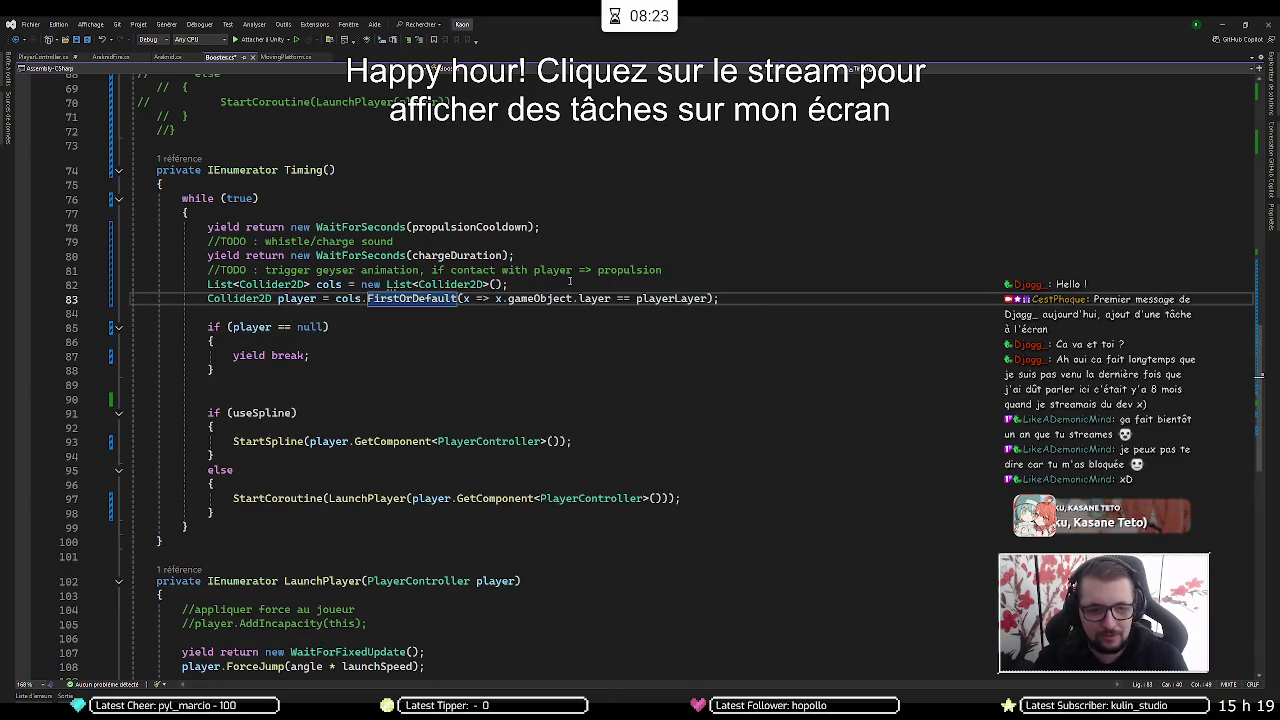
Undo to an empty filter argument and open a new line below the cols declaration
click(570, 281)
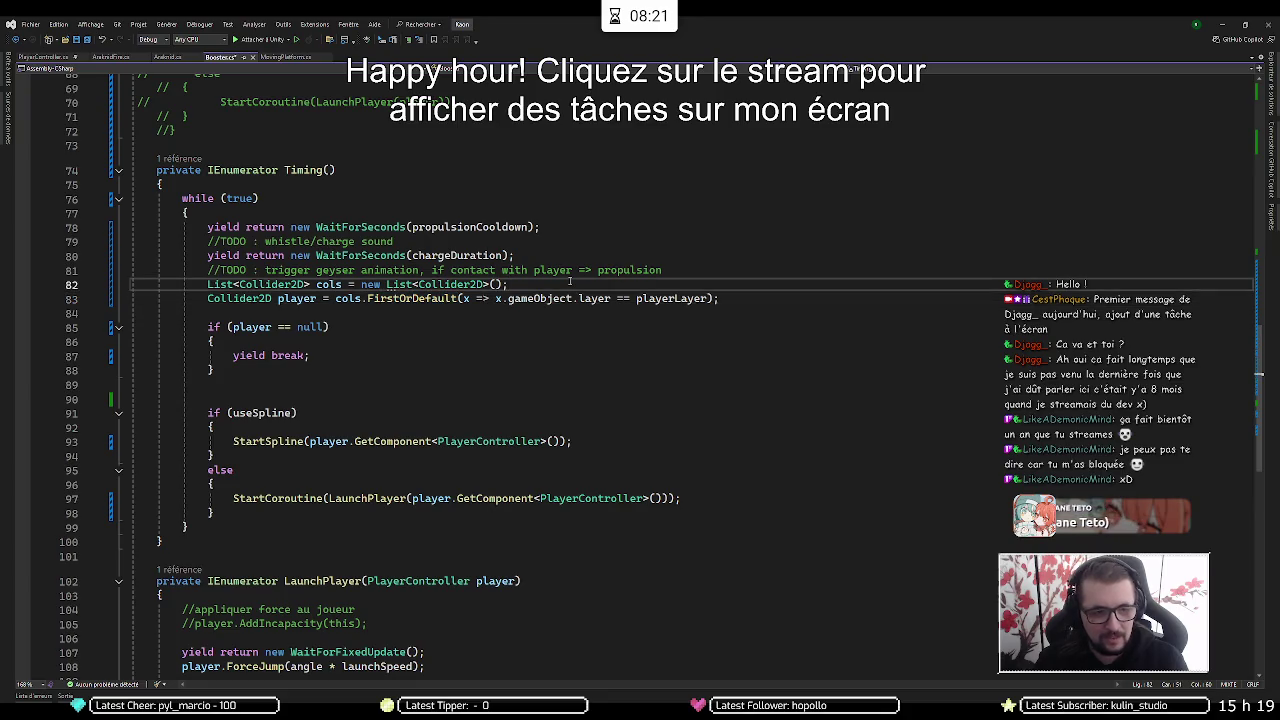
key(ctrl+z)
key(ctrl+z)
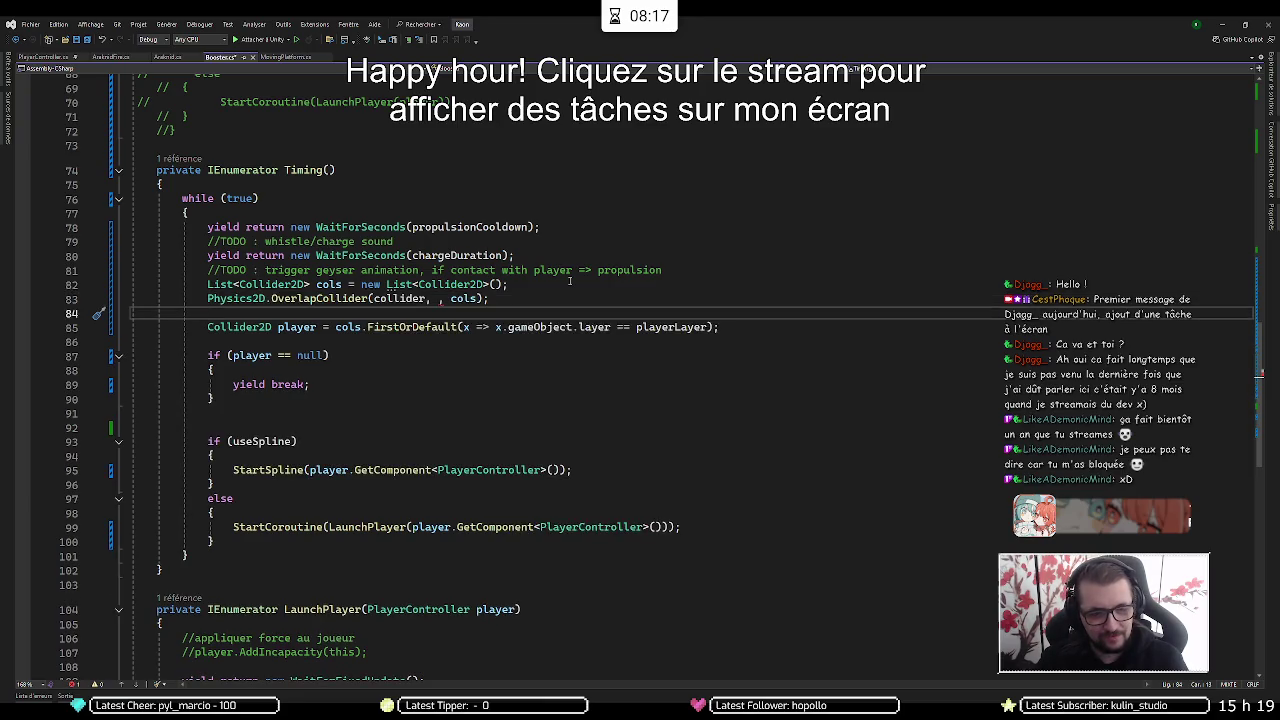
key(Up)
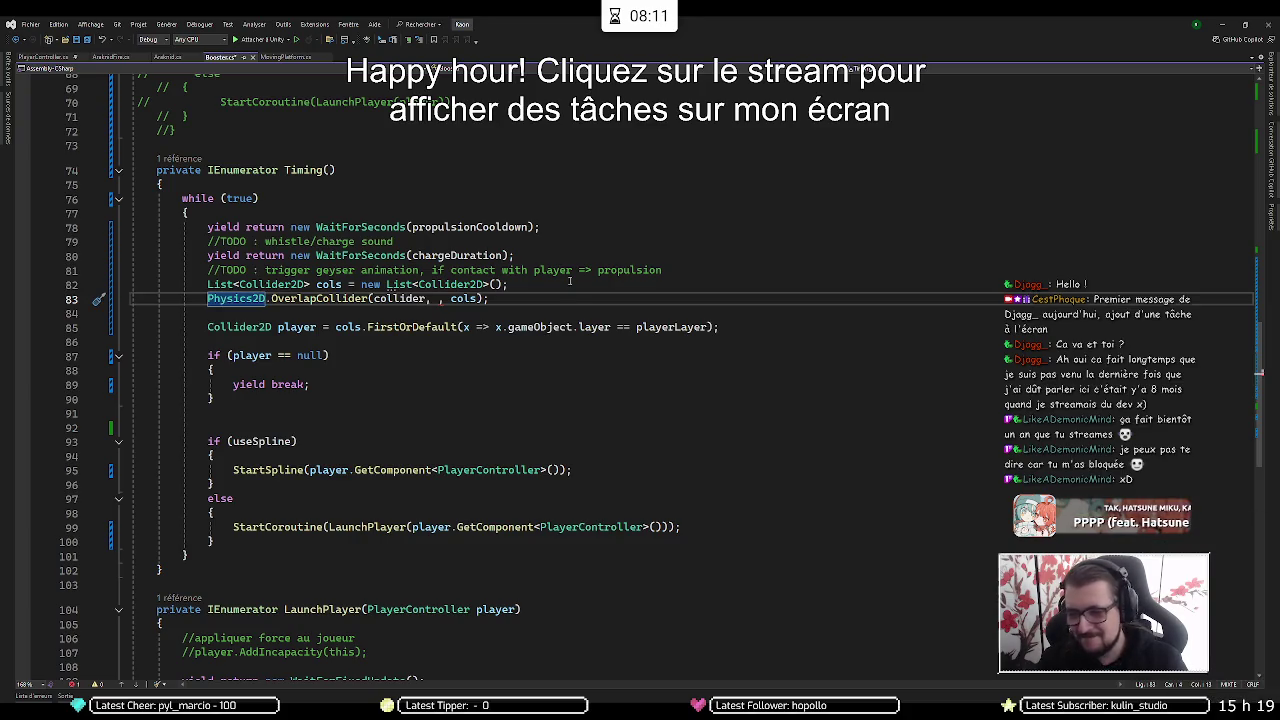
click(570, 283)
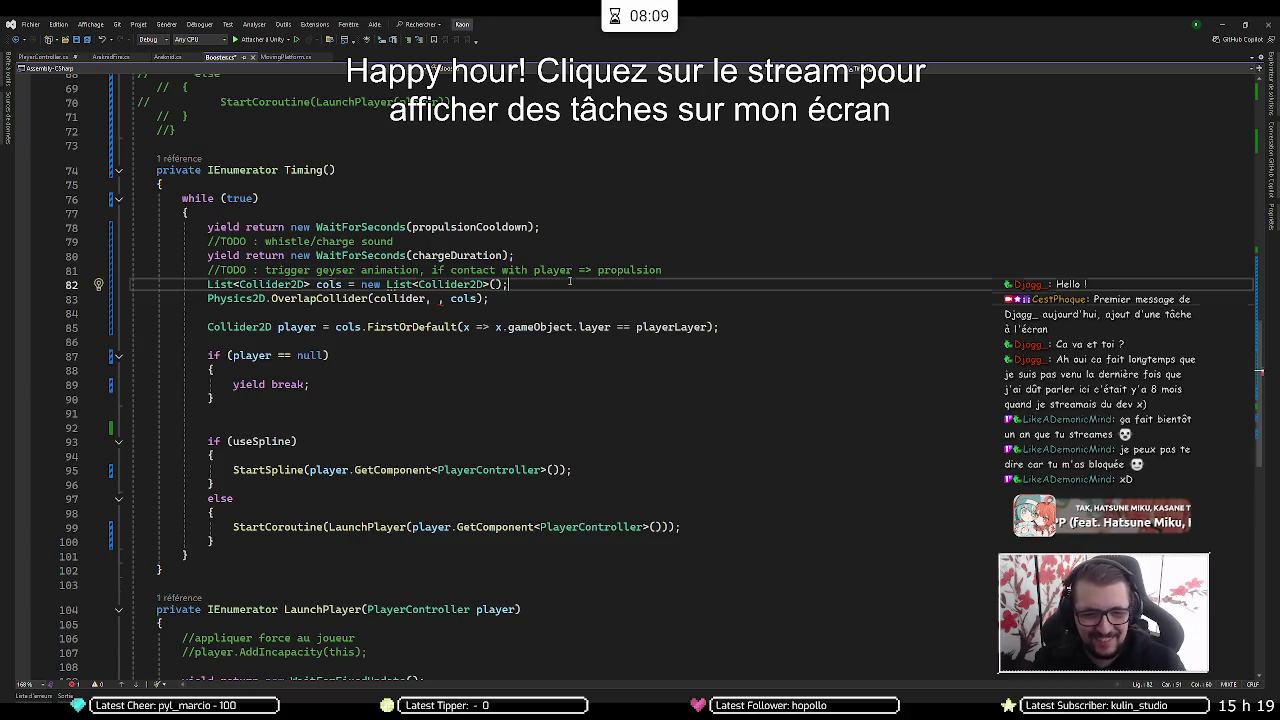
key(Return)
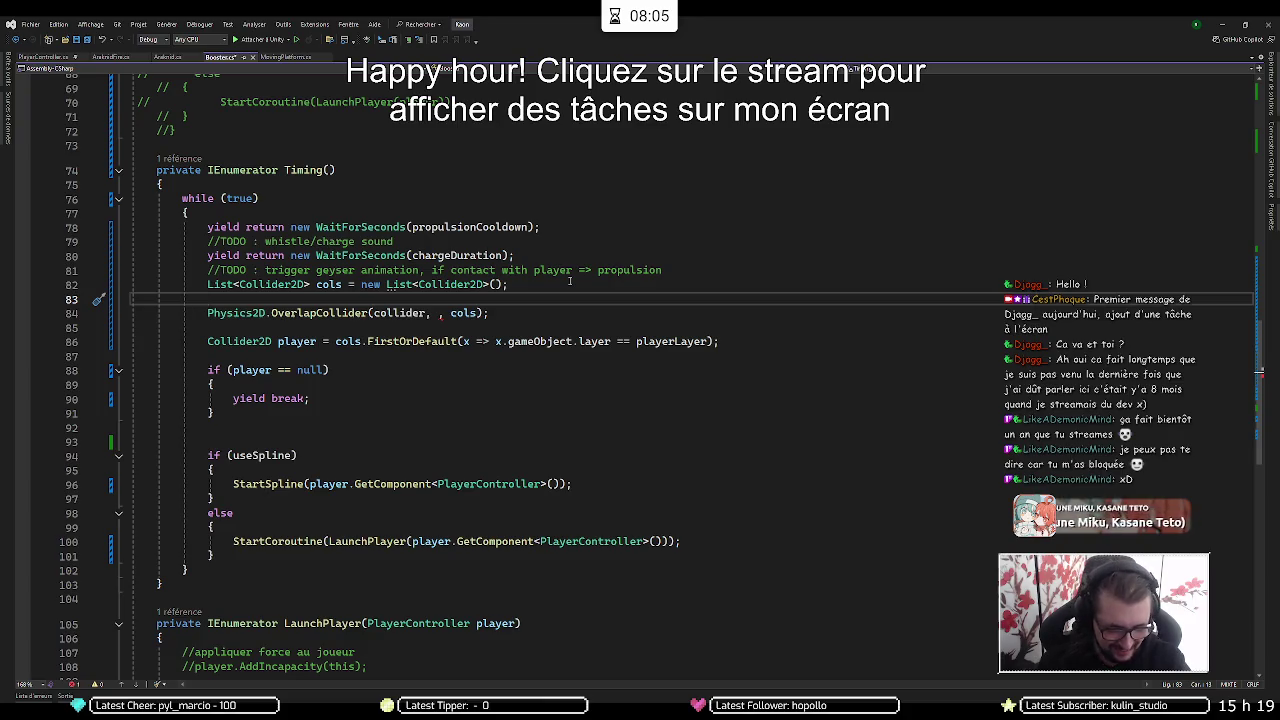
Declare ContactFilter2D contactFilter = new ContactFilter2D(); above the OverlapCollider call
text(Contac)
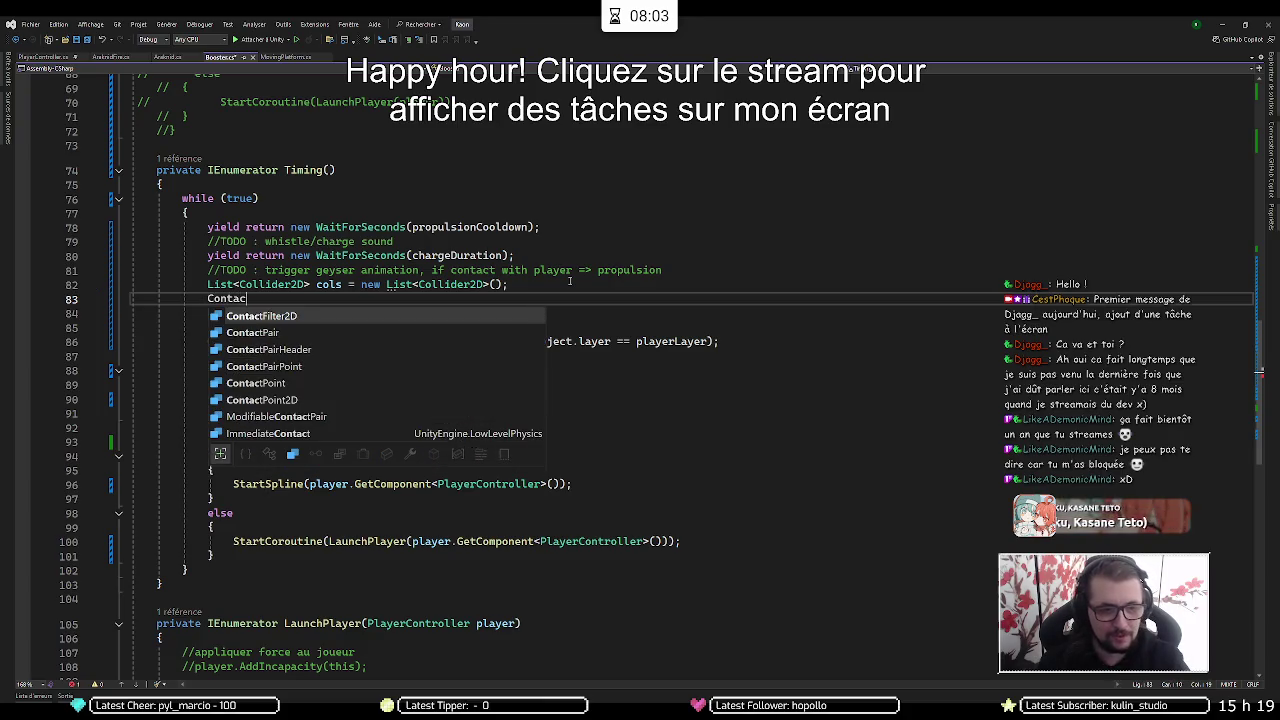
key(Tab)
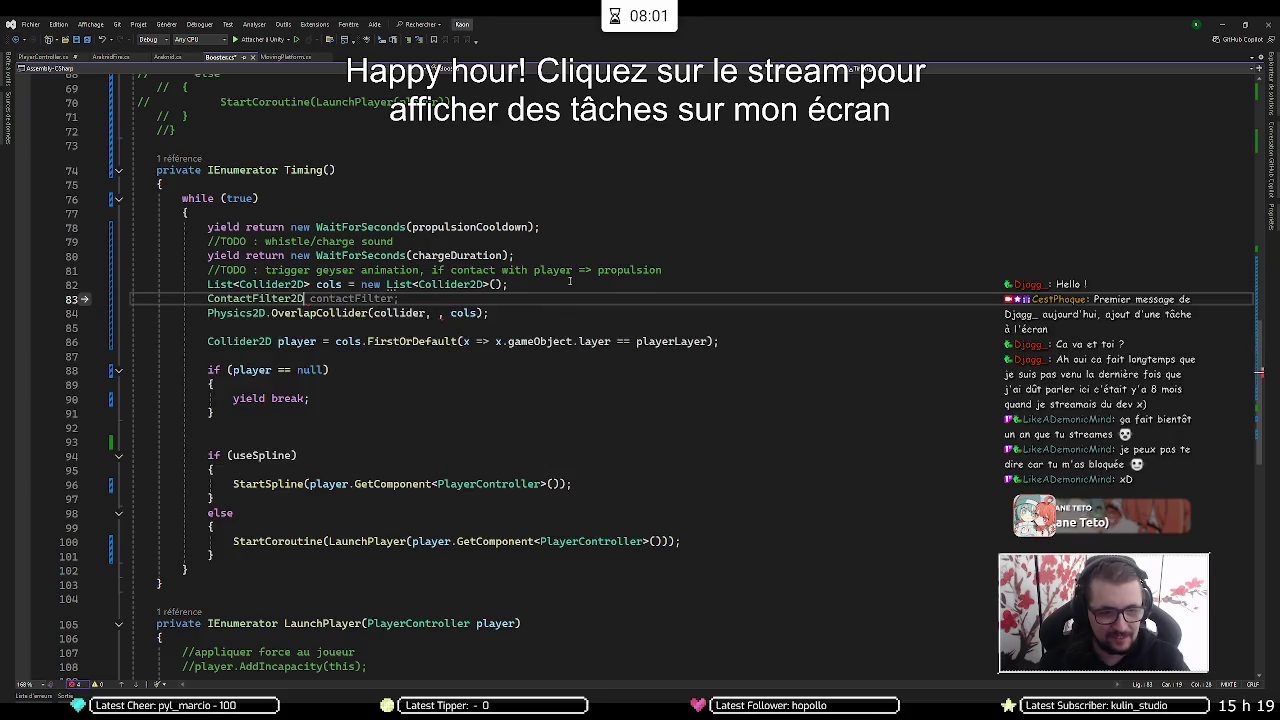
key(Tab)
text(= n)
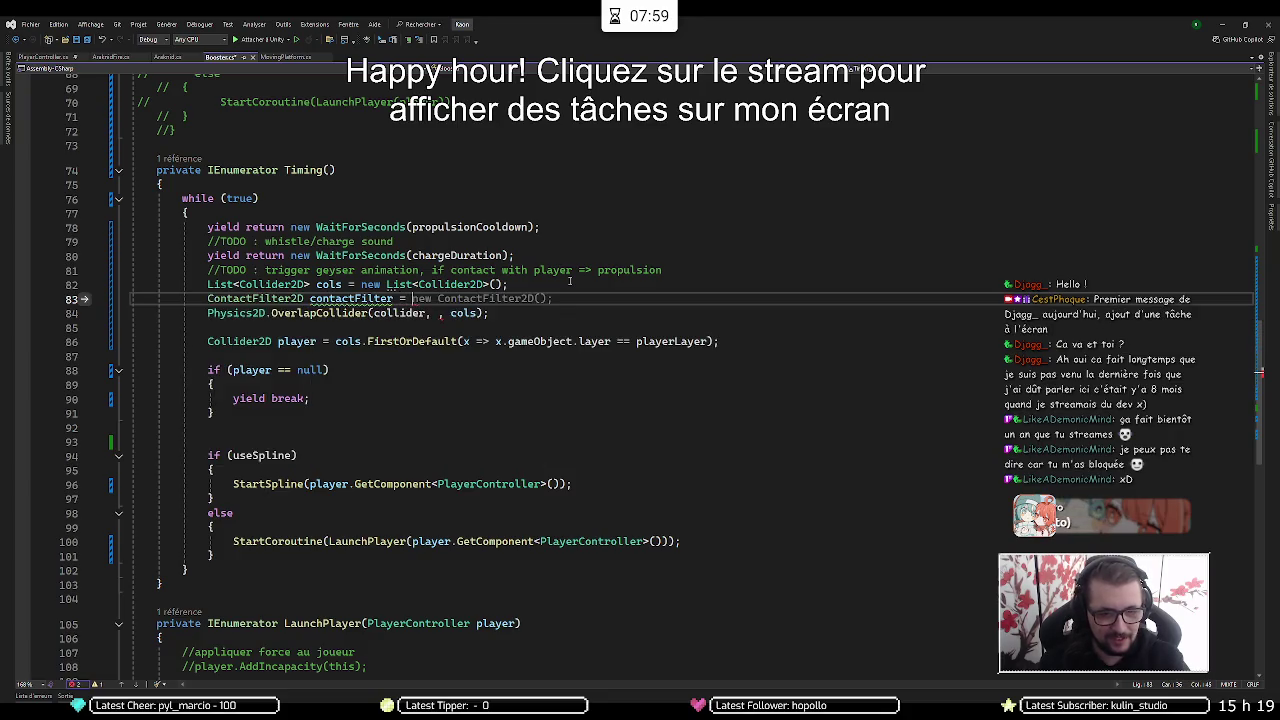
key(Escape)
key(BackSpace)
text(na)
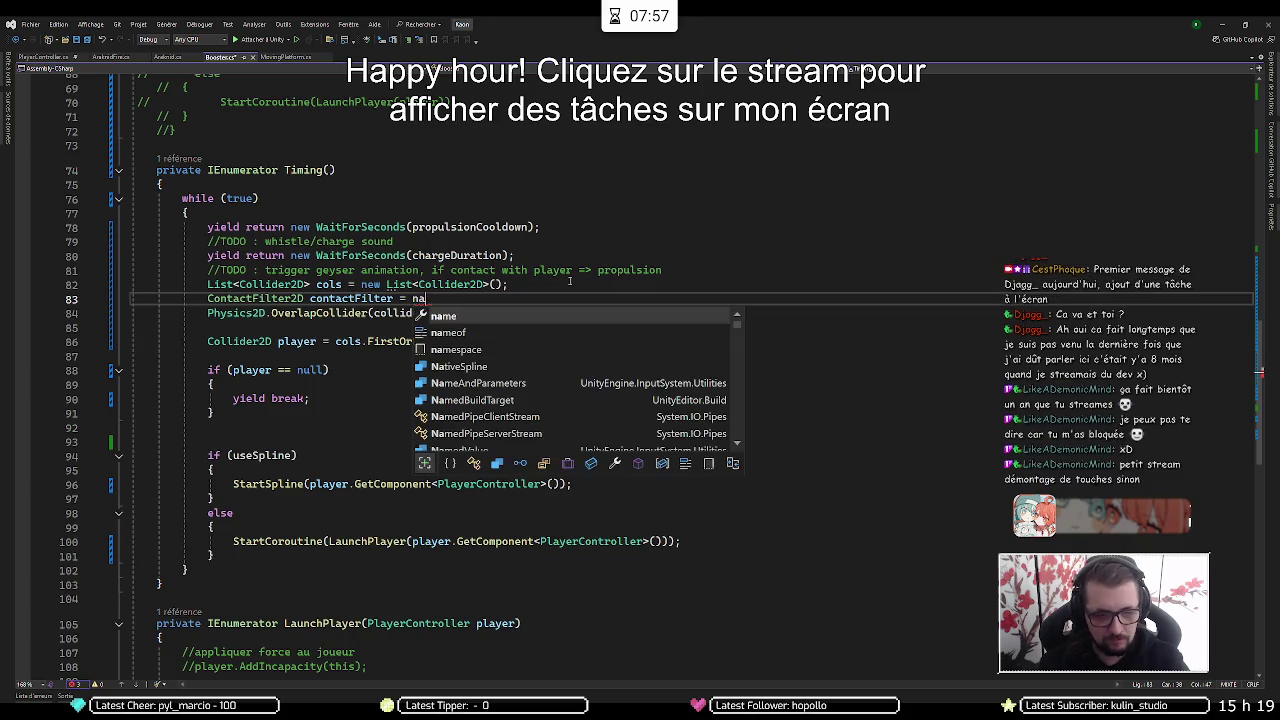
key(BackSpace)
text(ew)
key(Escape)
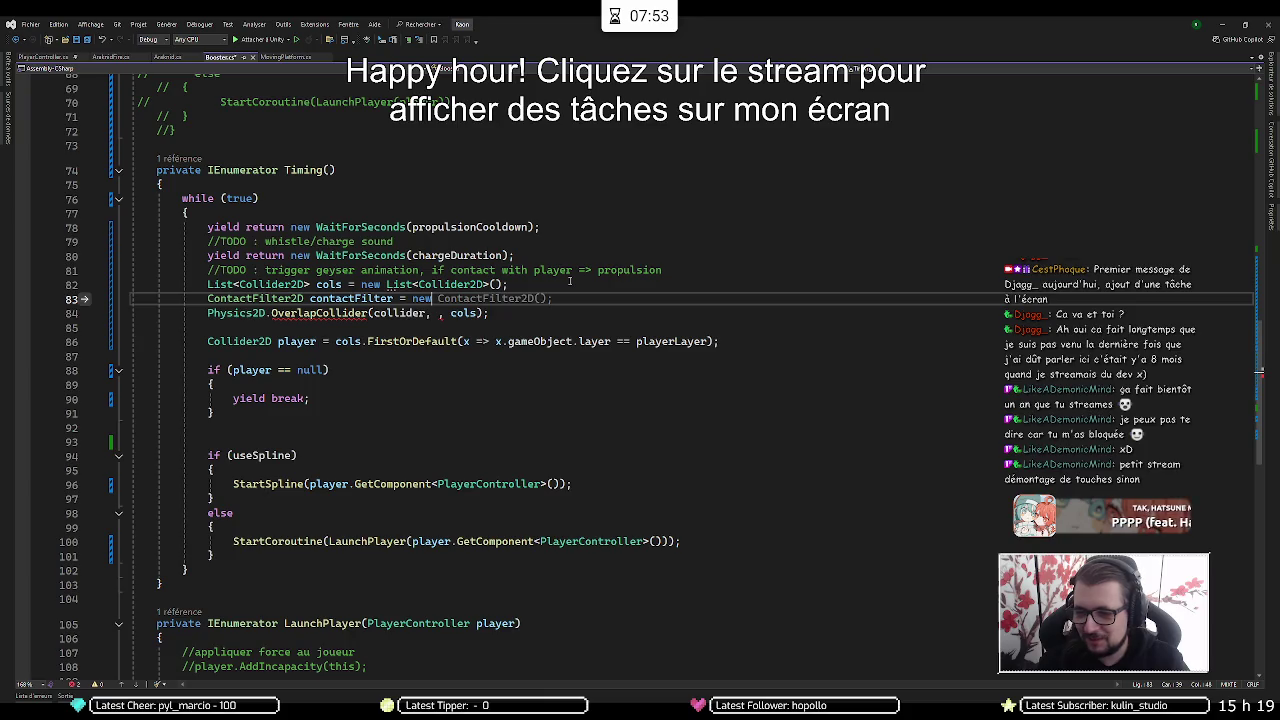
key(Tab)
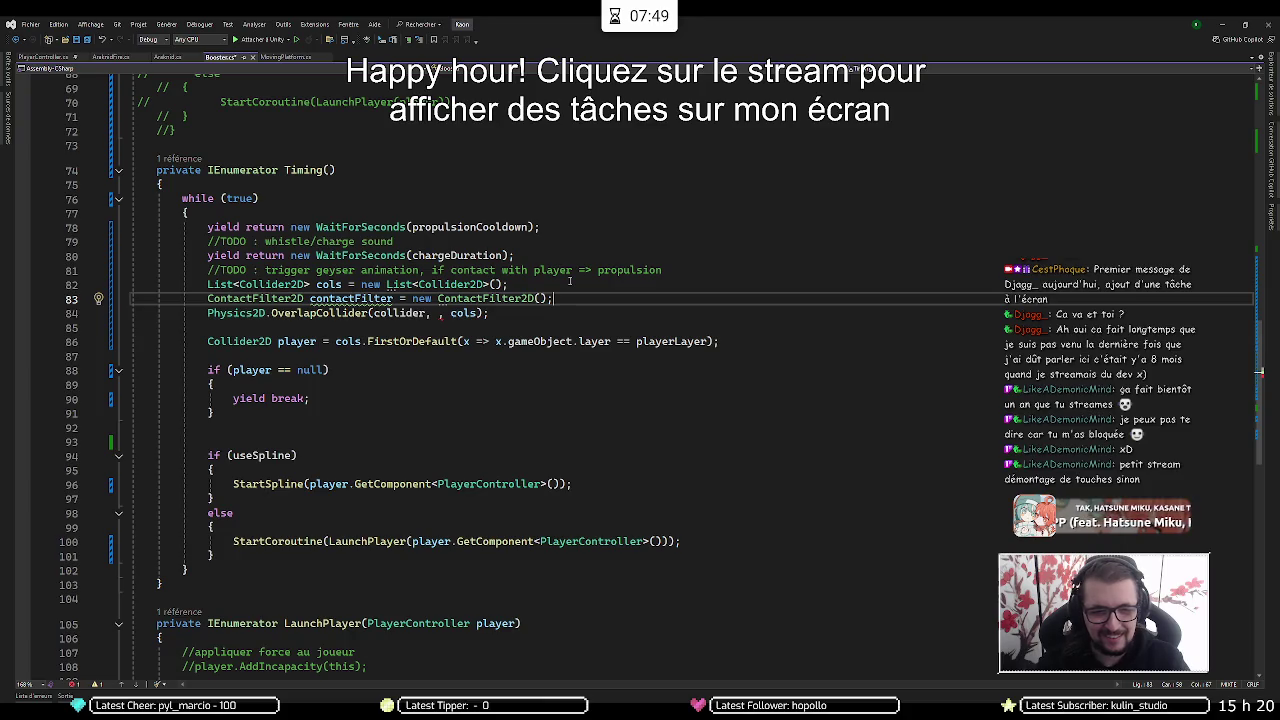
key(Return)
Add contactFilter.SetLayerMask(playerLayer) on the next line
text(cont)
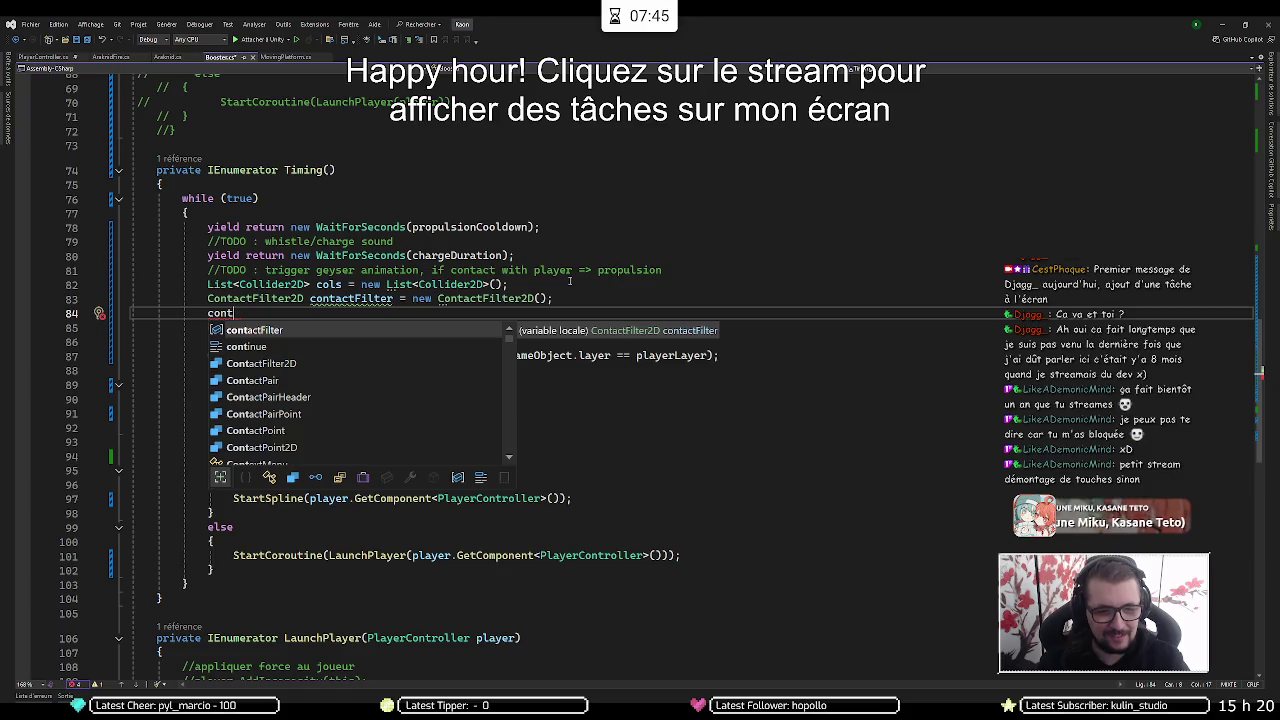
key(Tab)
key(Down)
key(Home)
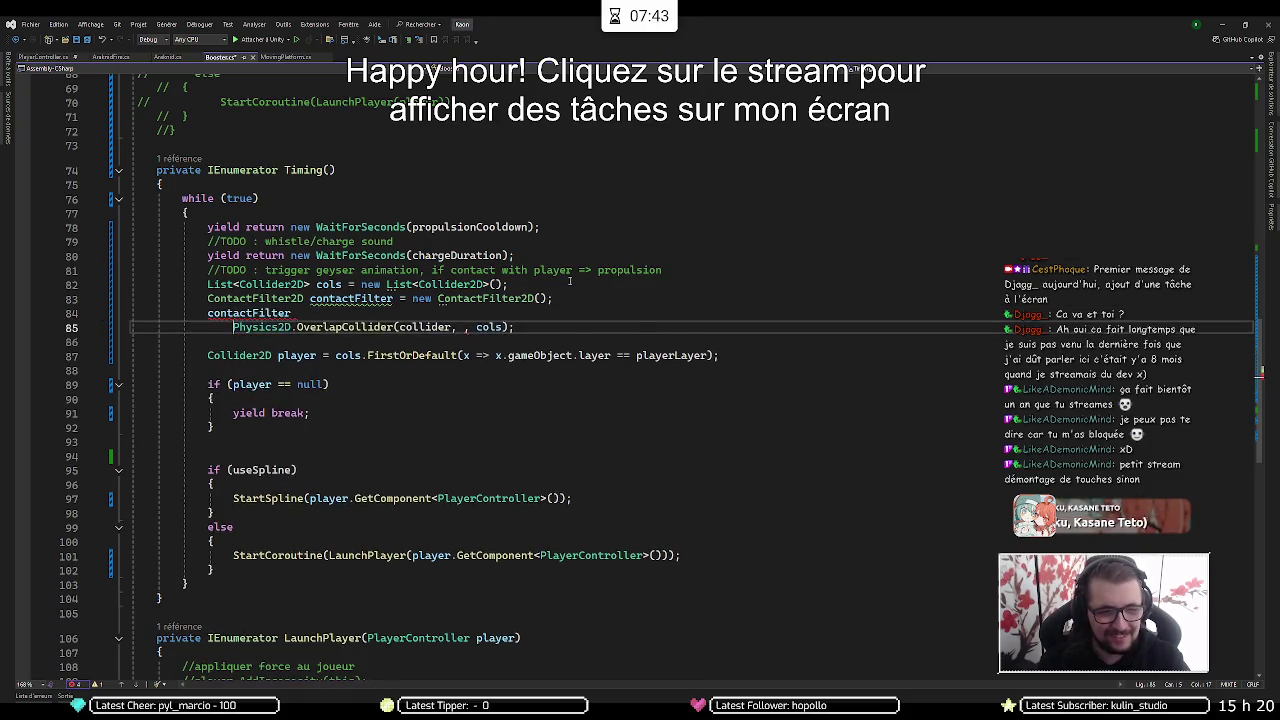
key(Up)
key(Down)
key(Up)
key(End)
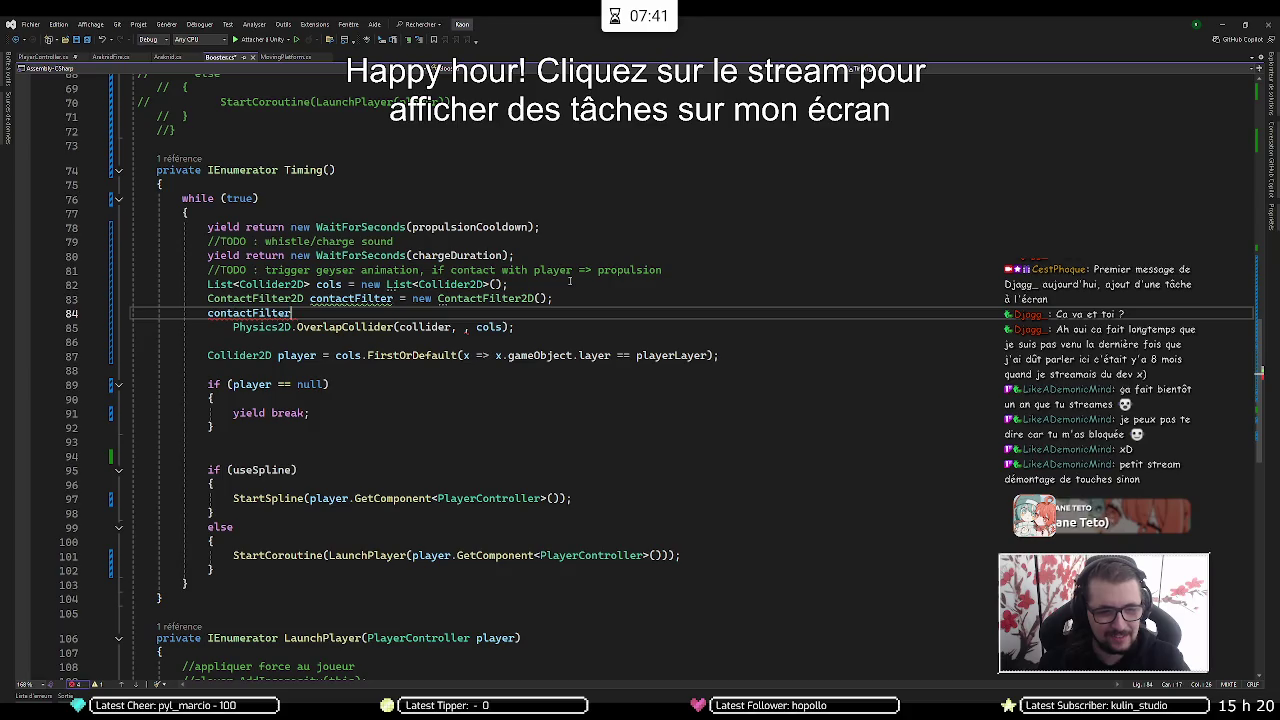
text(.)
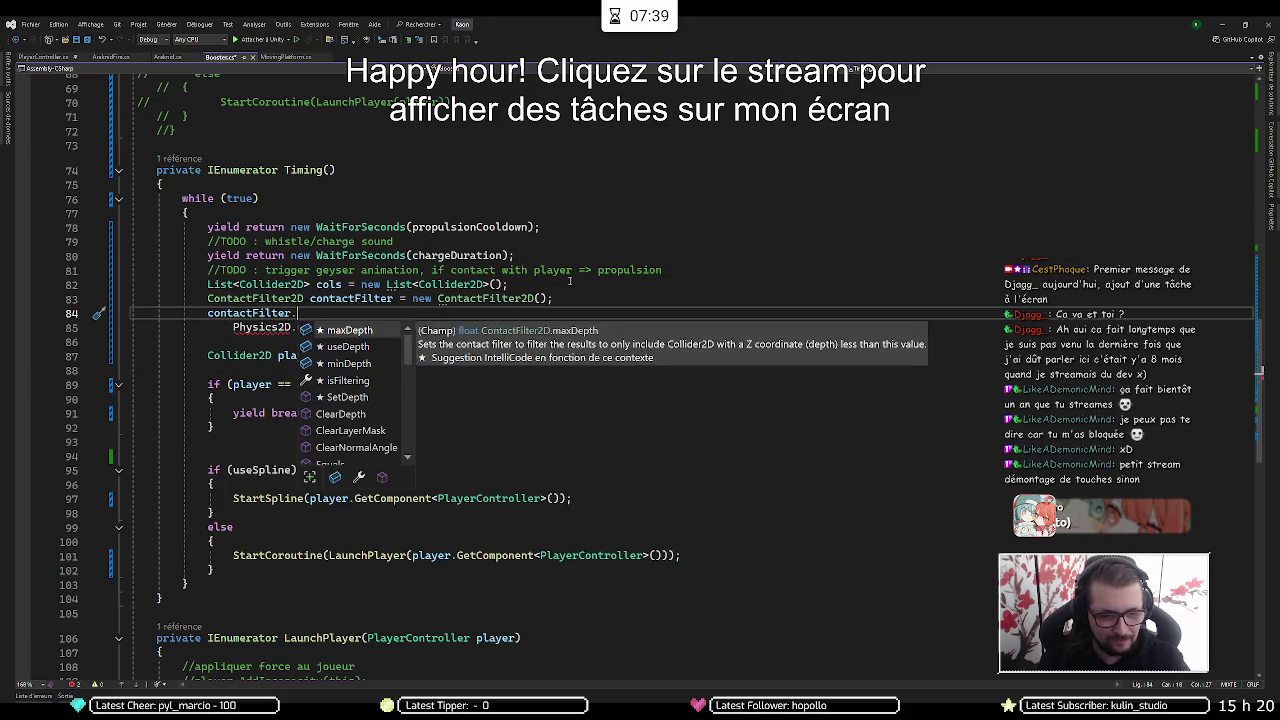
text(Se)
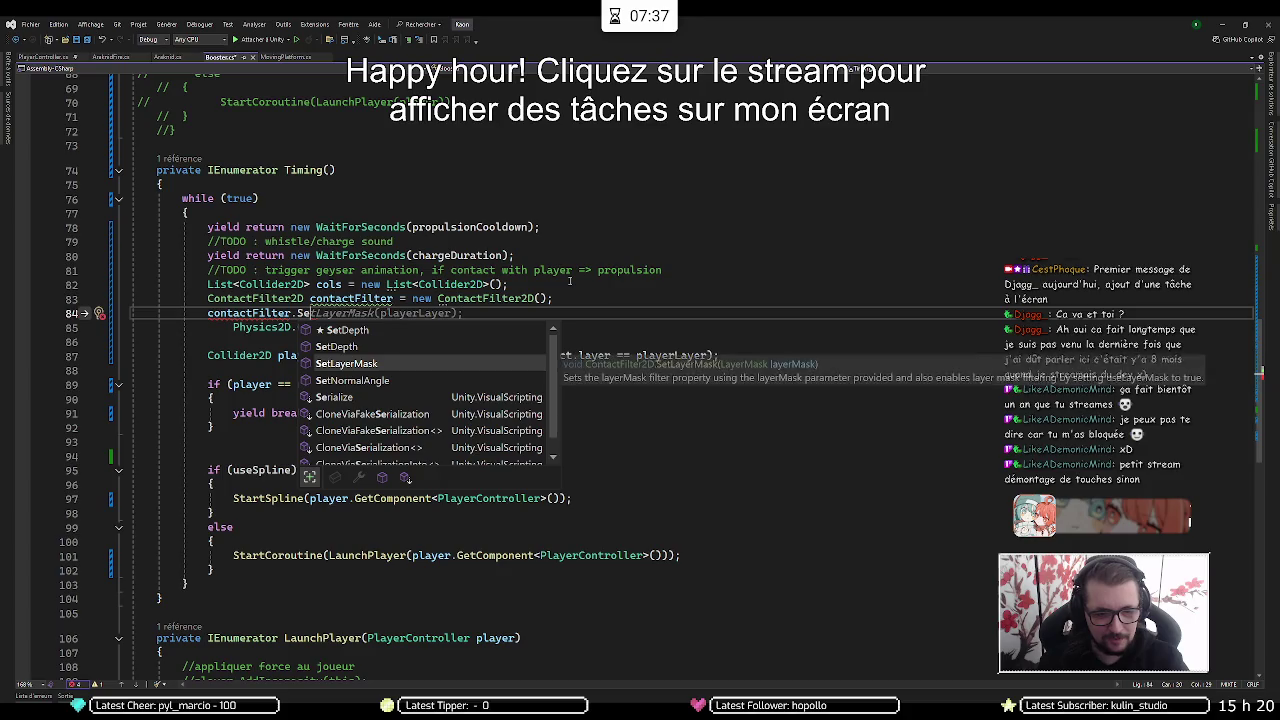
key(Tab)
key(Tab)
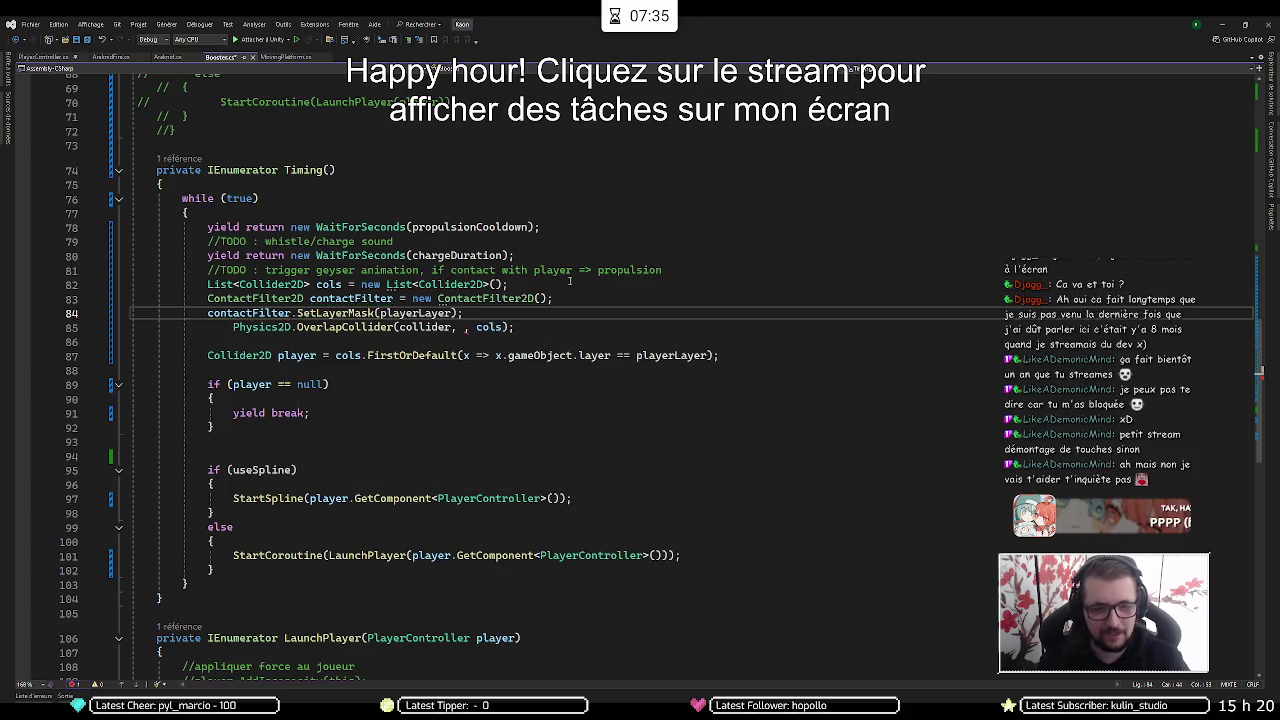
Pass contactFilter as OverlapCollider's middle argument and align the line's indentation
key(Down)
text(co)
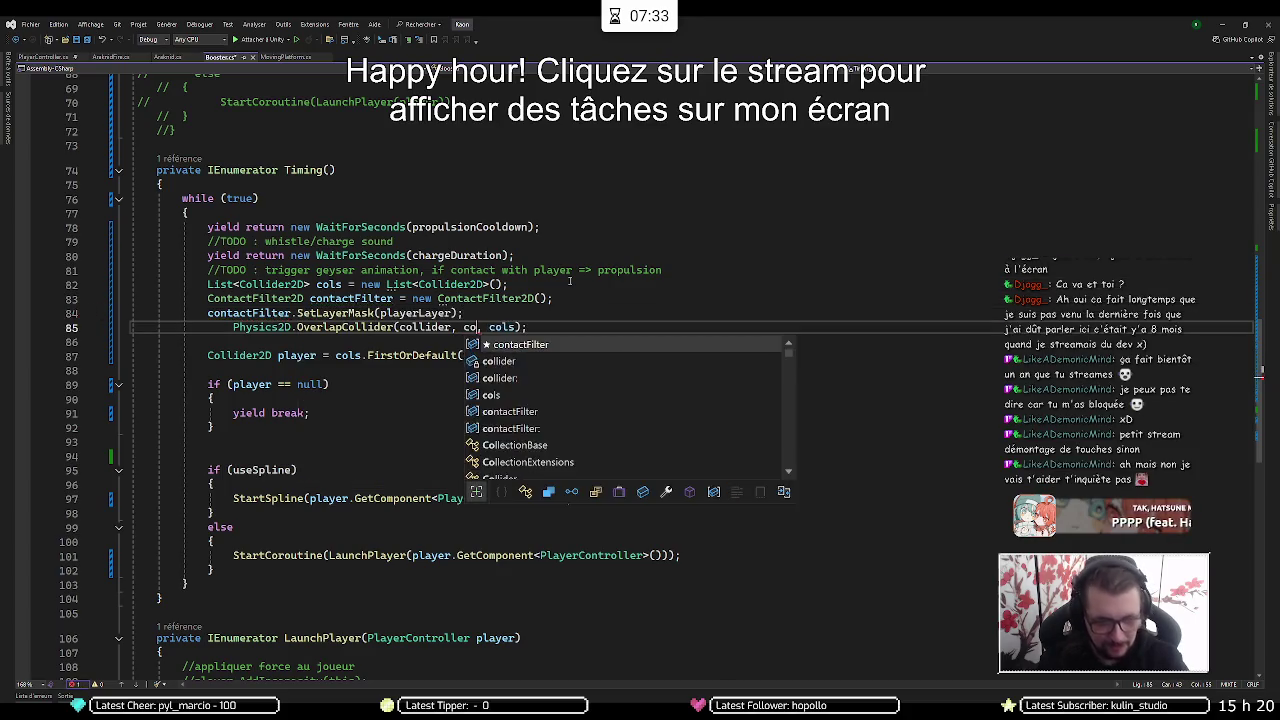
text(n)
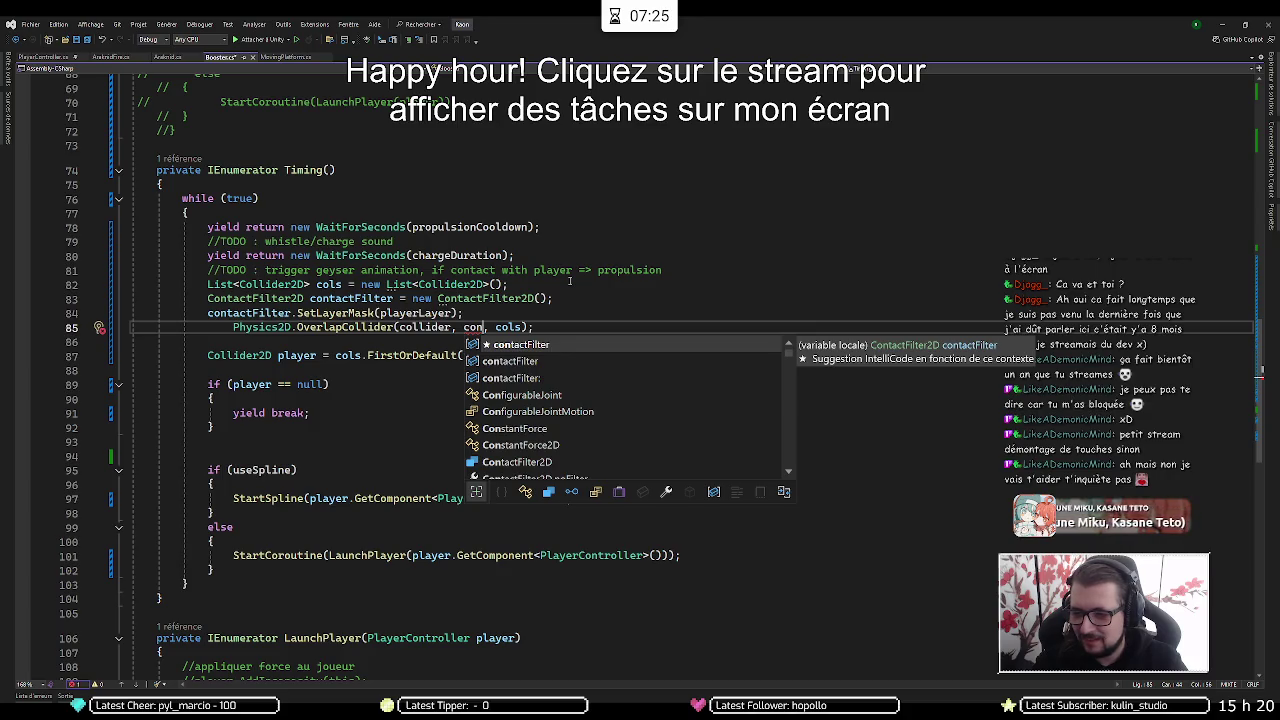
key(Tab)
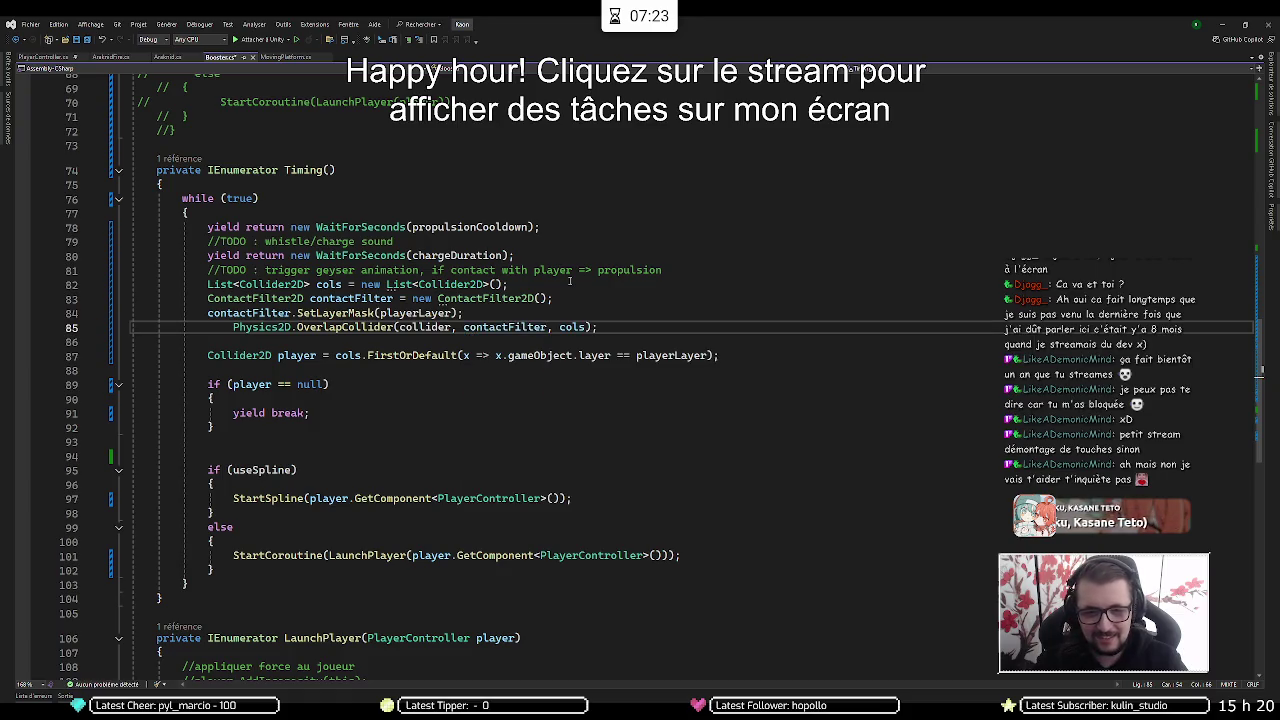
key(End)
key(BackSpace)
key(End)
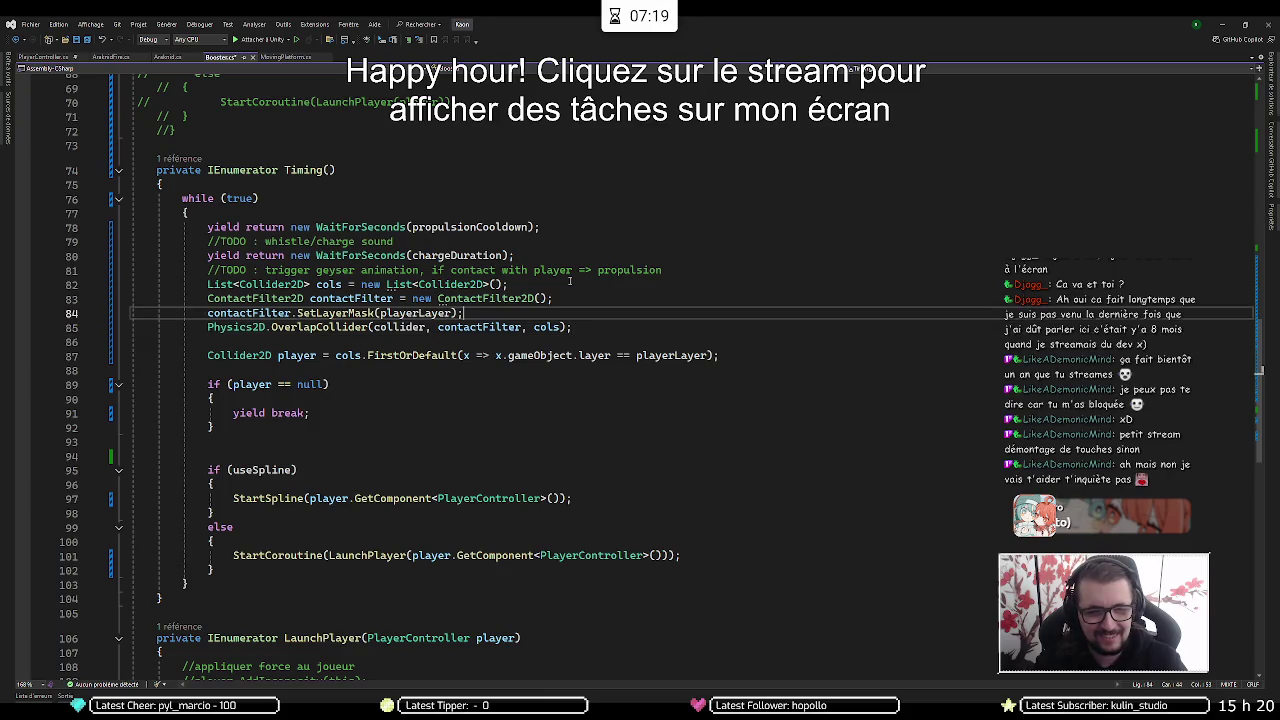
key(Return)
key(ctrl+z)
key(ctrl+z)
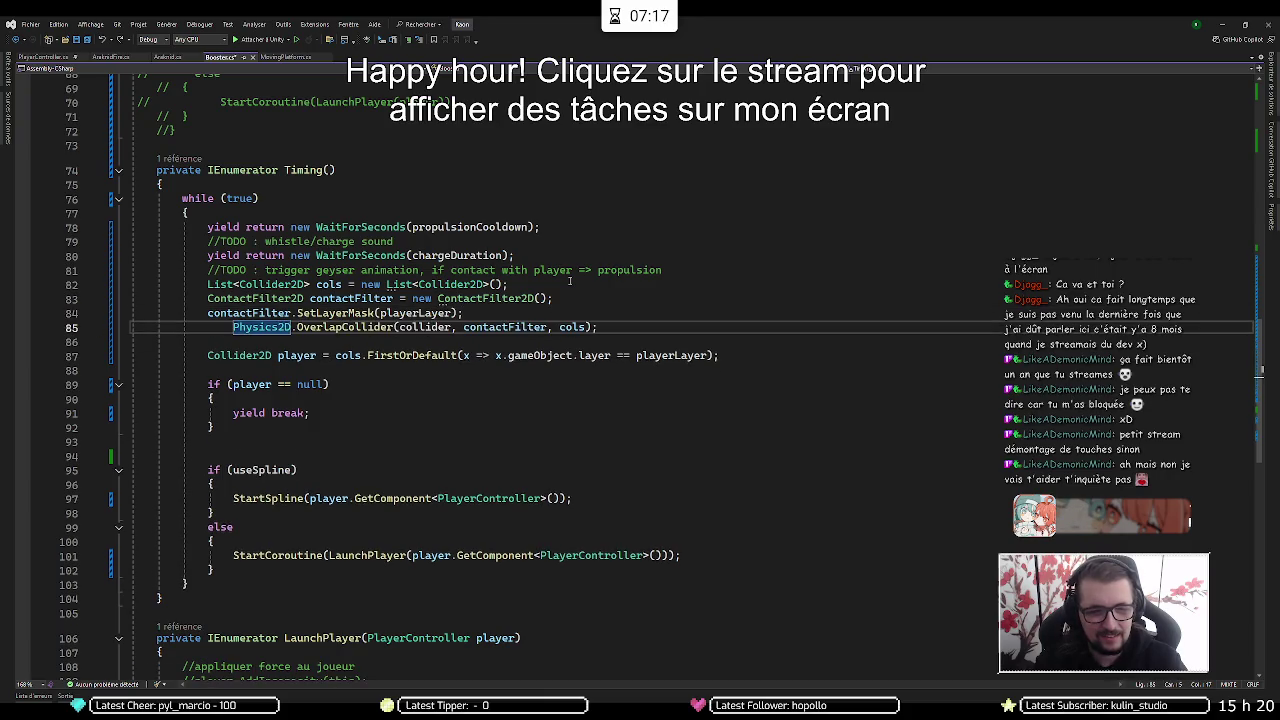
key(BackSpace)
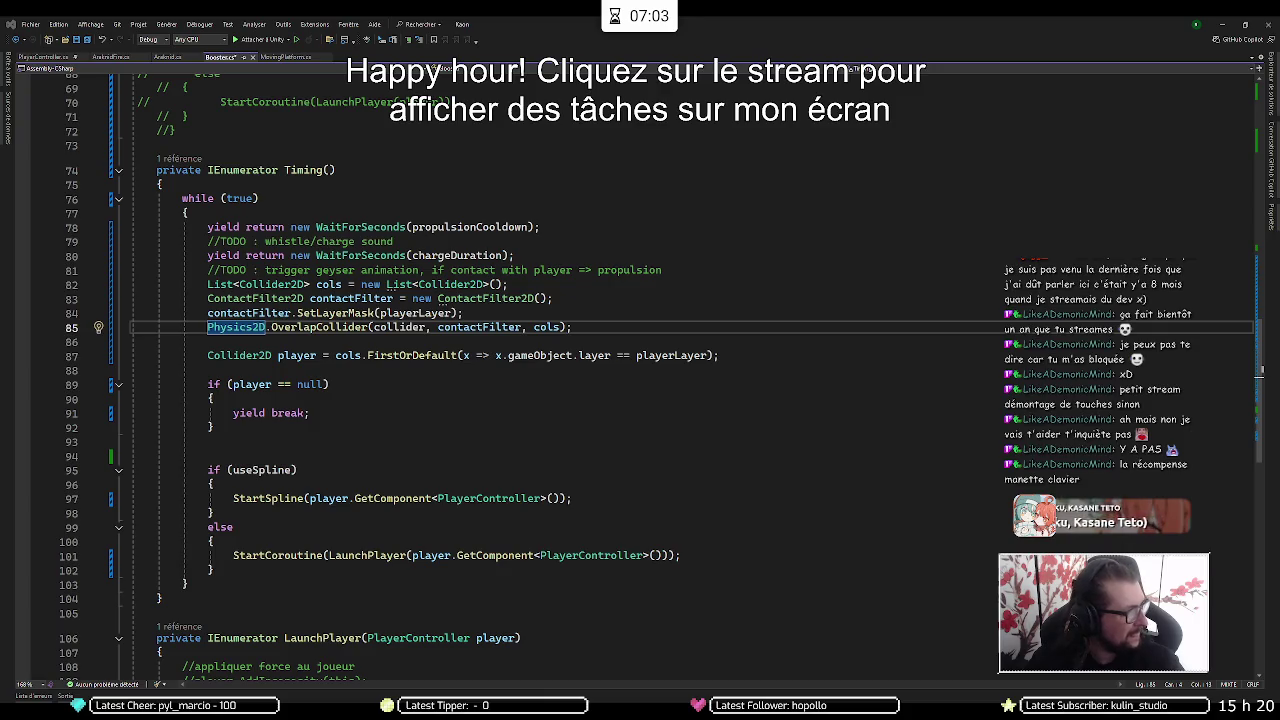
key(Up)
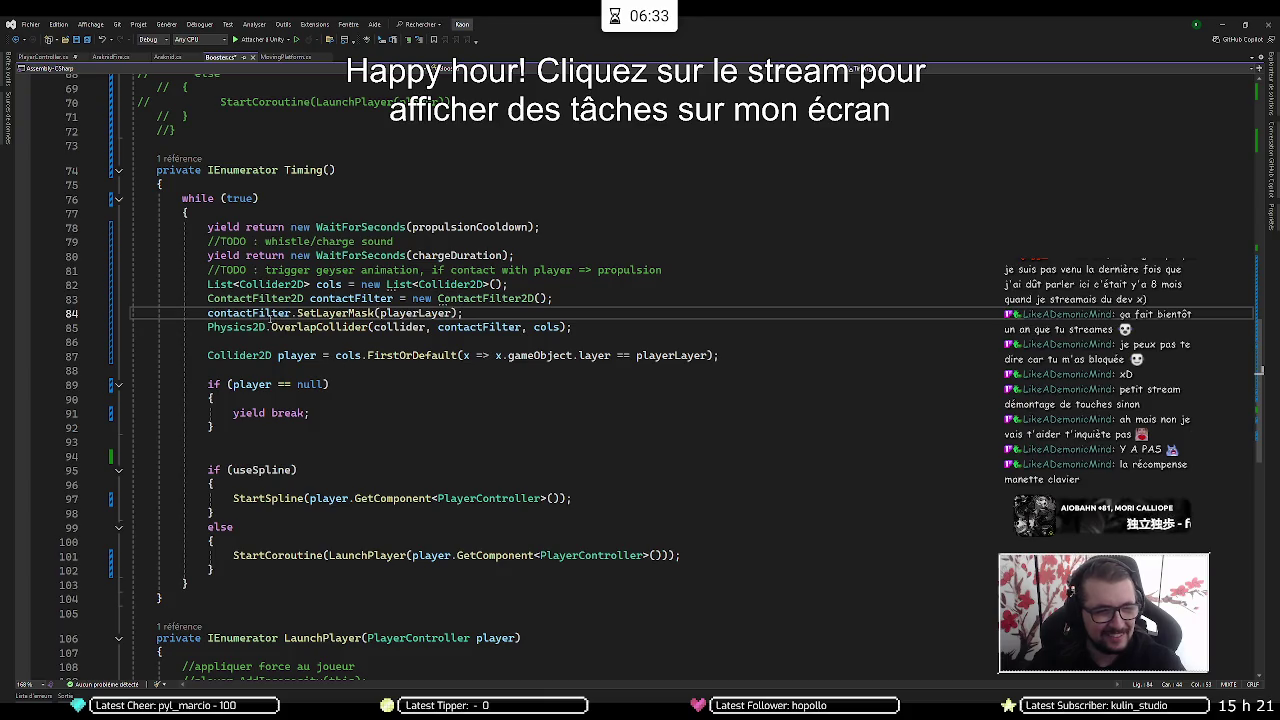
mouse_move(300, 328)
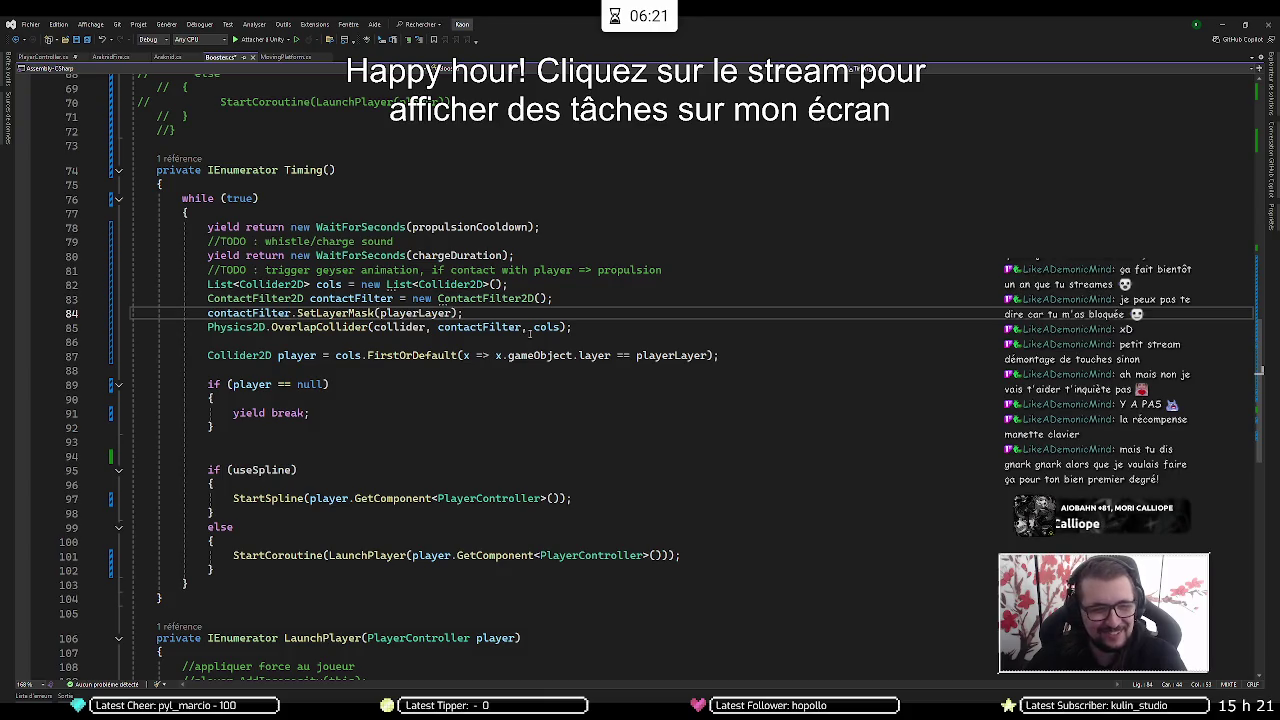
click(621, 325)
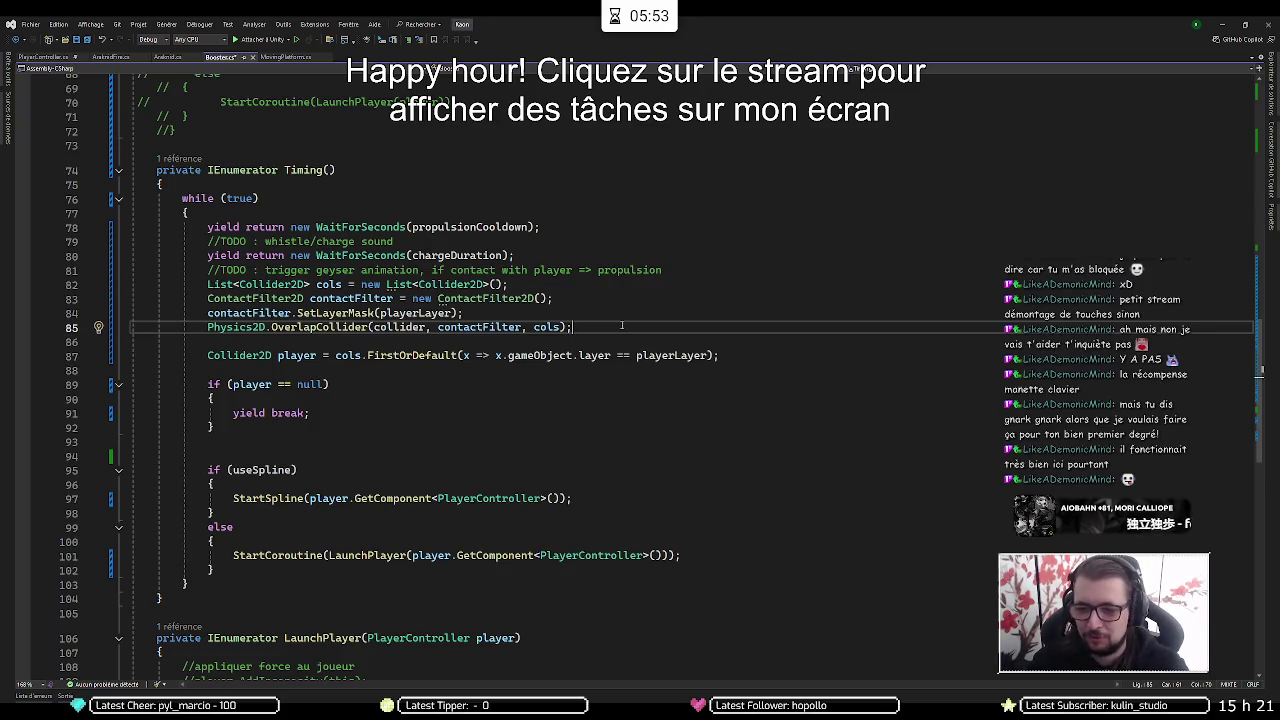
mouse_move(548, 322)
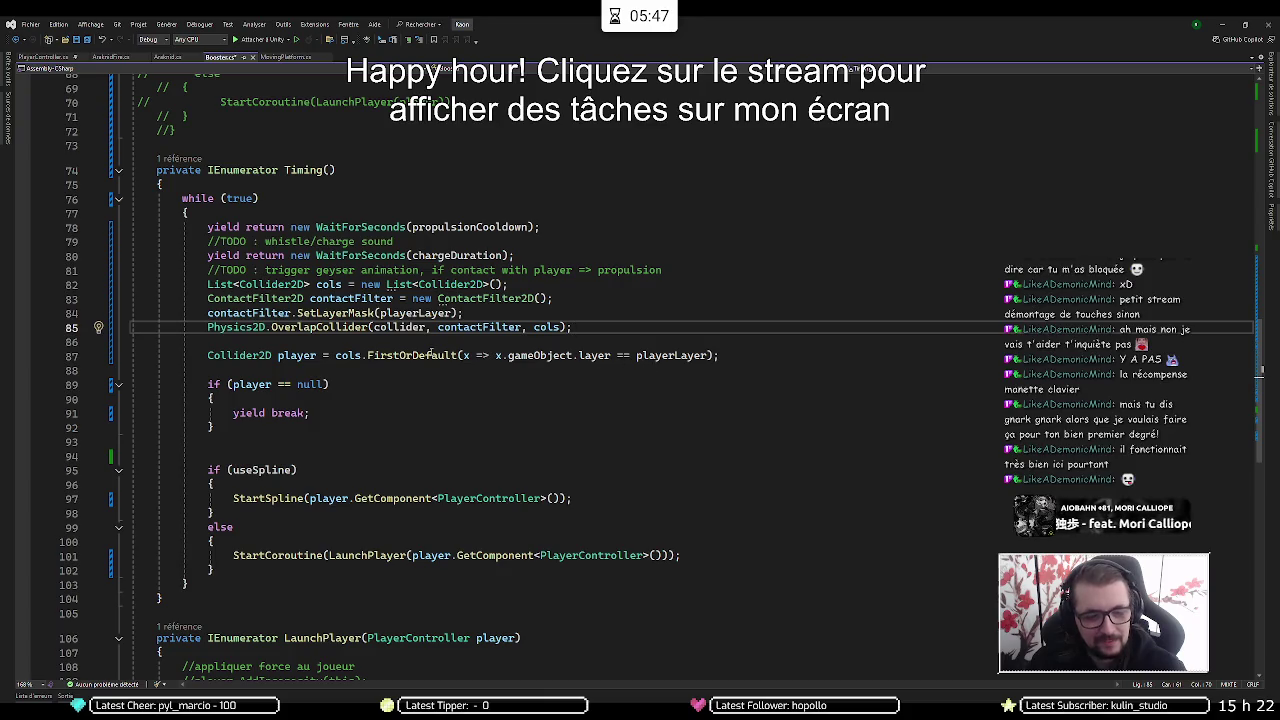
mouse_move(436, 356)
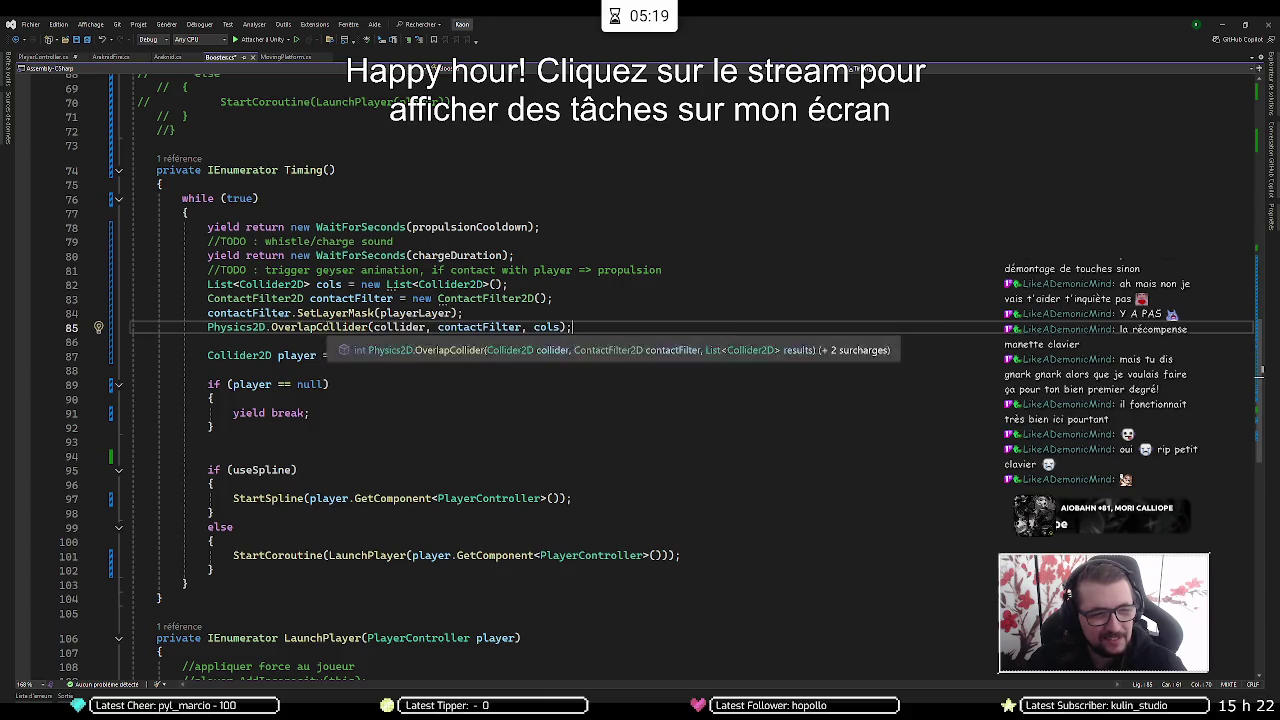
click(330, 327)
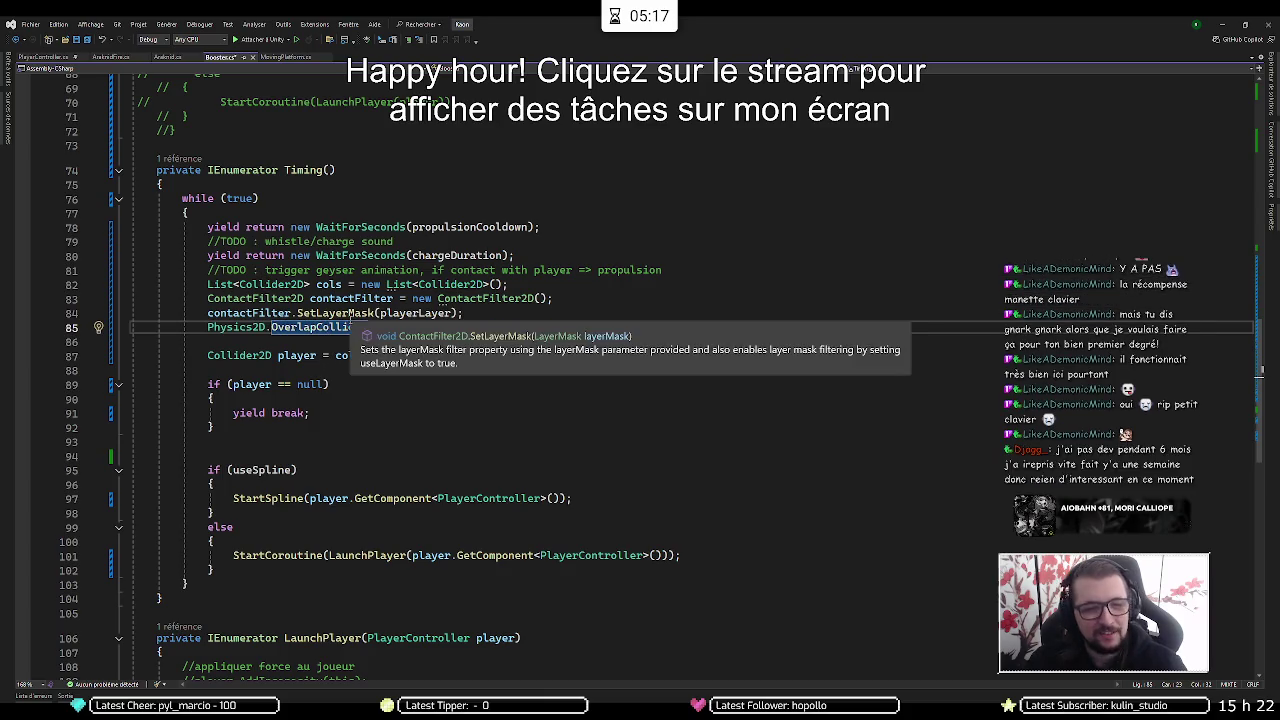
double_click(550, 355)
double_click(686, 356)
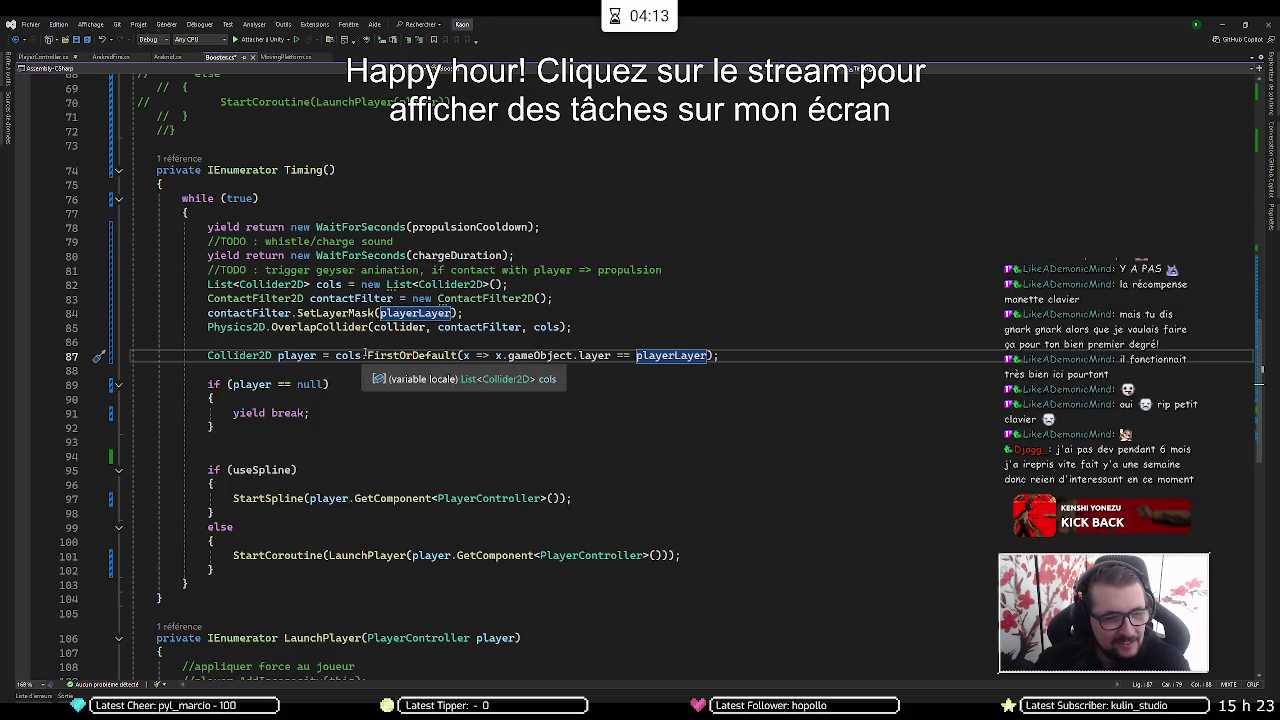
Strip the layer-check lambda so the player lookup reads cols.FirstOrDefault()
click(464, 355)
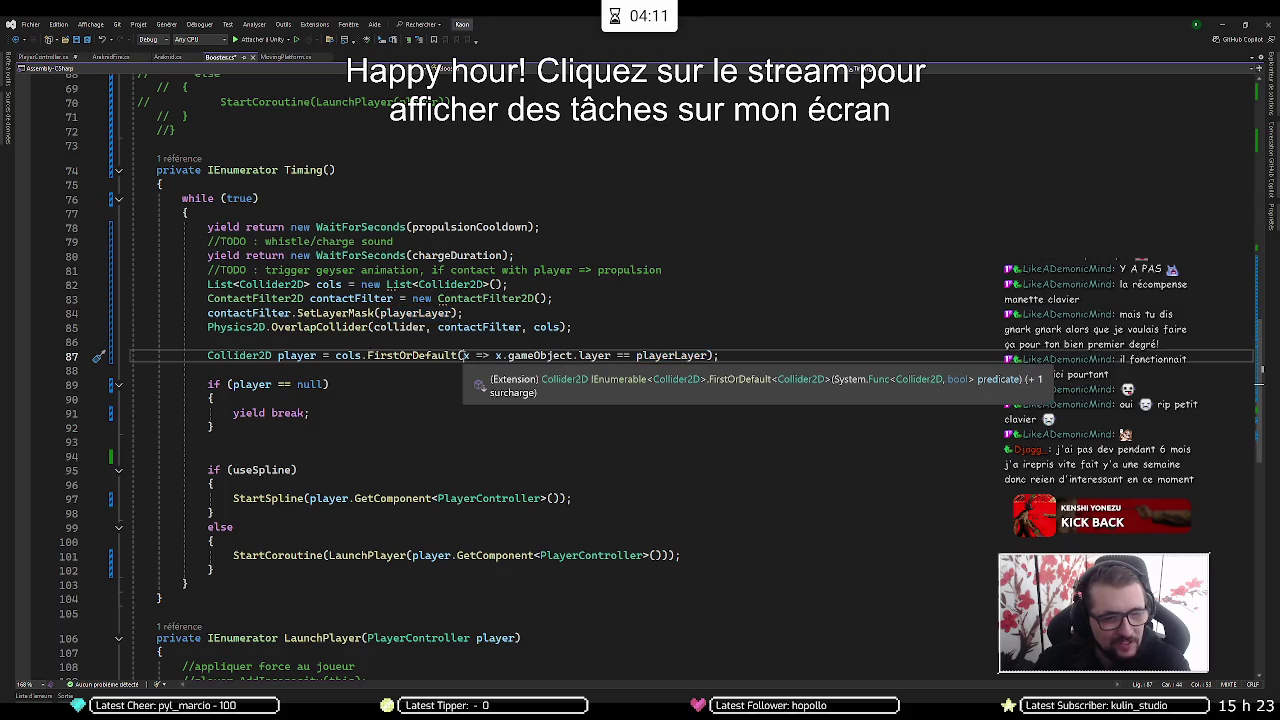
drag(464, 355, 712, 355)
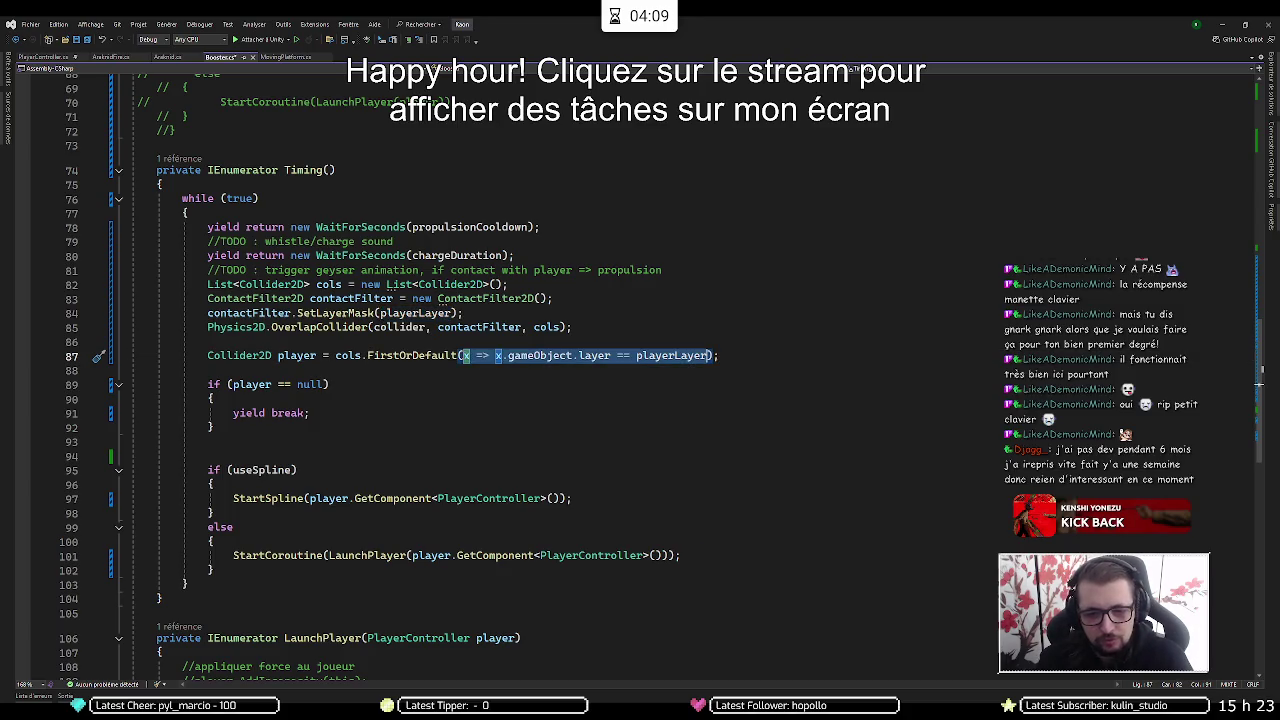
key(BackSpace)
key(ctrl+space)
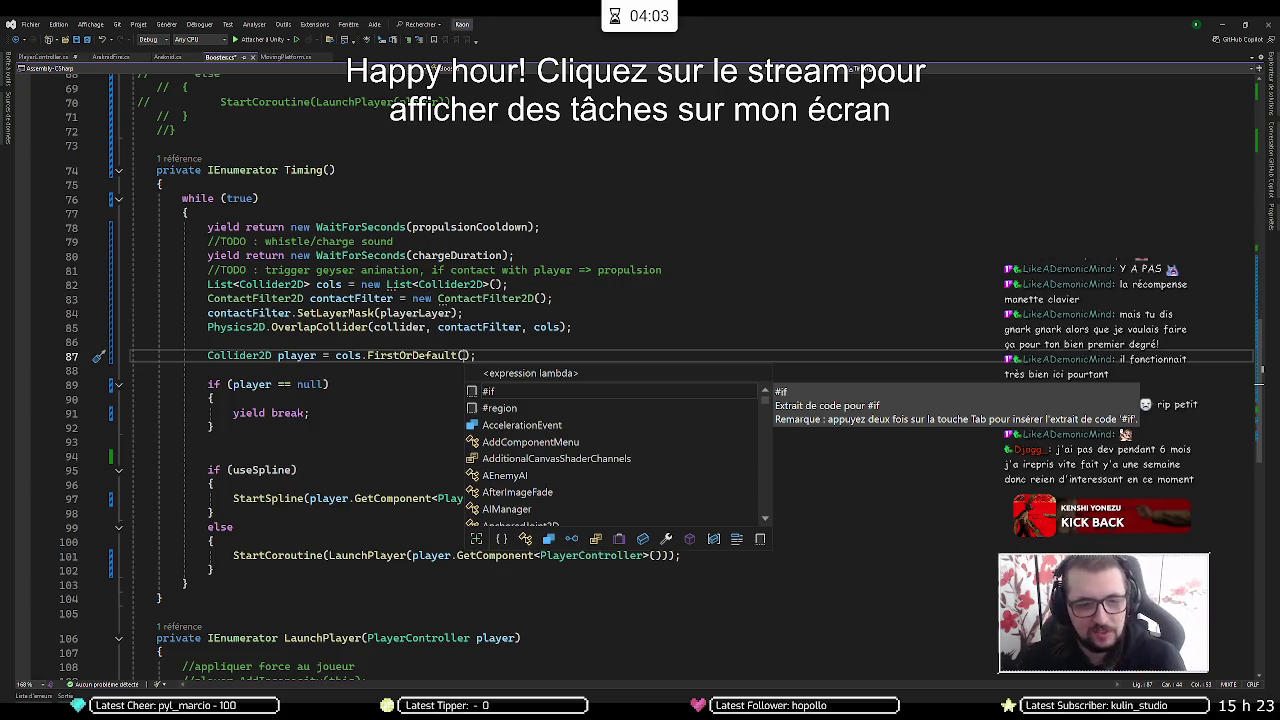
key(Escape)
Remove the extra blank lines around the overlap block and add one above the cols declaration
key(Down)
key(Down)
key(Down)
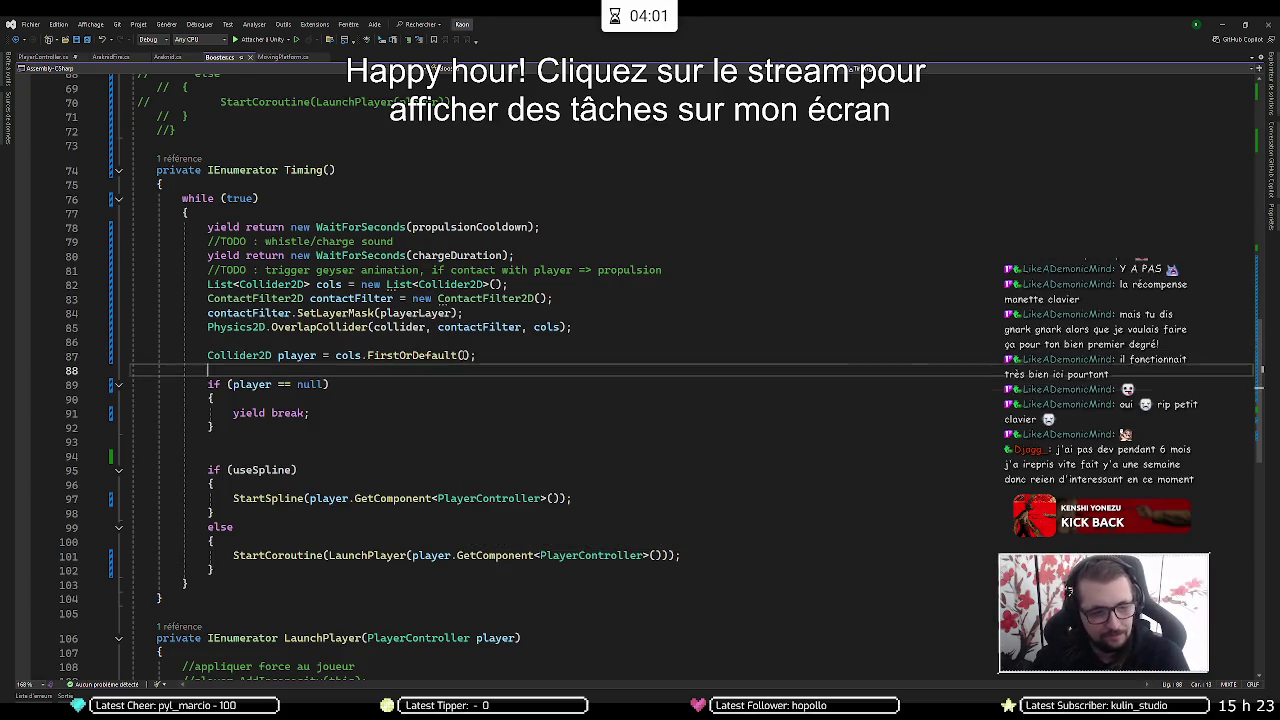
key(Delete)
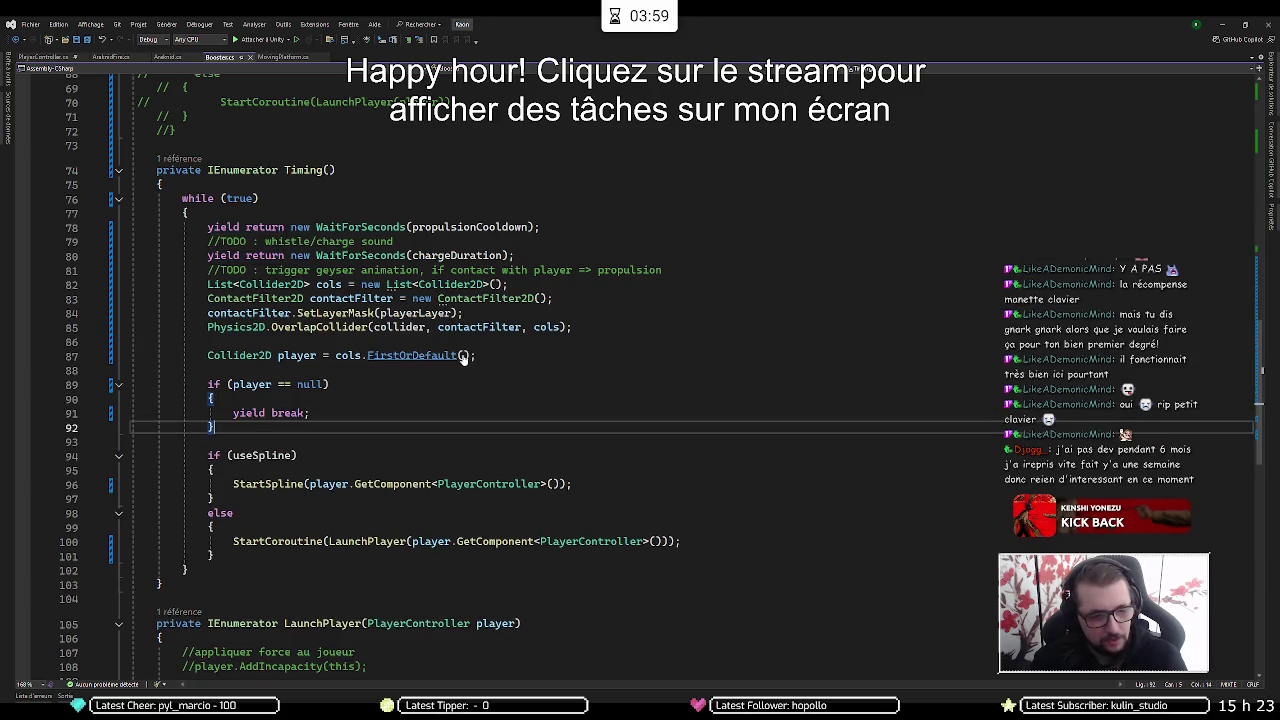
key(Up)
key(Up)
key(Up)
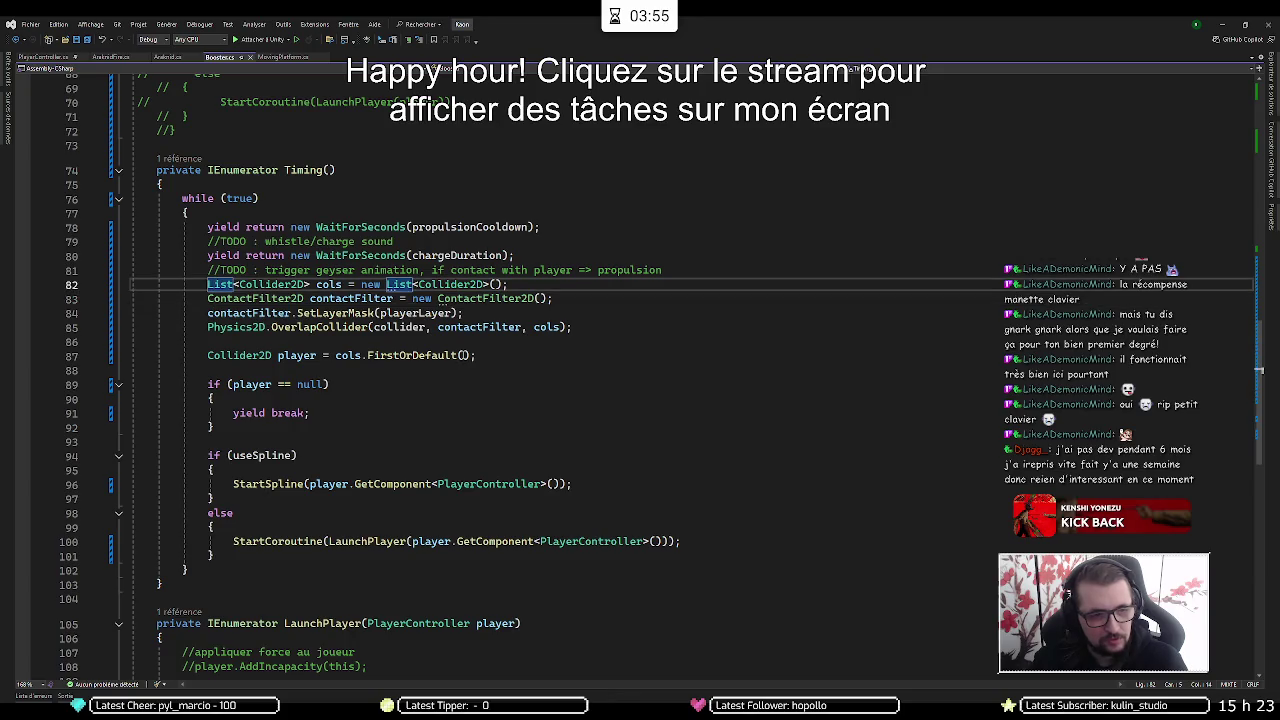
key(Return)
key(Down)
key(Down)
key(Down)
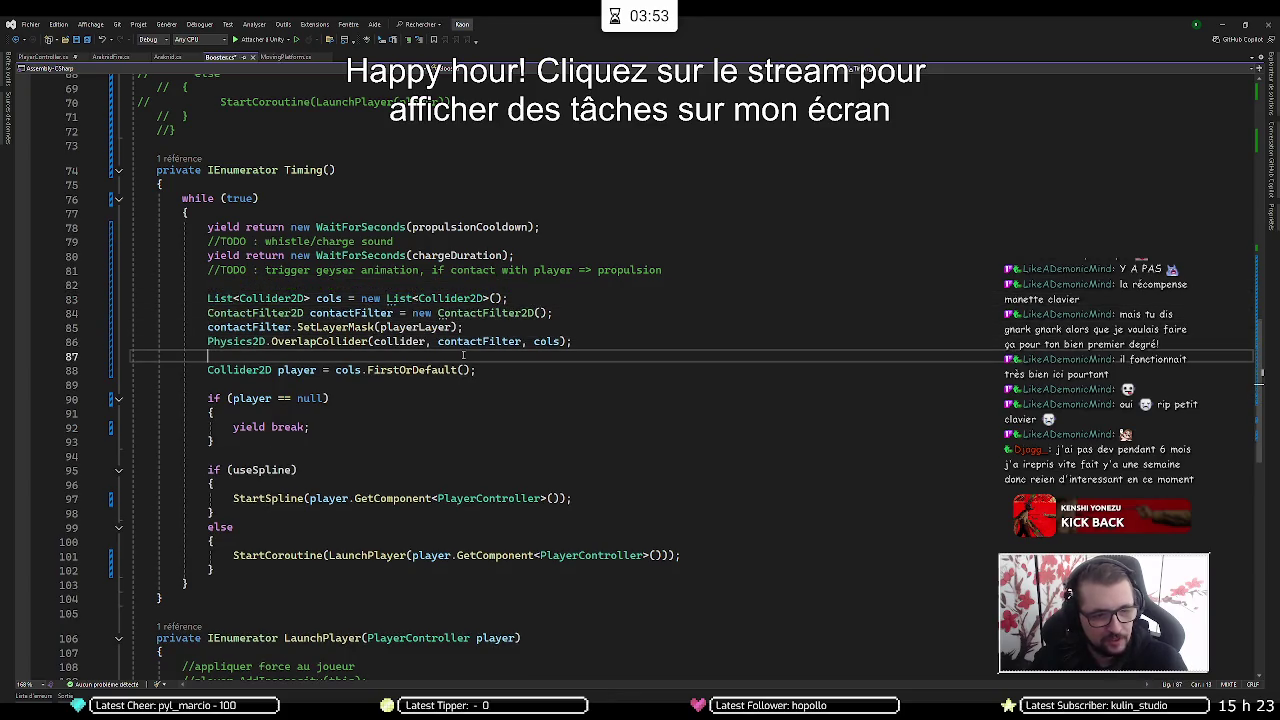
key(Delete)
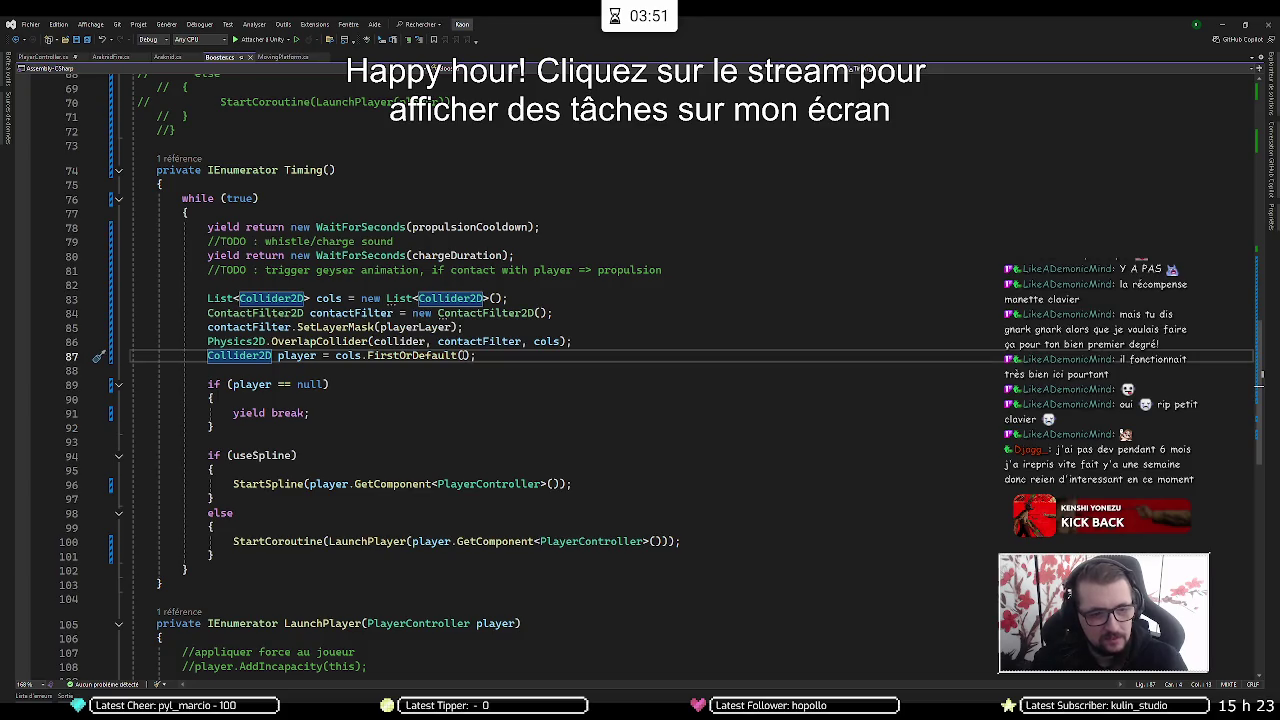
key(Up)
key(Up)
key(Up)
key(Down)
key(Down)
key(Down)
Review the player lookup, spline check, else branch and launch branch lines in Timing()
click(207, 355)
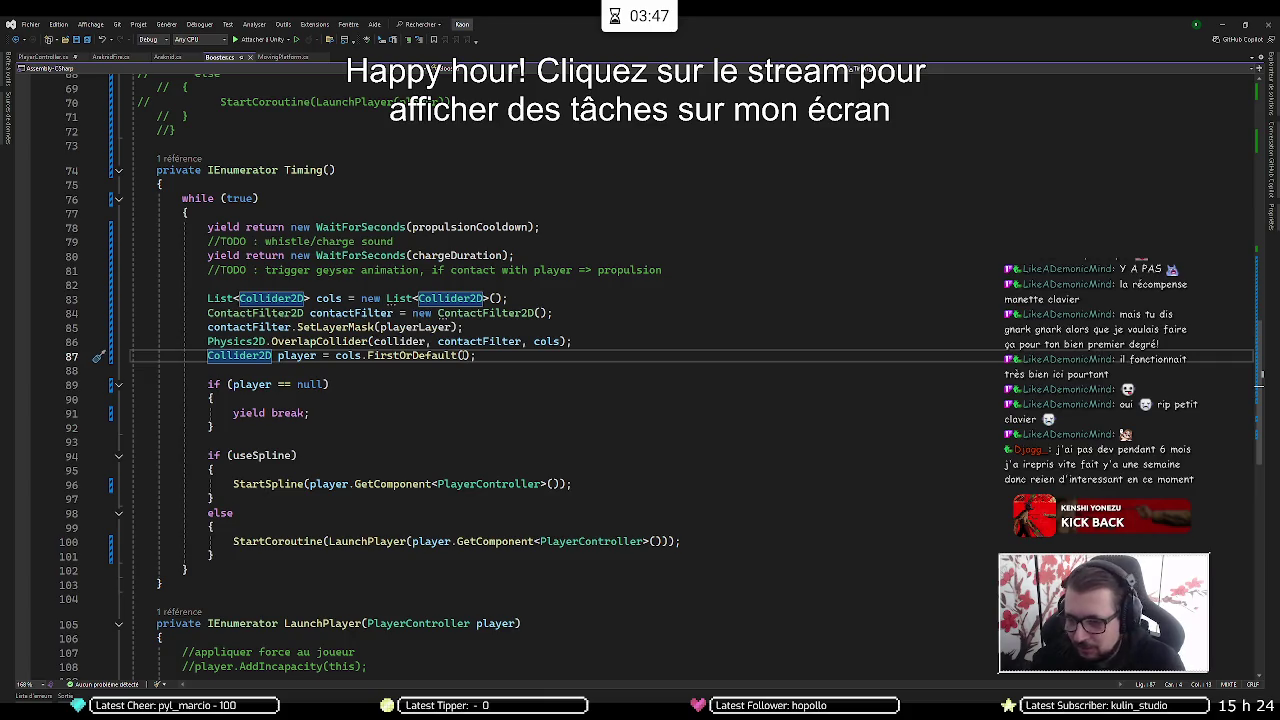
key(Down)
key(Down)
key(Down)
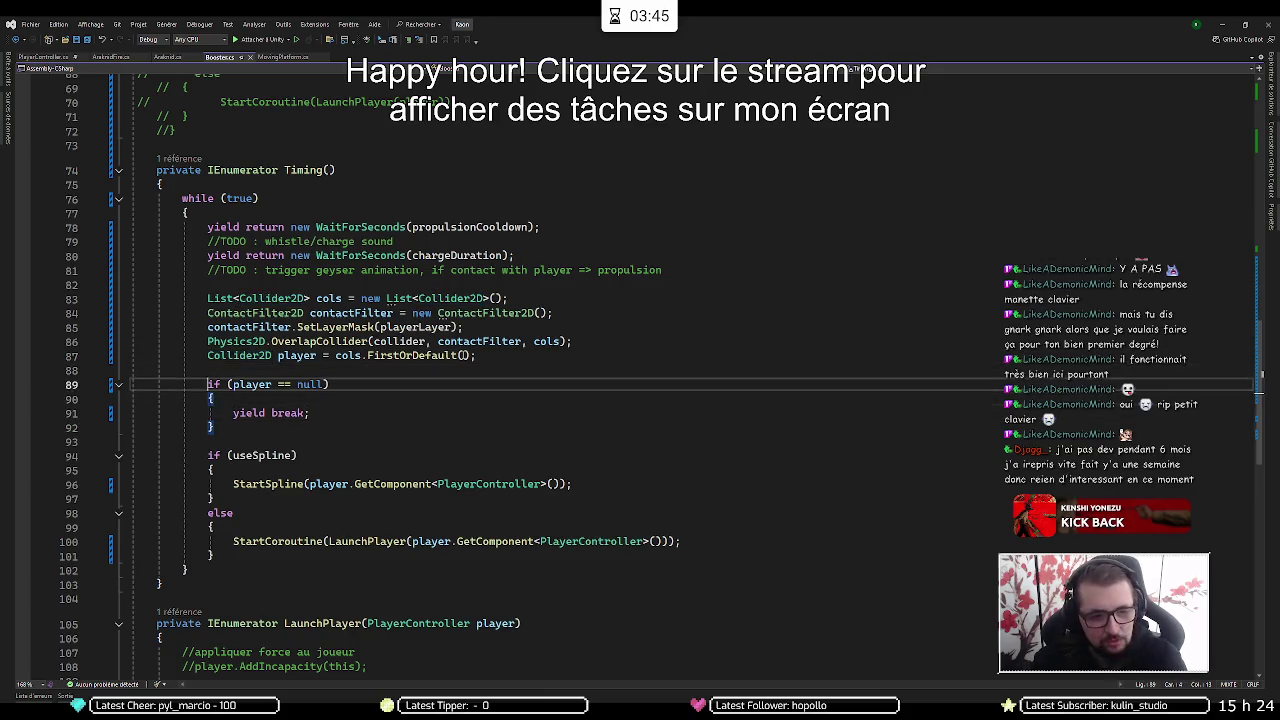
key(Up)
key(Up)
key(Down)
key(Down)
key(Down)
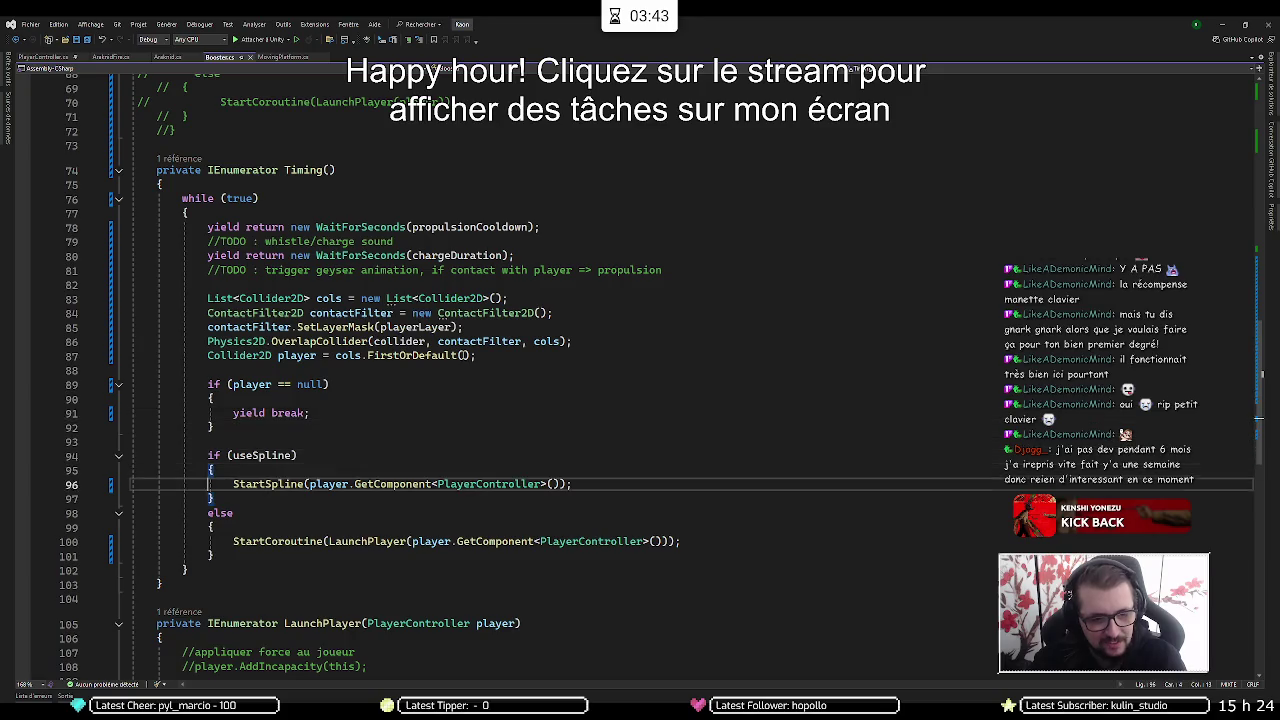
key(Down)
key(Down)
key(Up)
key(Up)
key(Up)
key(Down)
key(Down)
key(Down)
key(Down)
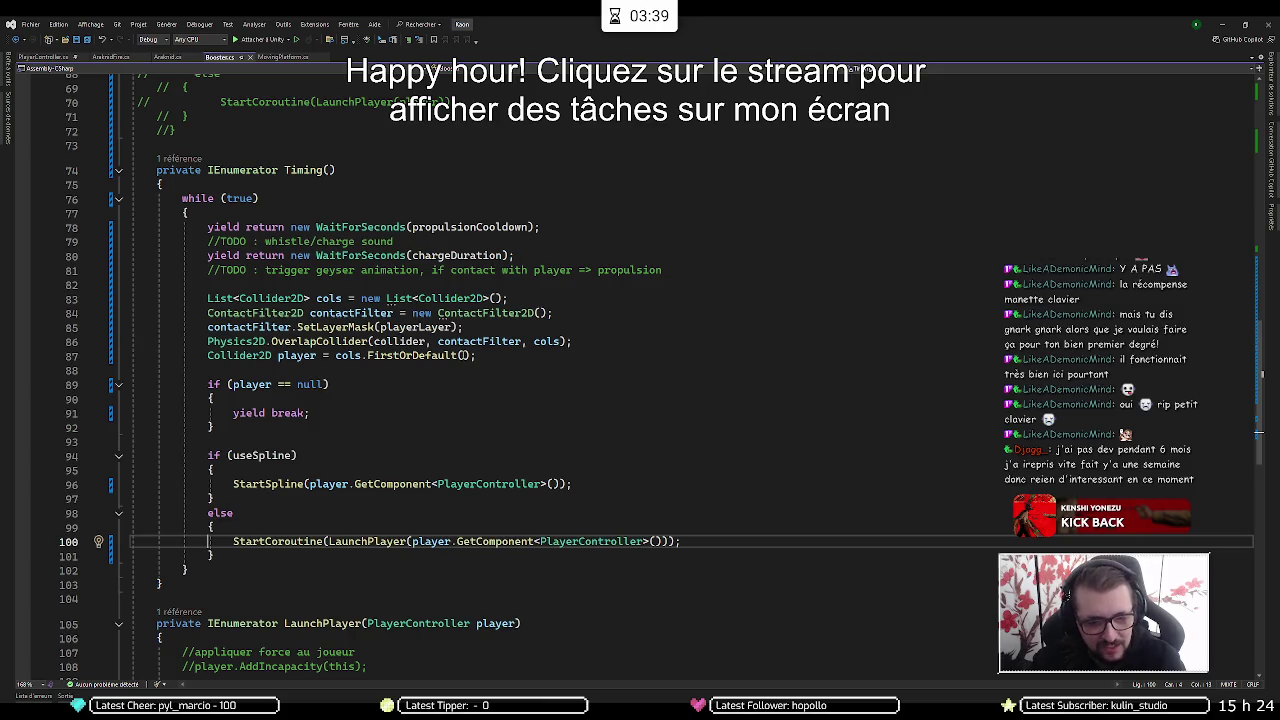
scroll(498, 347, down, 6)
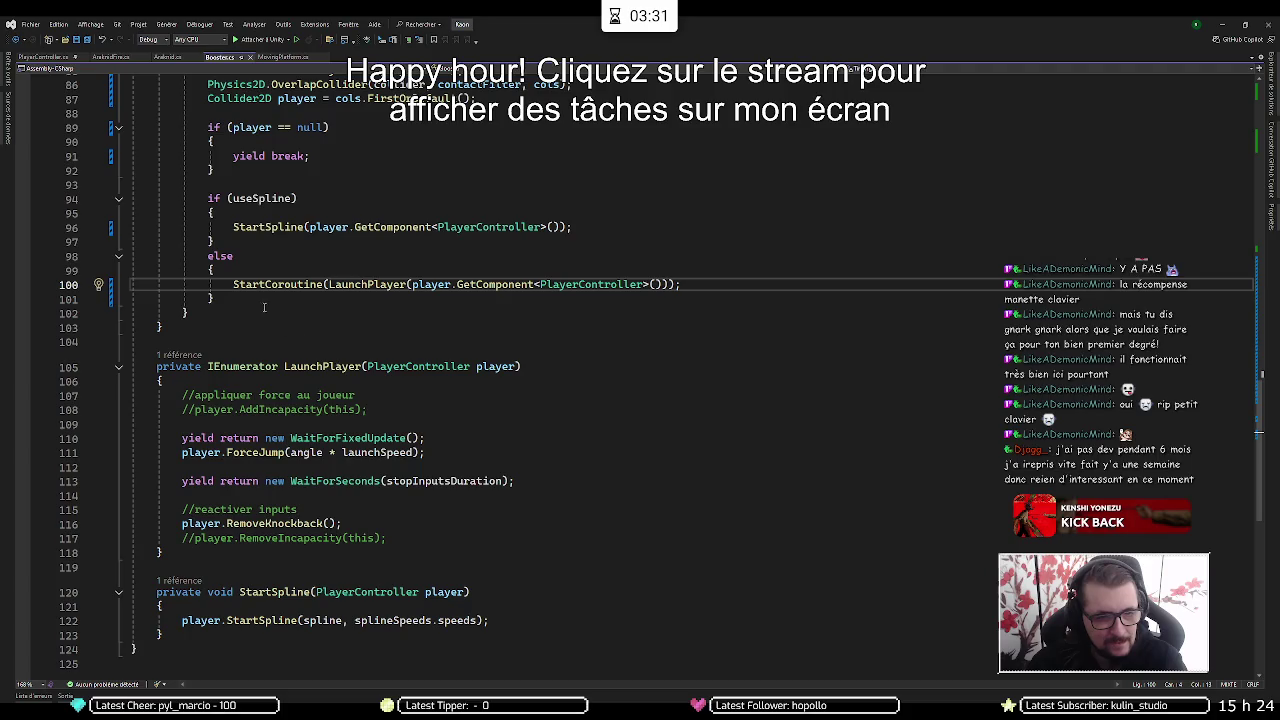
mouse_move(361, 281)
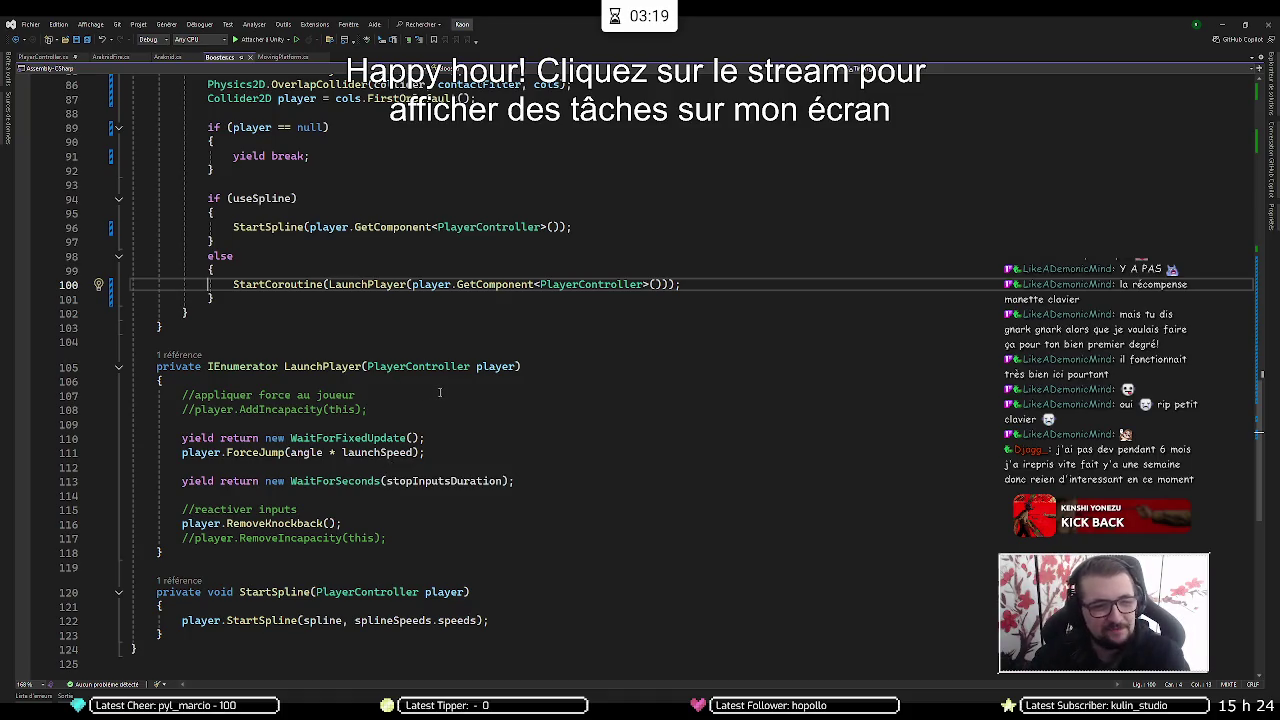
scroll(420, 365, up, 3)
scroll(414, 352, up, 4)
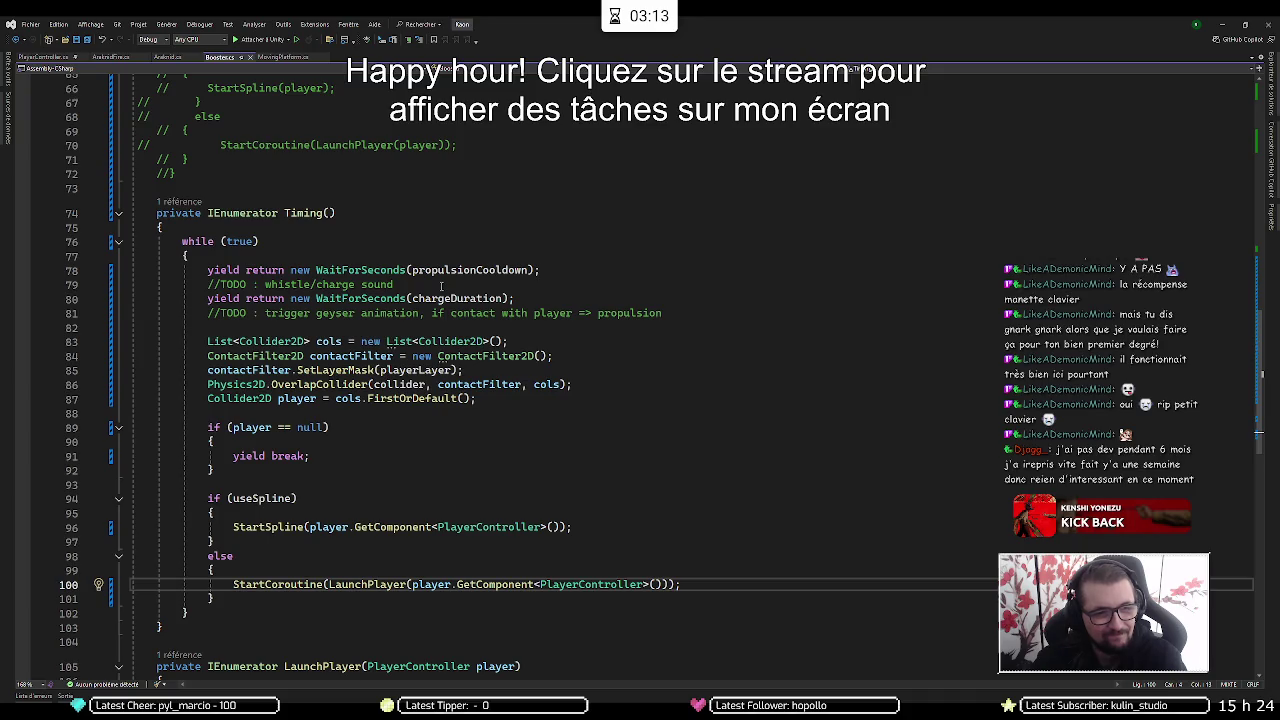
scroll(440, 283, up, 17)
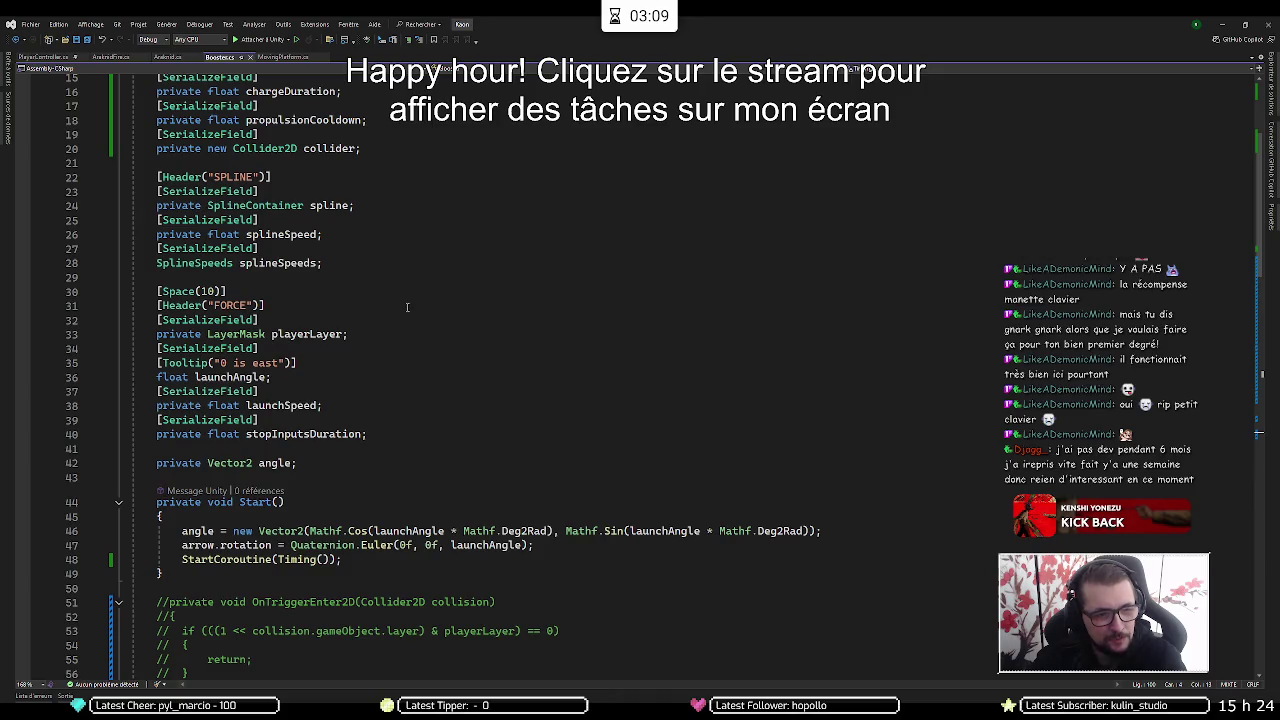
scroll(405, 320, up, 2)
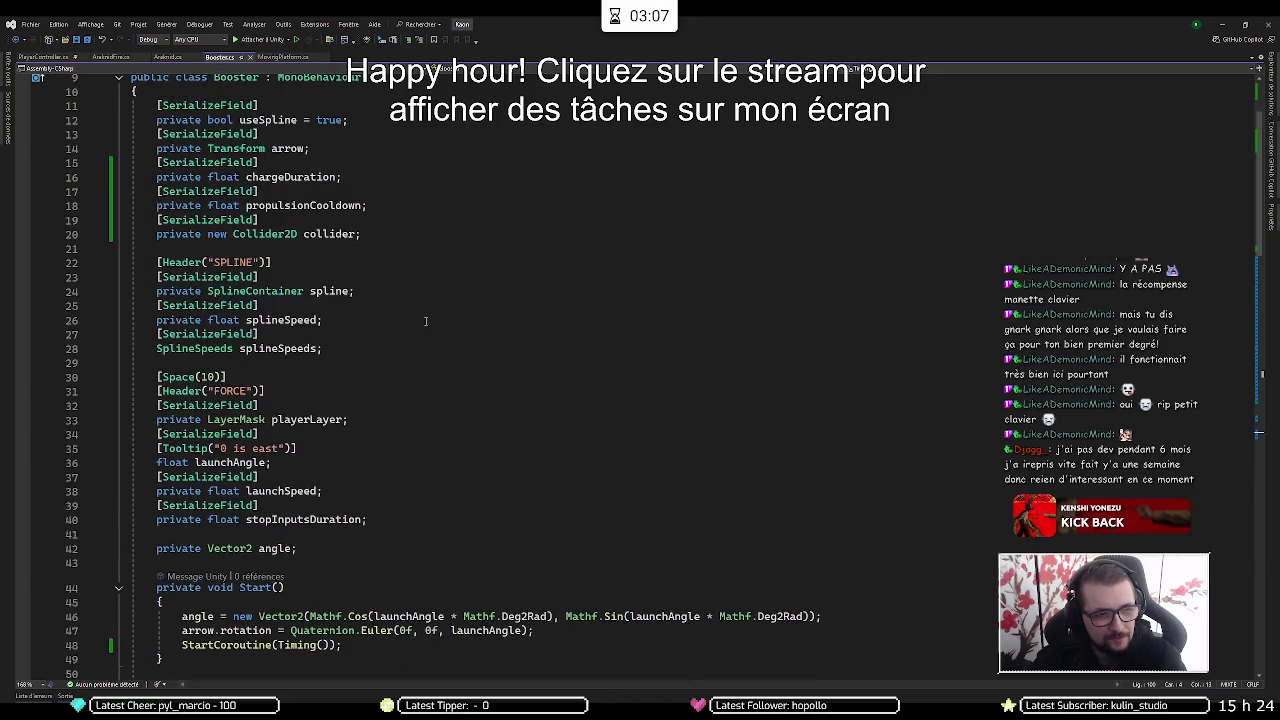
scroll(425, 321, up, 3)
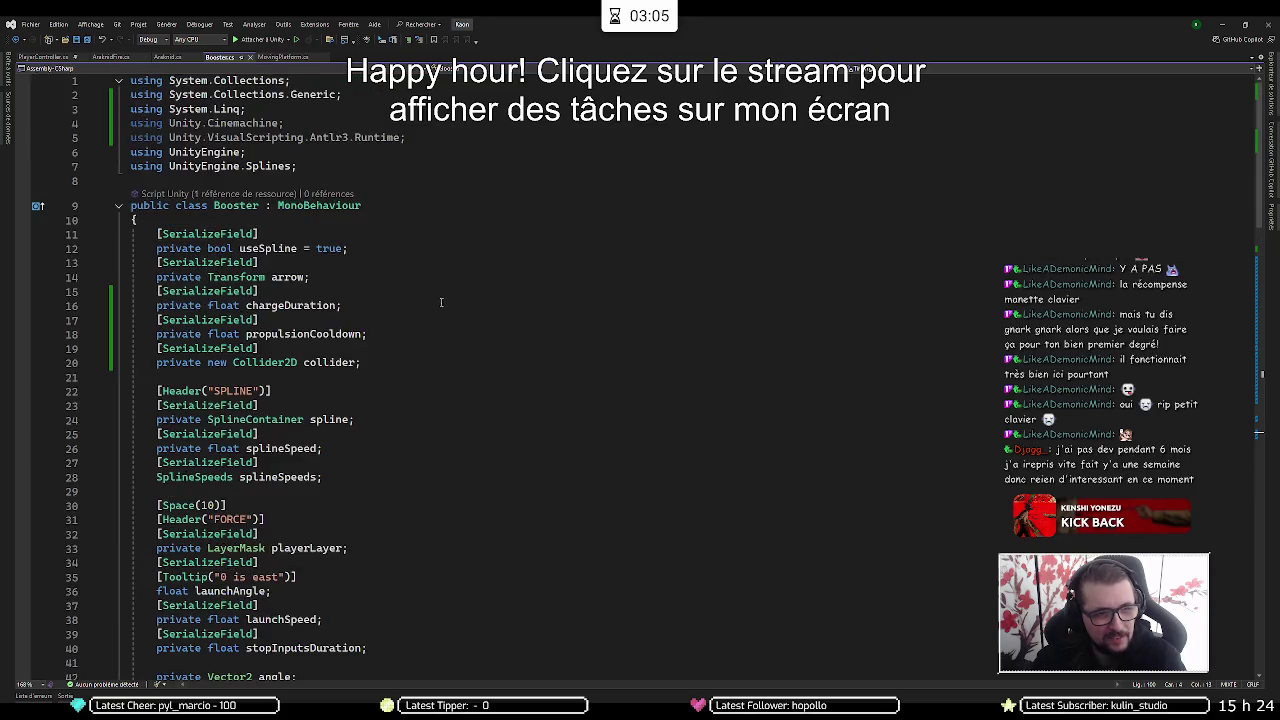
click(408, 124)
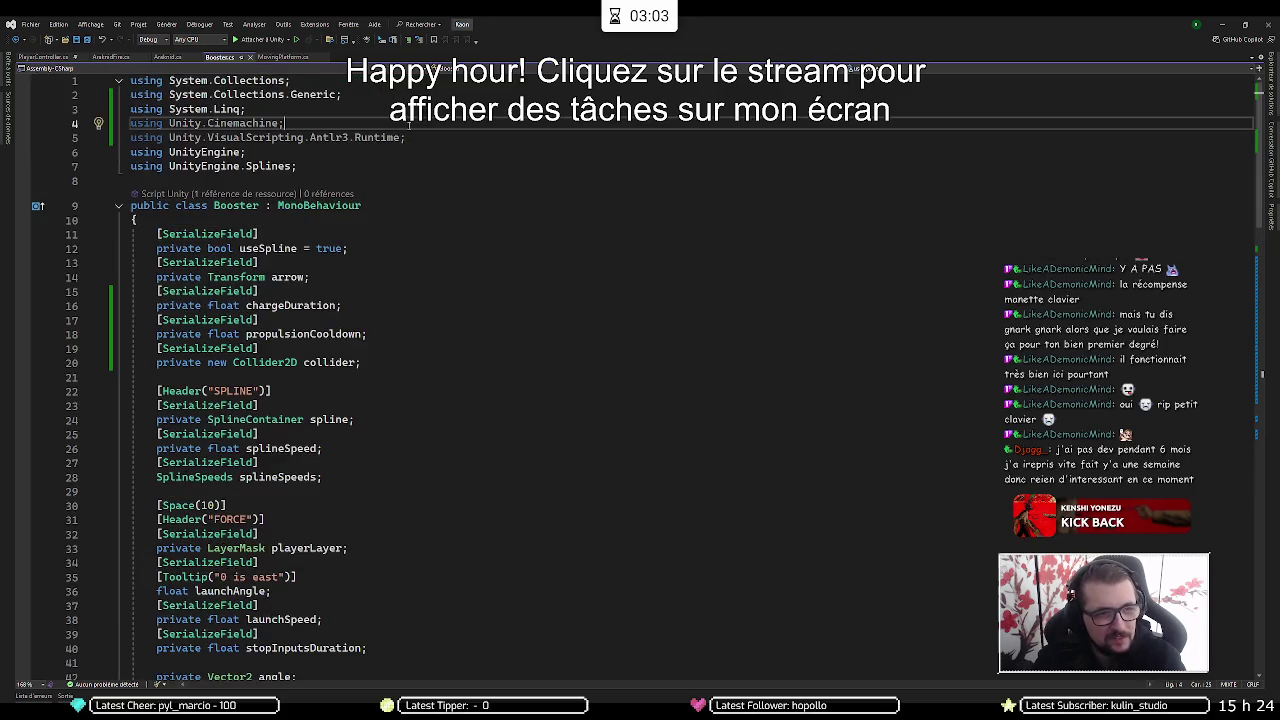
Delete the greyed-out using Unity.Cinemachine and Unity.VisualScripting.Antlr3.Runtime lines from Booster.cs
key(ctrl+l)
key(ctrl+l)
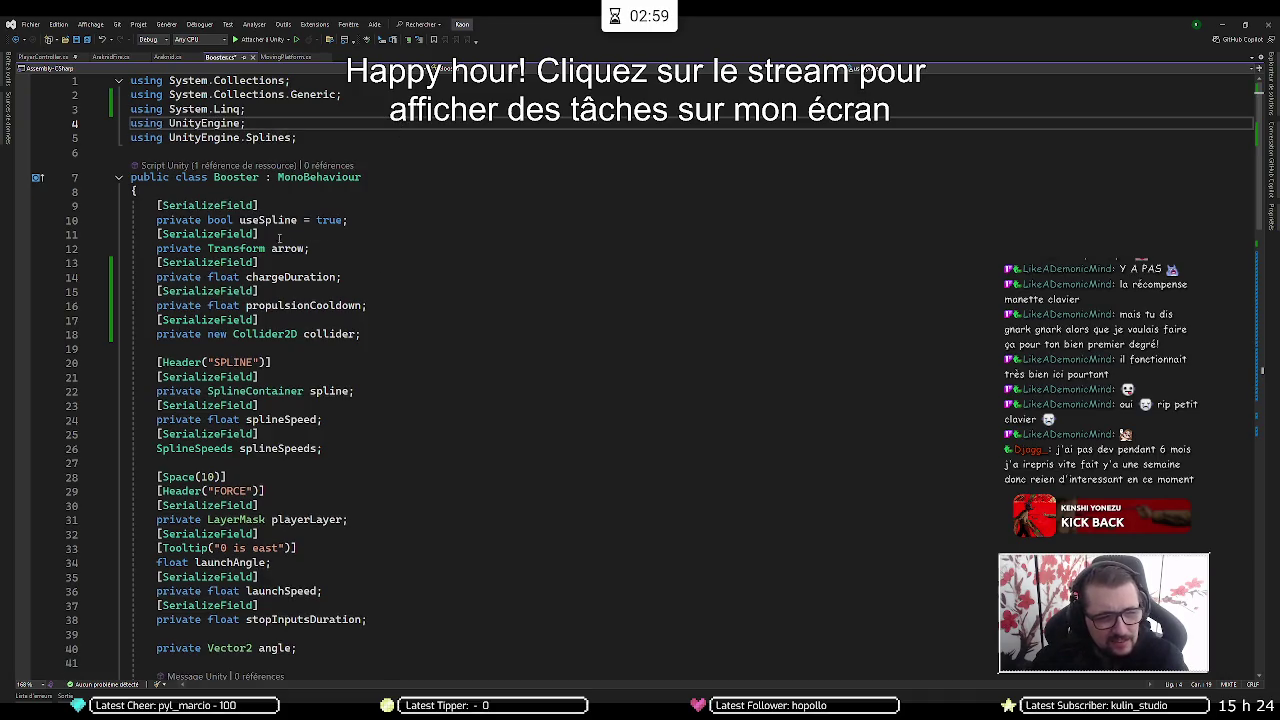
scroll(337, 317, down, 2)
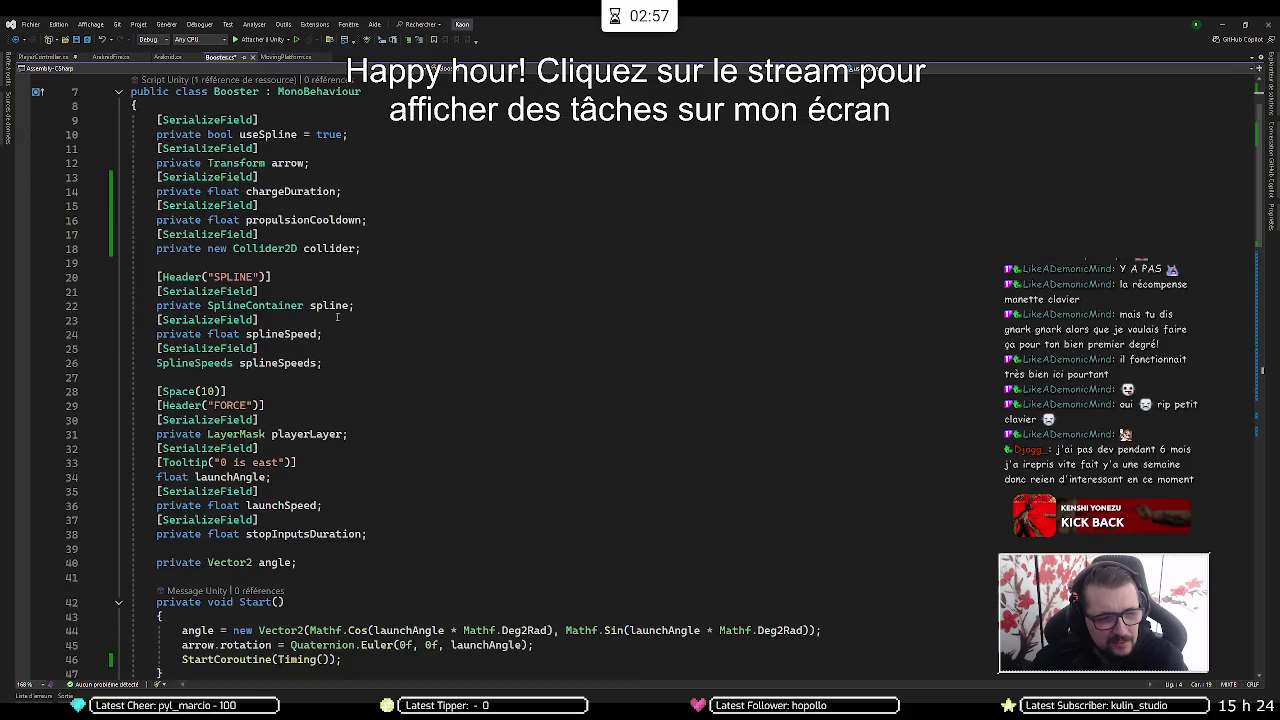
scroll(428, 389, down, 5)
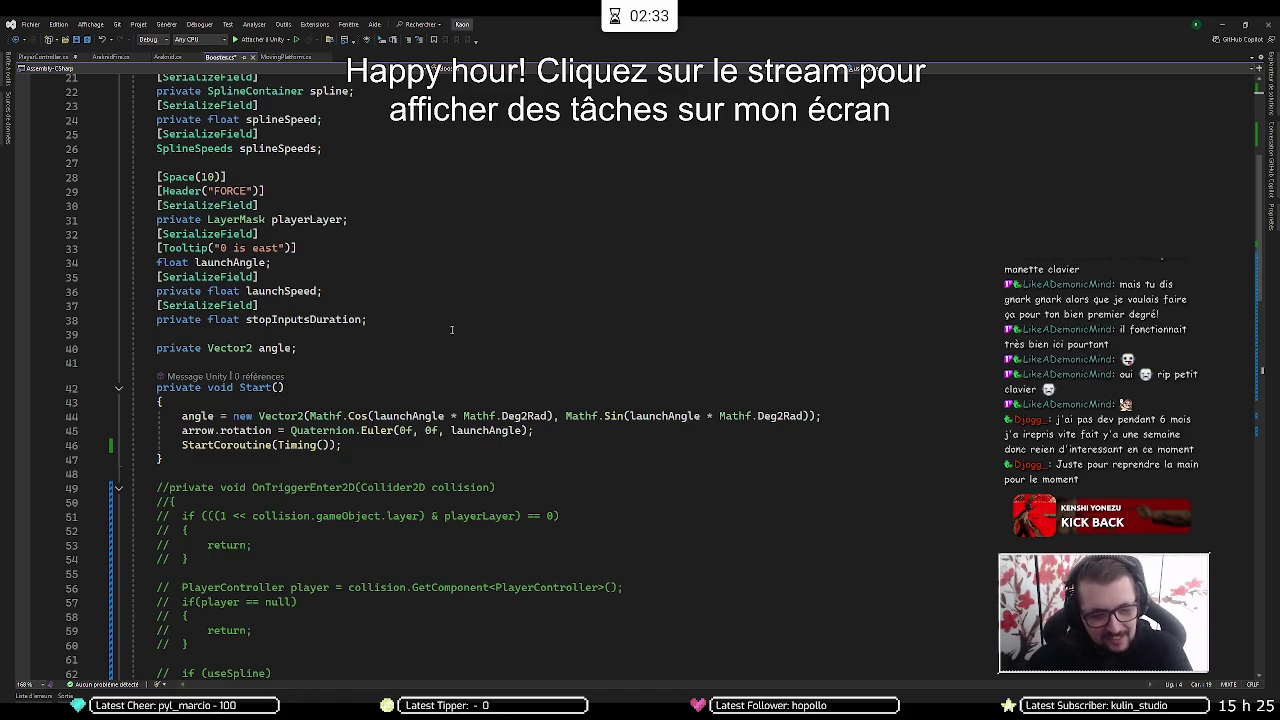
scroll(451, 330, down, 4)
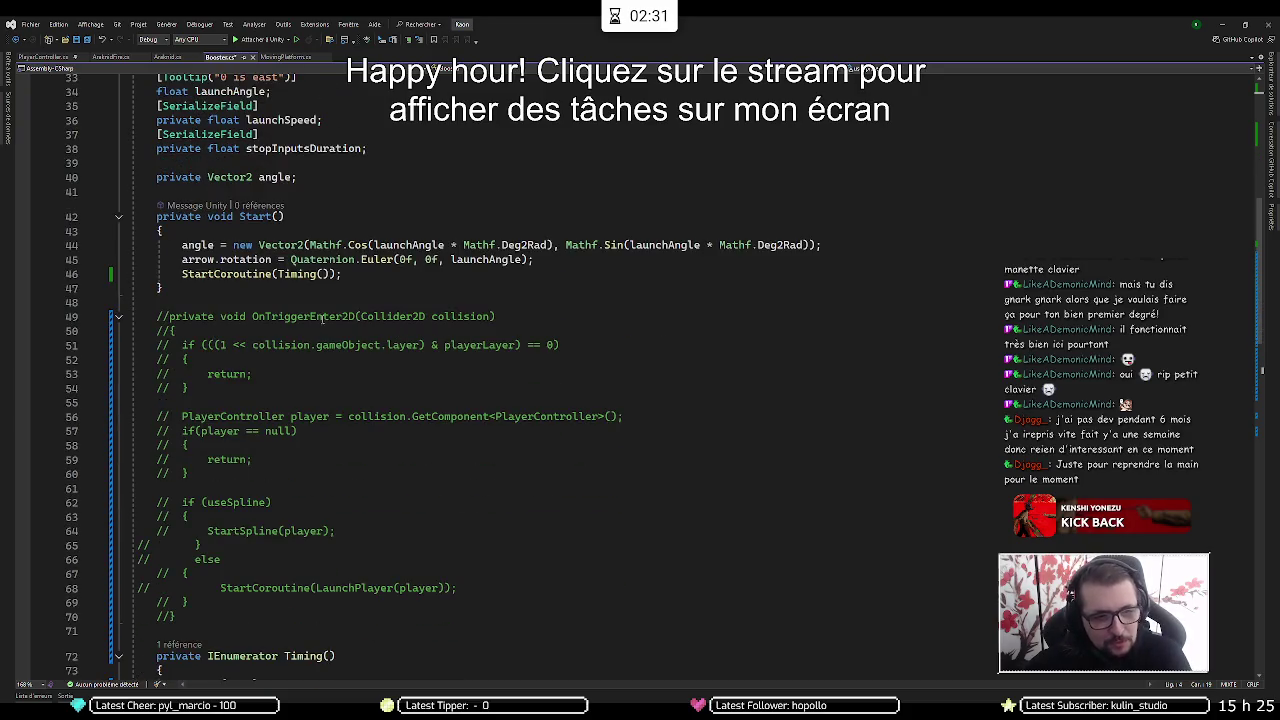
click(350, 274)
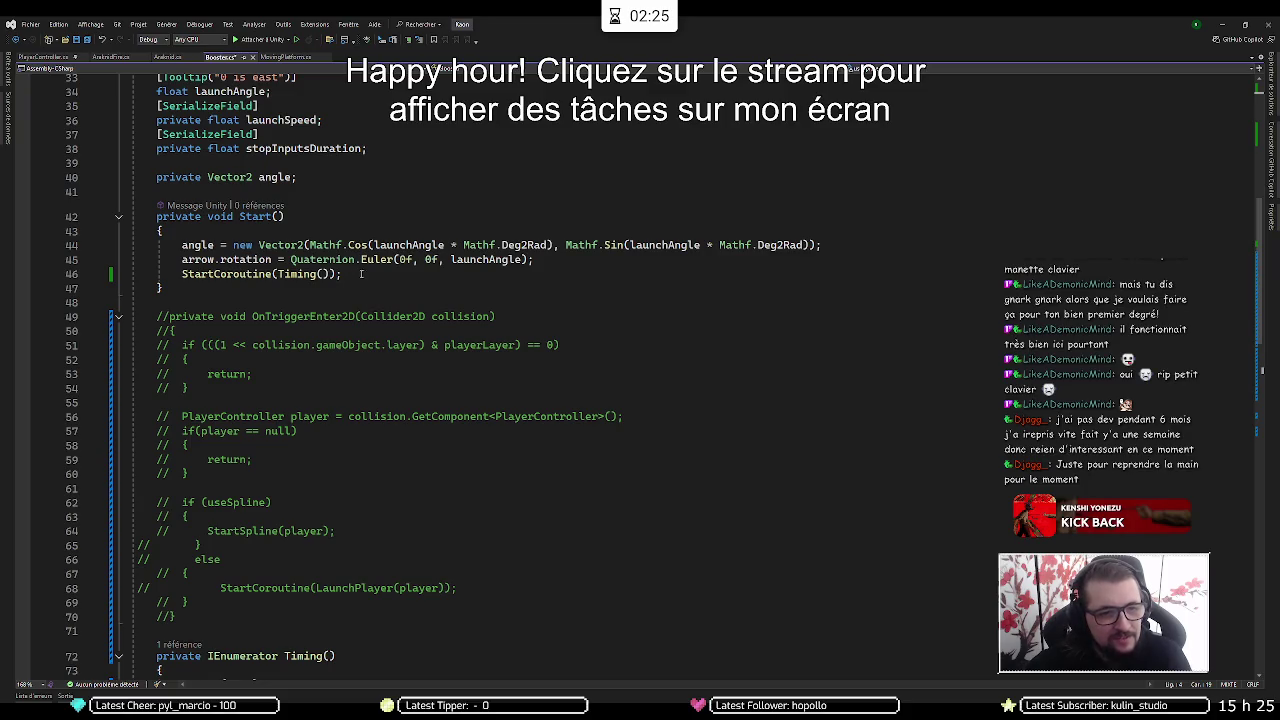
scroll(363, 259, up, 9)
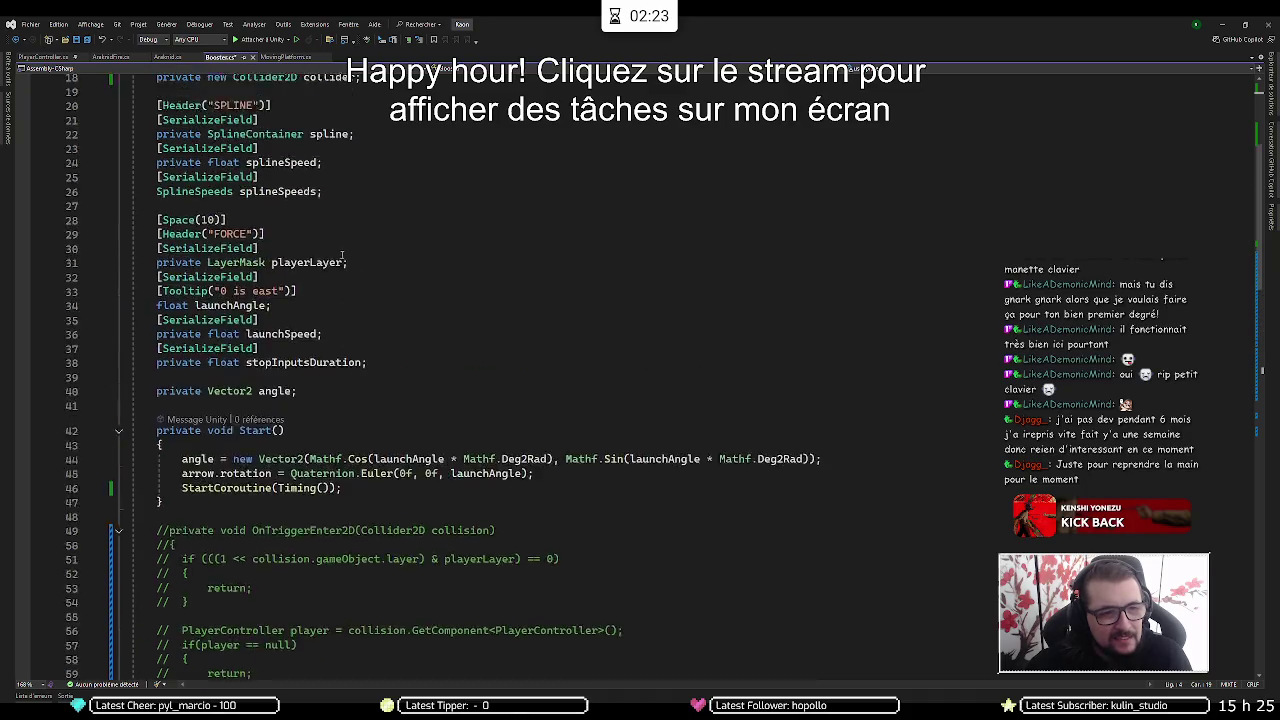
click(395, 249)
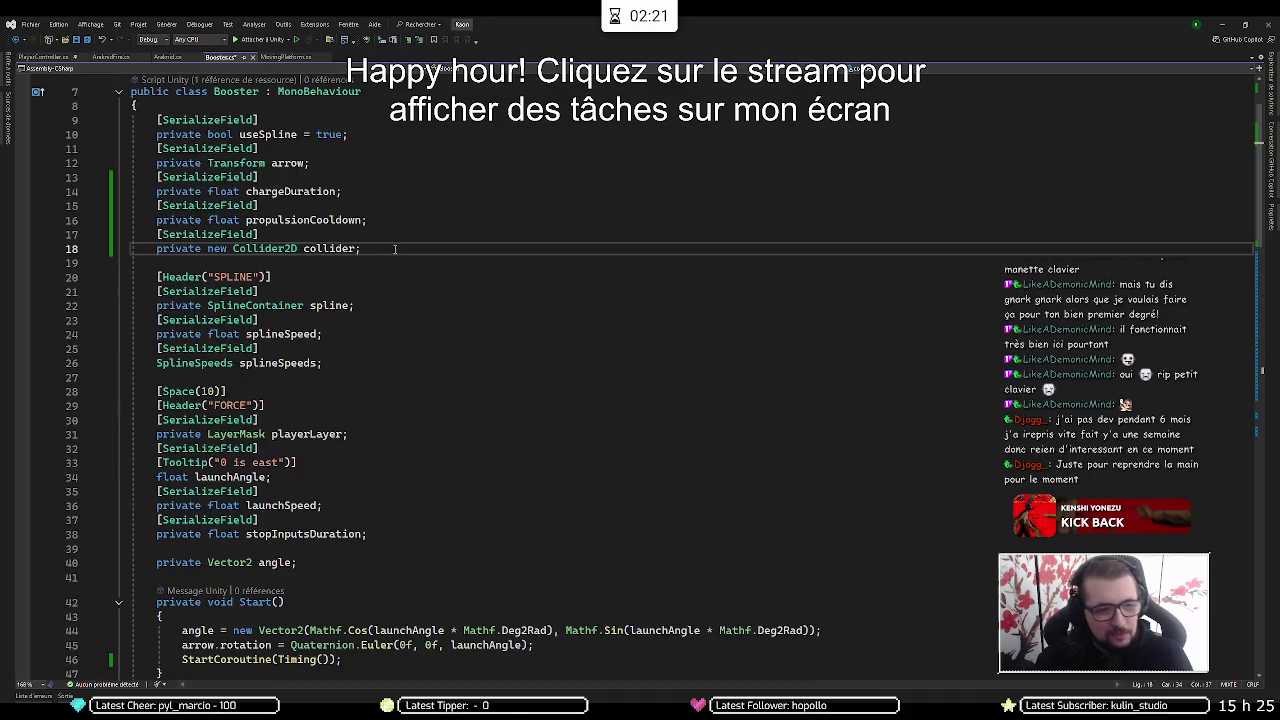
Add a [SerializeField] attribute line directly below the collider field
key(Return)
key(Return)
key(BackSpace)
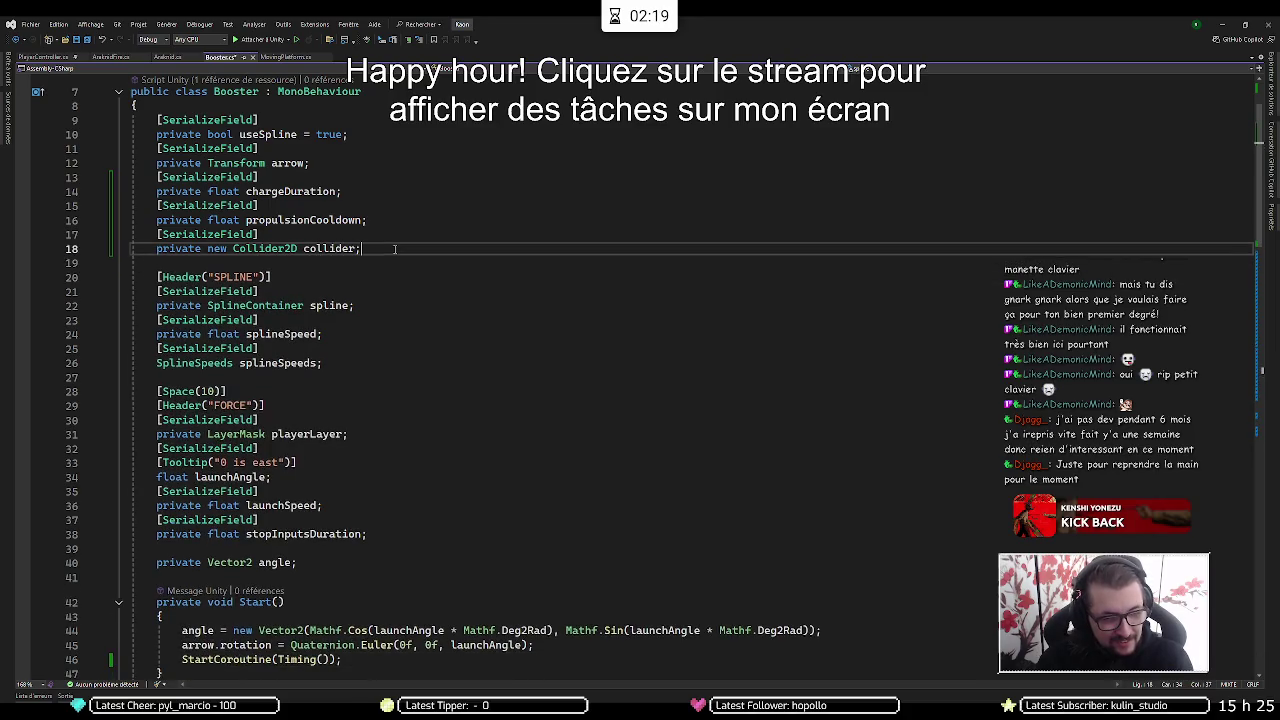
text([)
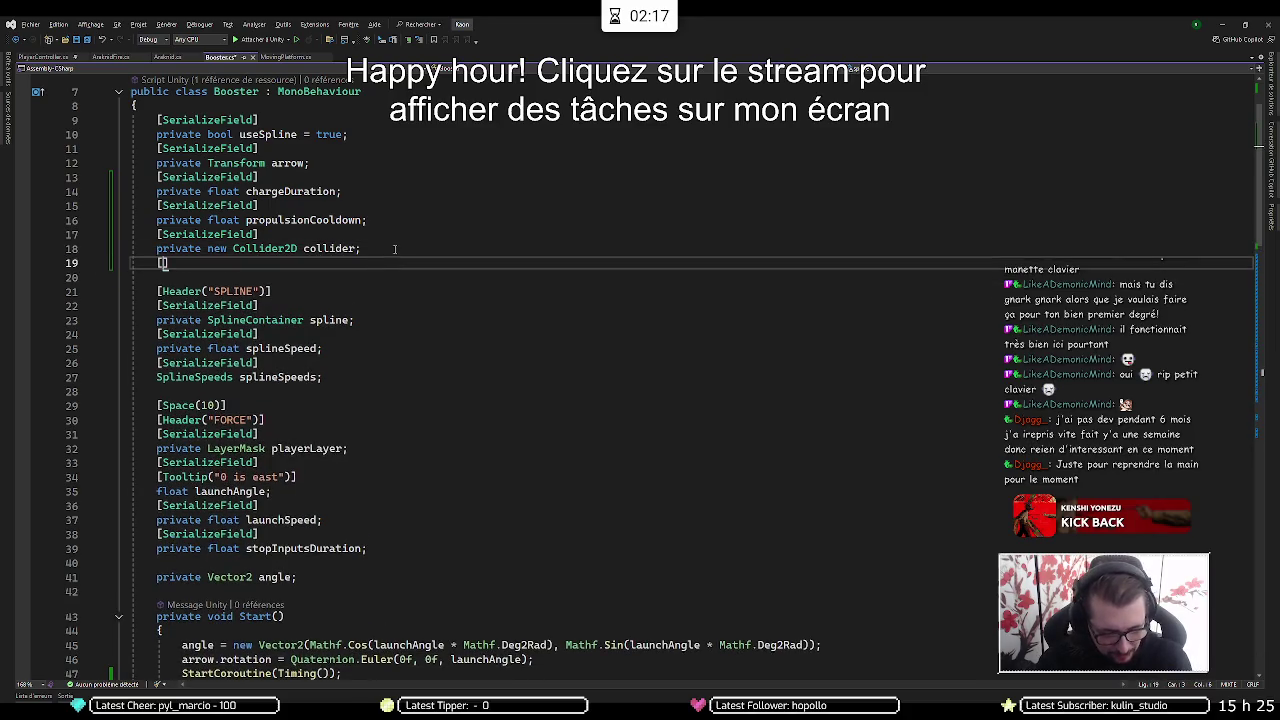
text(sser)
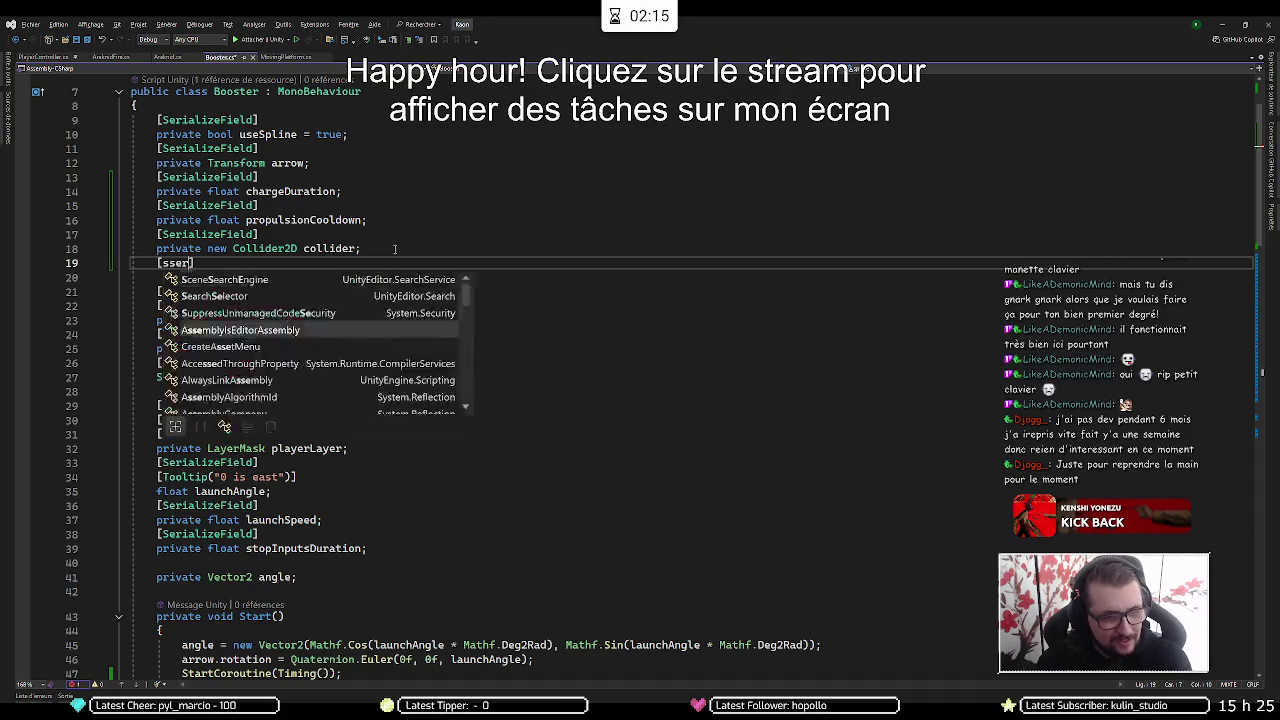
key(BackSpace)
key(BackSpace)
key(BackSpace)
text(Ser)
key(Tab)
key(Return)
Declare private SpriteRenderer spriteRenderer under the attribute and save Booster.cs
text(private SpriteRe)
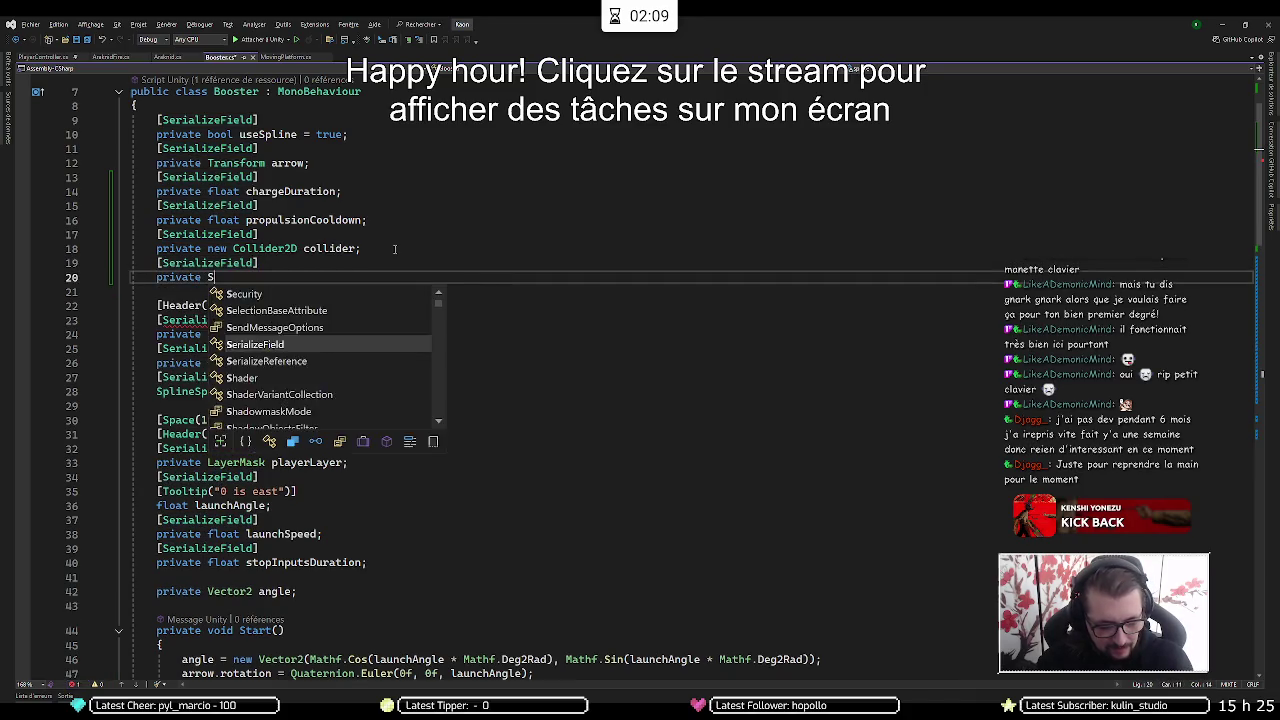
key(Escape)
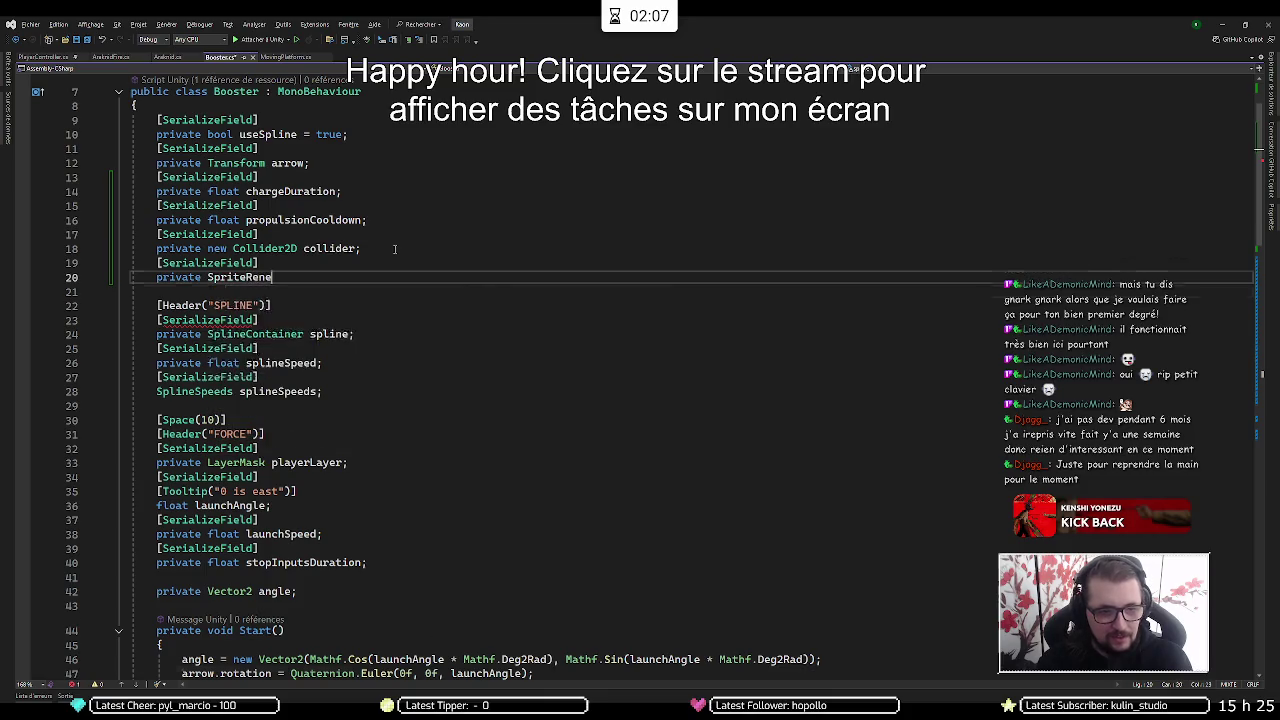
key(ctrl+BackSpace)
key(ctrl+t)
key(Escape)
text(SpriteRe)
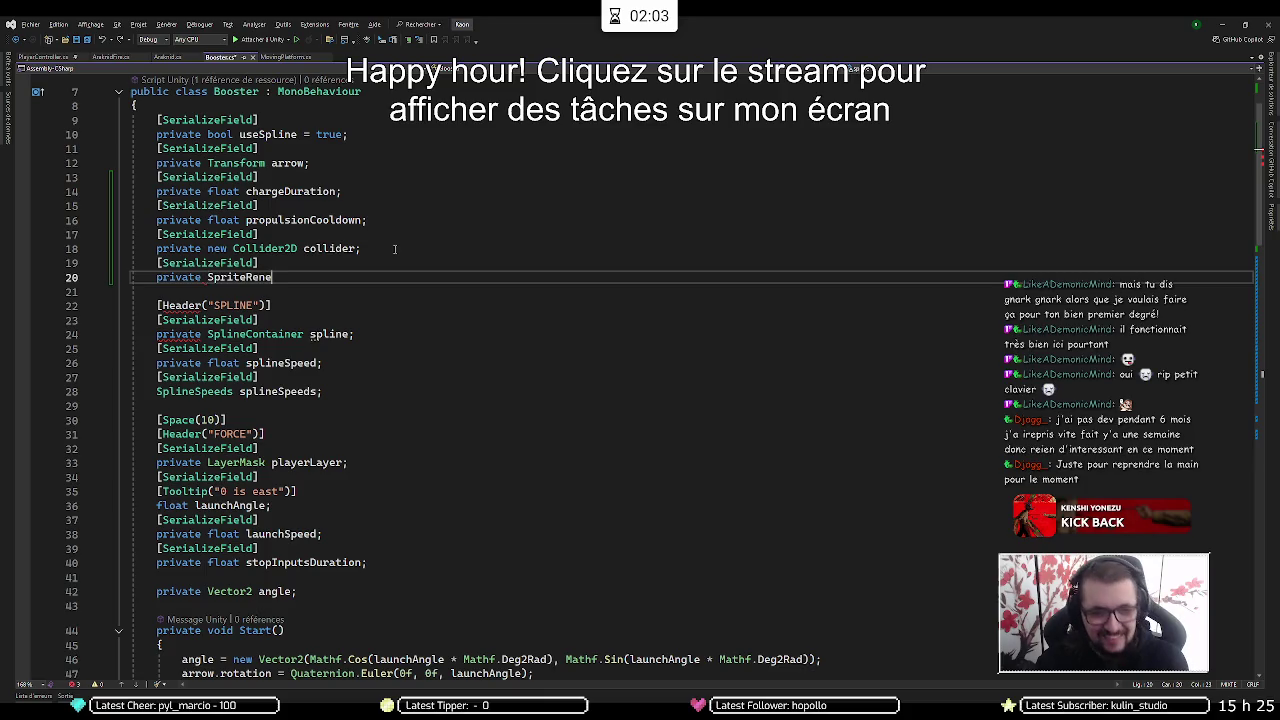
key(Tab)
key(Tab)
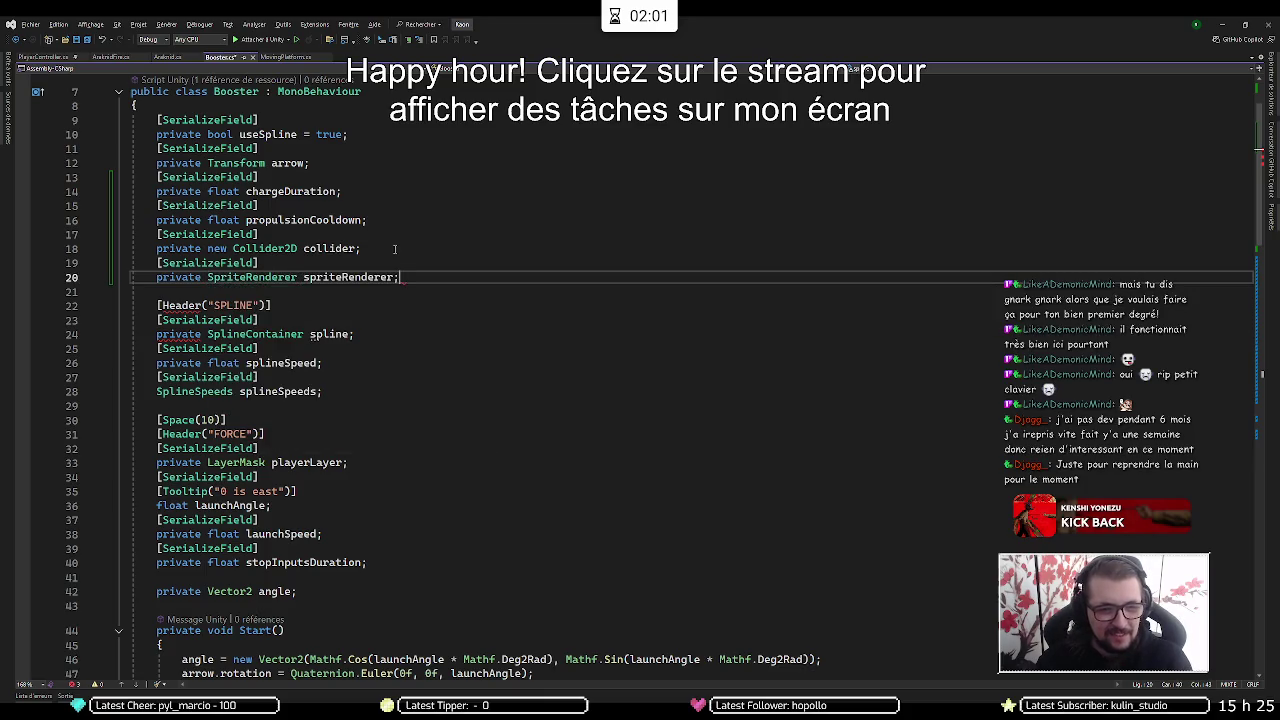
key(ctrl+s)
scroll(400, 344, down, 19)
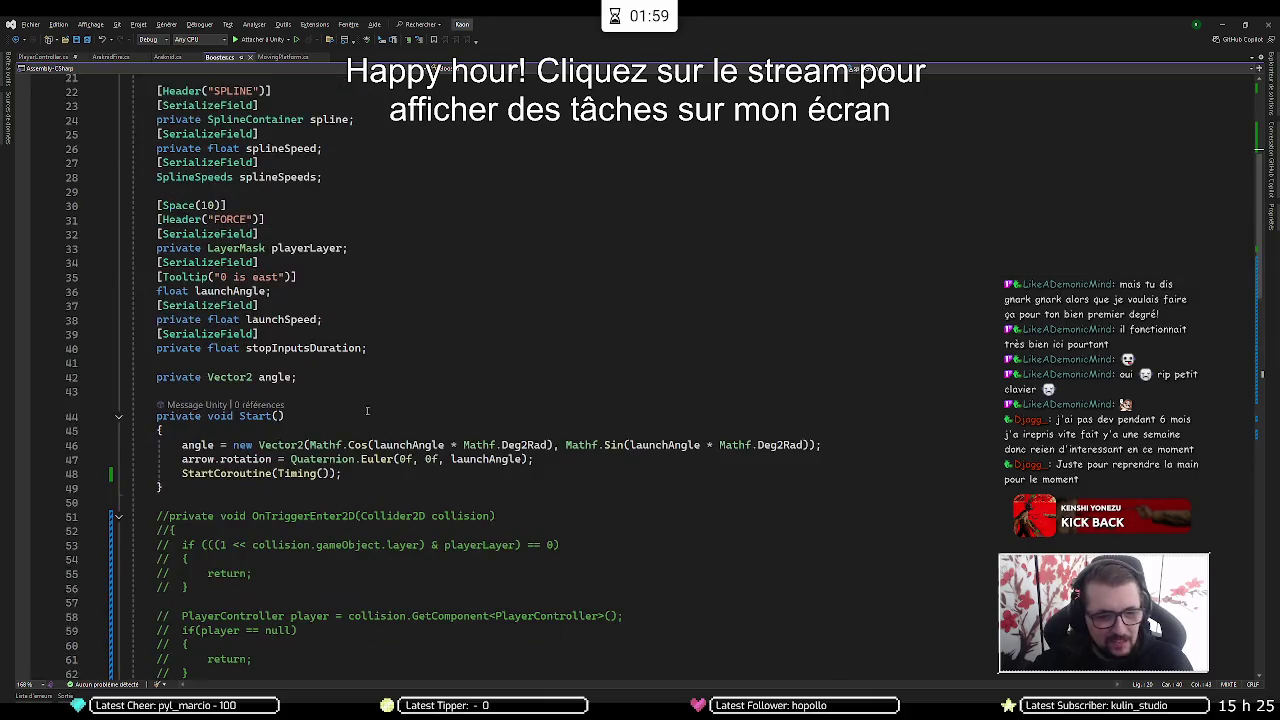
Insert spriteRenderer.color = Color.white; at the top of the Timing loop
click(606, 260)
key(Return)
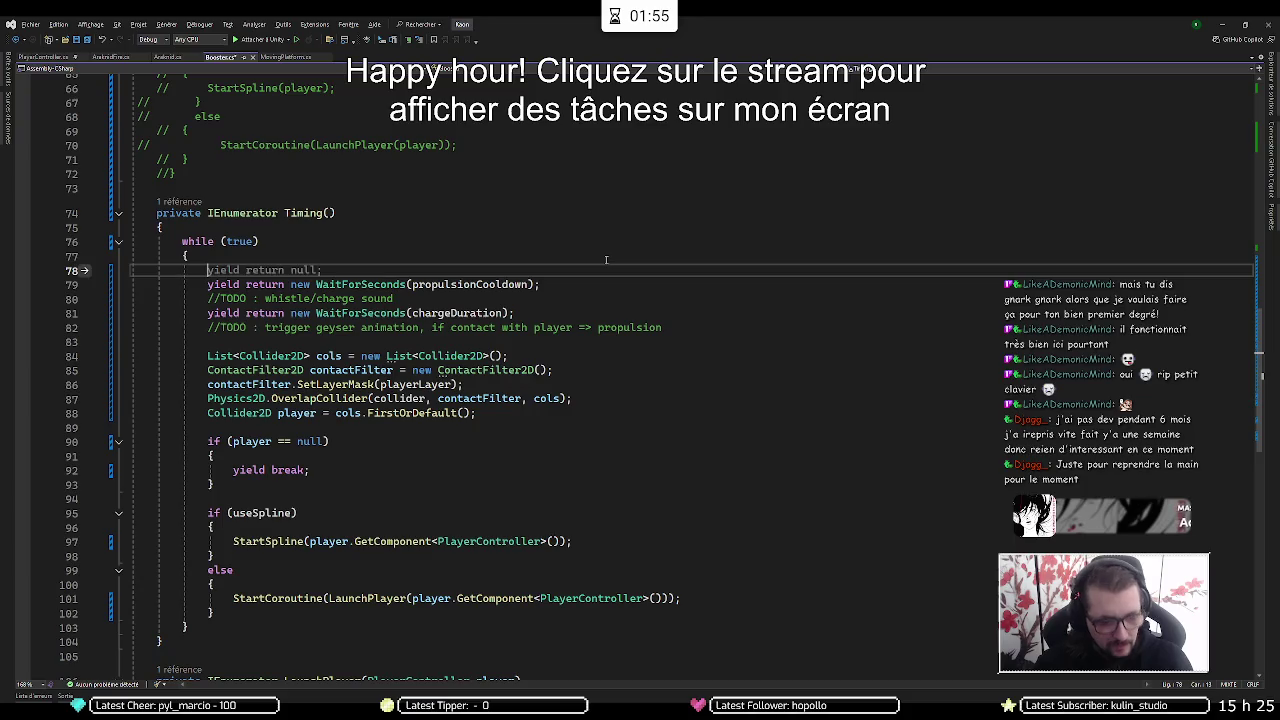
text(spprite)
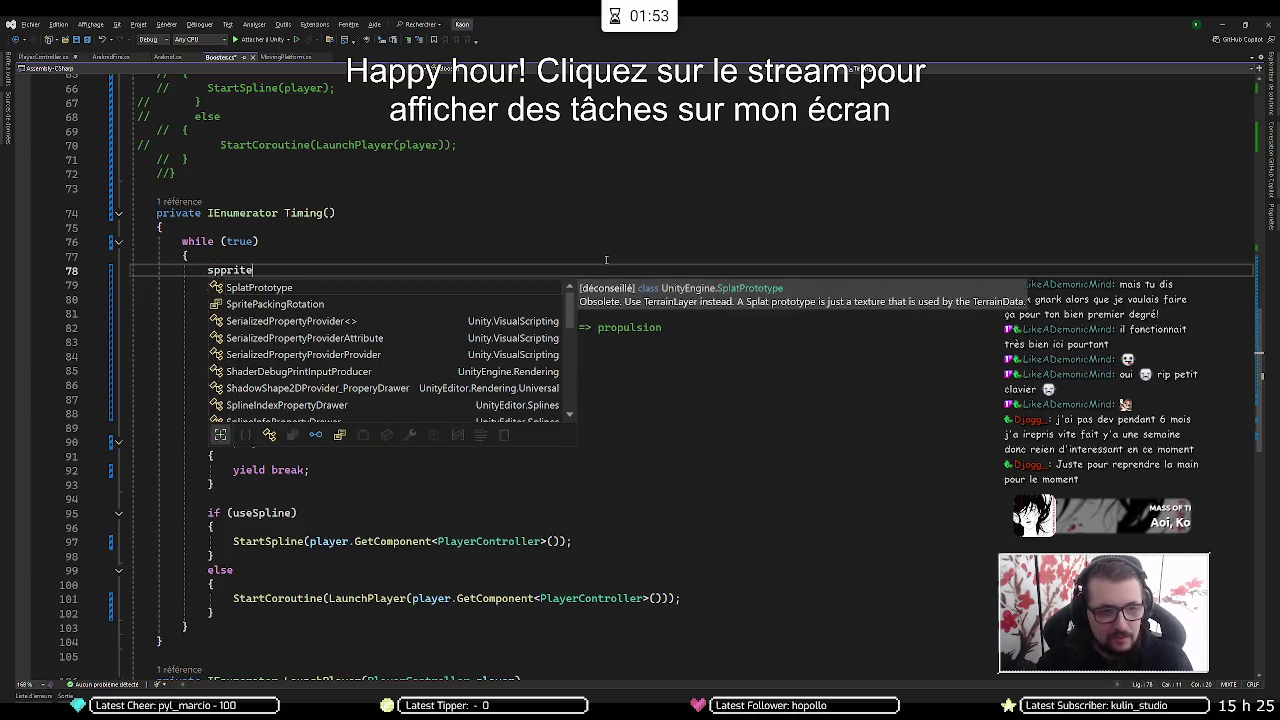
key(ctrl+BackSpace)
text(prite)
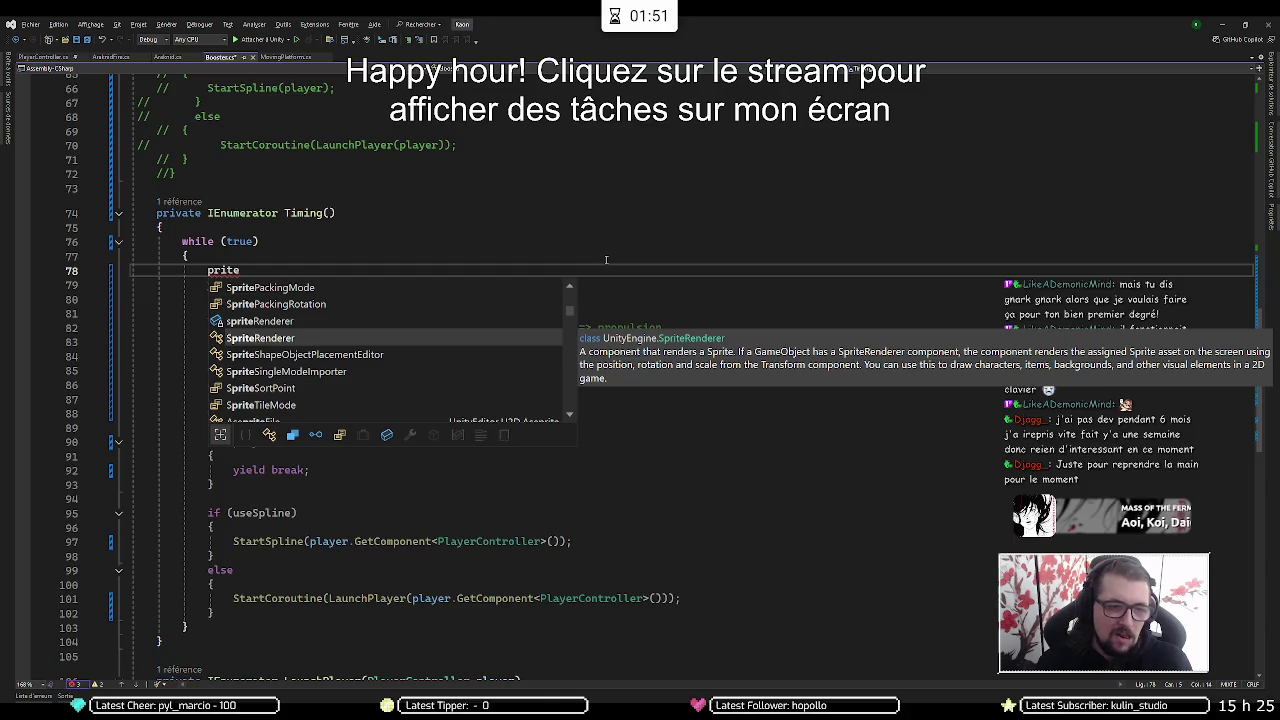
text(s)
key(Down)
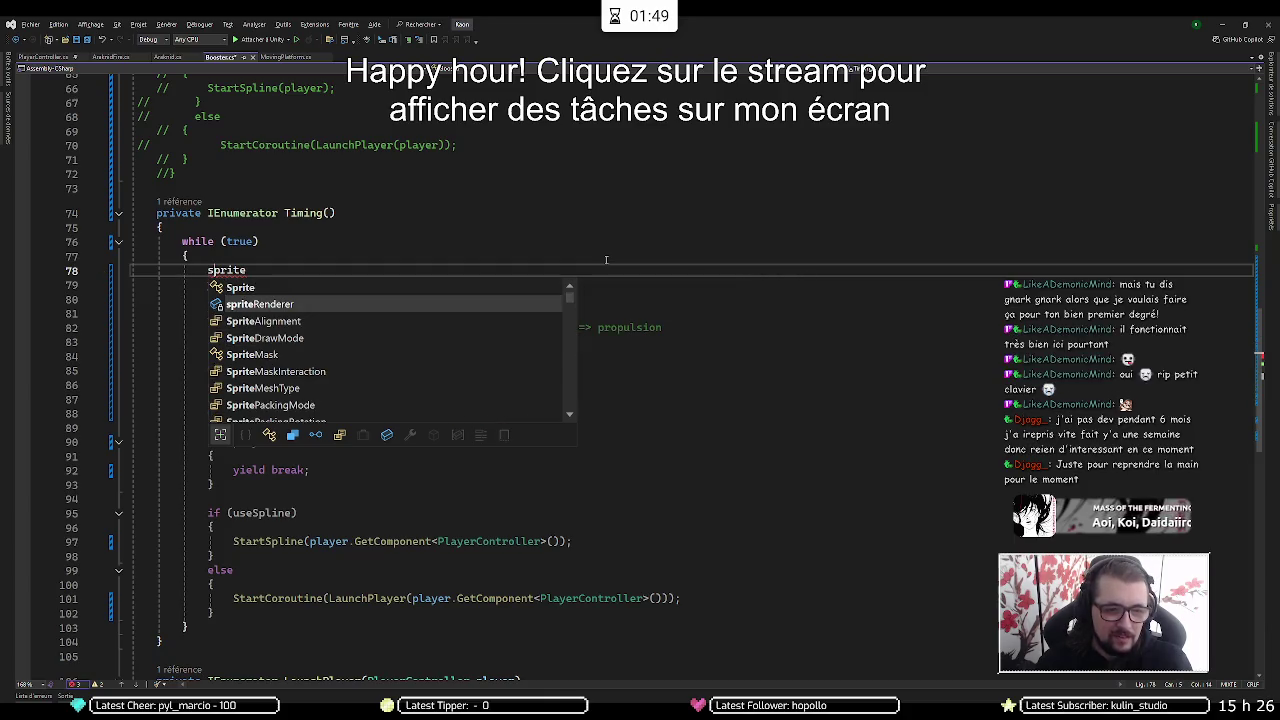
text(..)
key(BackSpace)
text(color =)
key(Tab)
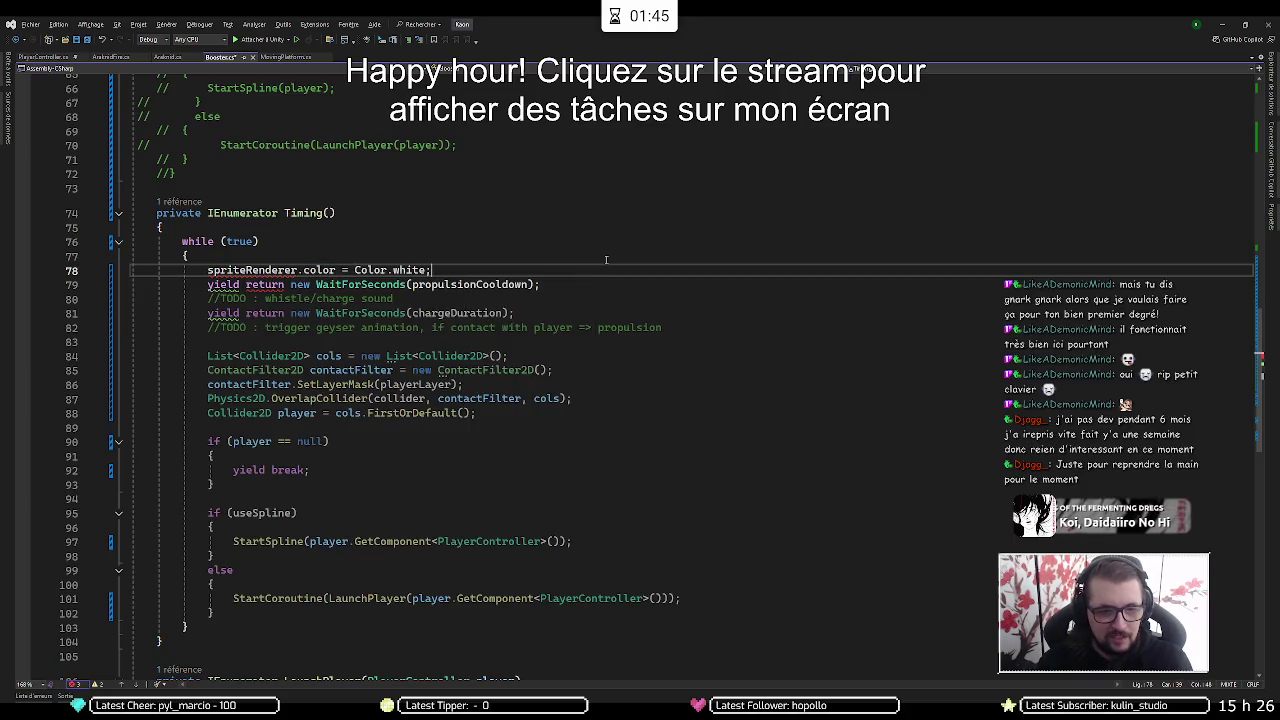
Duplicate the tint line below the whistle TODO and change its color to red
key(Down)
key(Down)
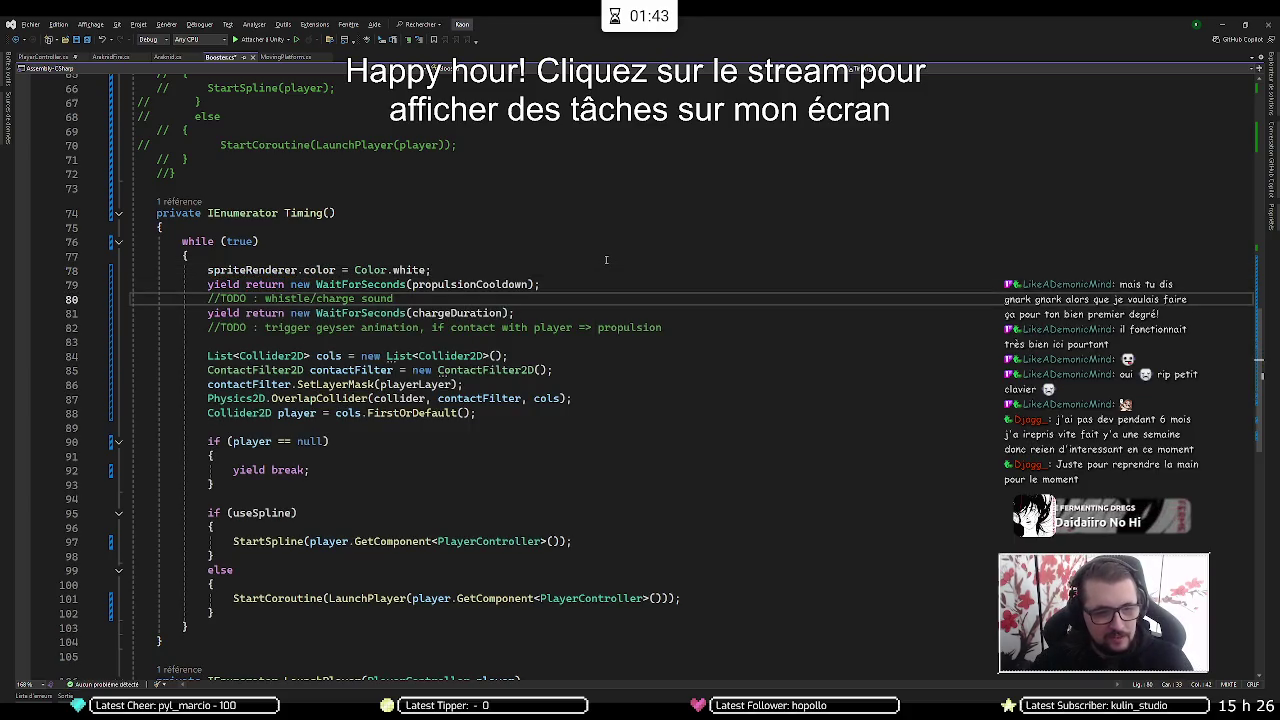
key(Tab)
key(ctrl+shift+Left)
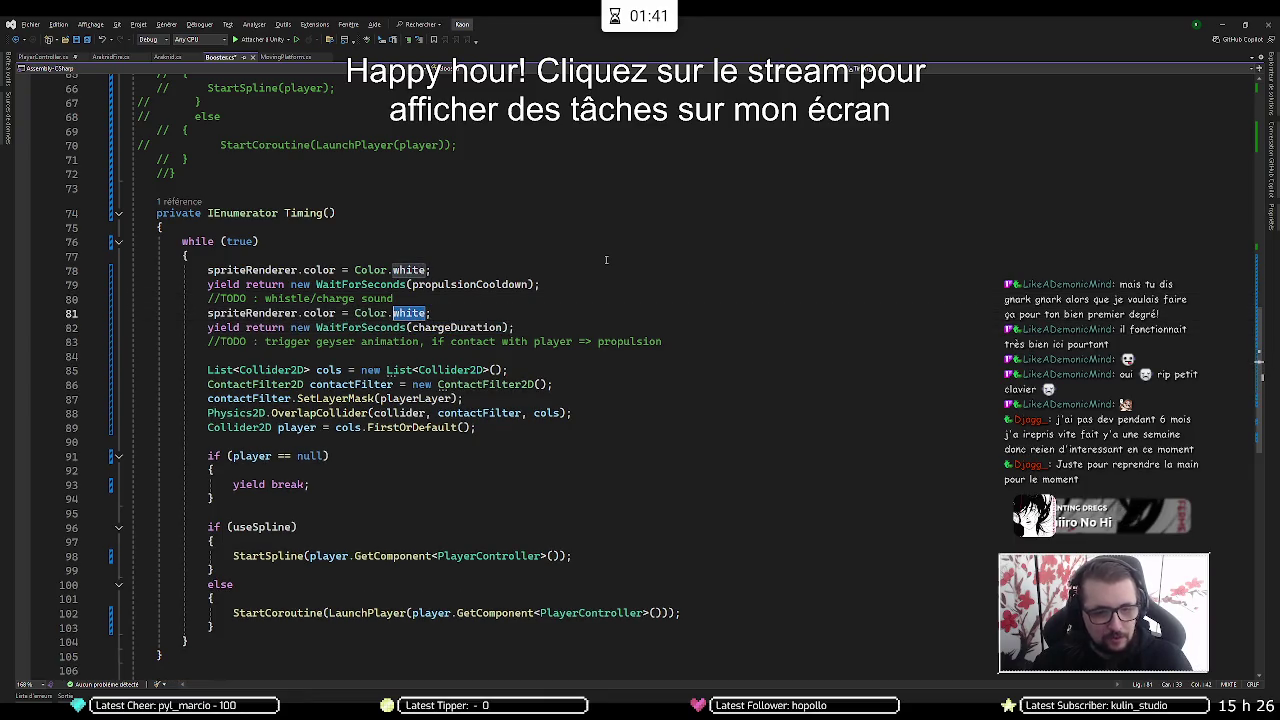
text(rred)
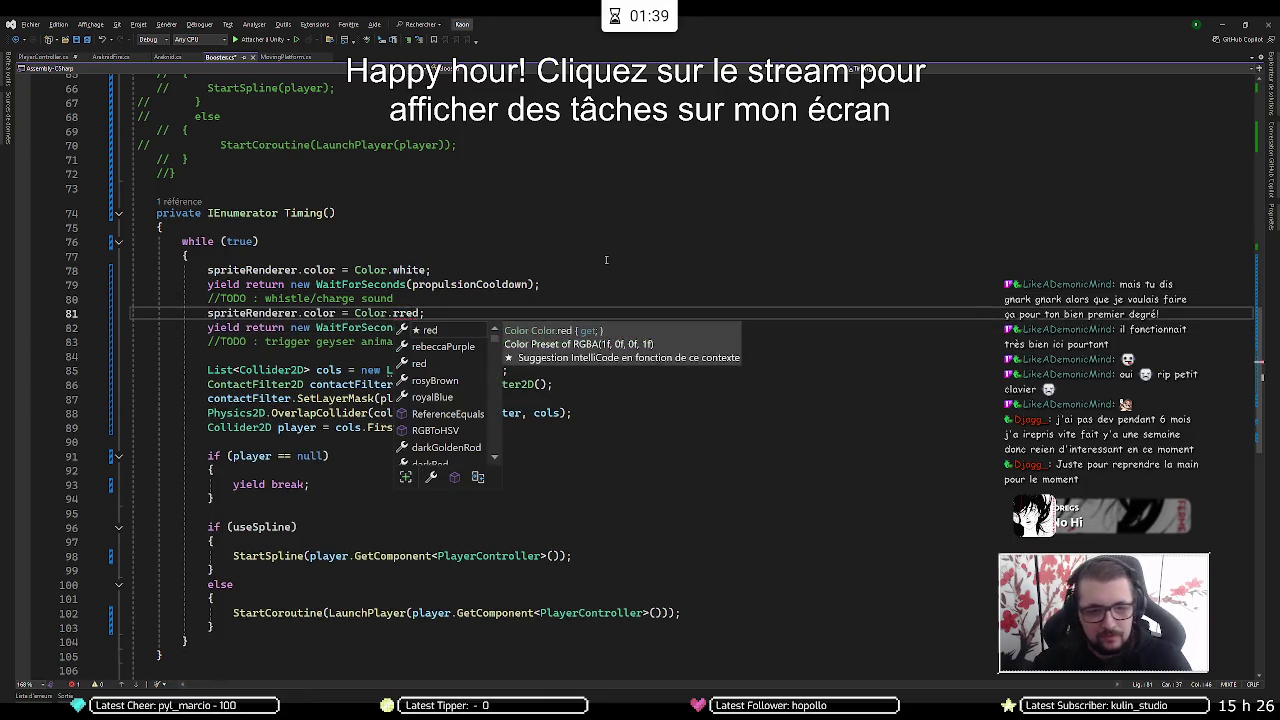
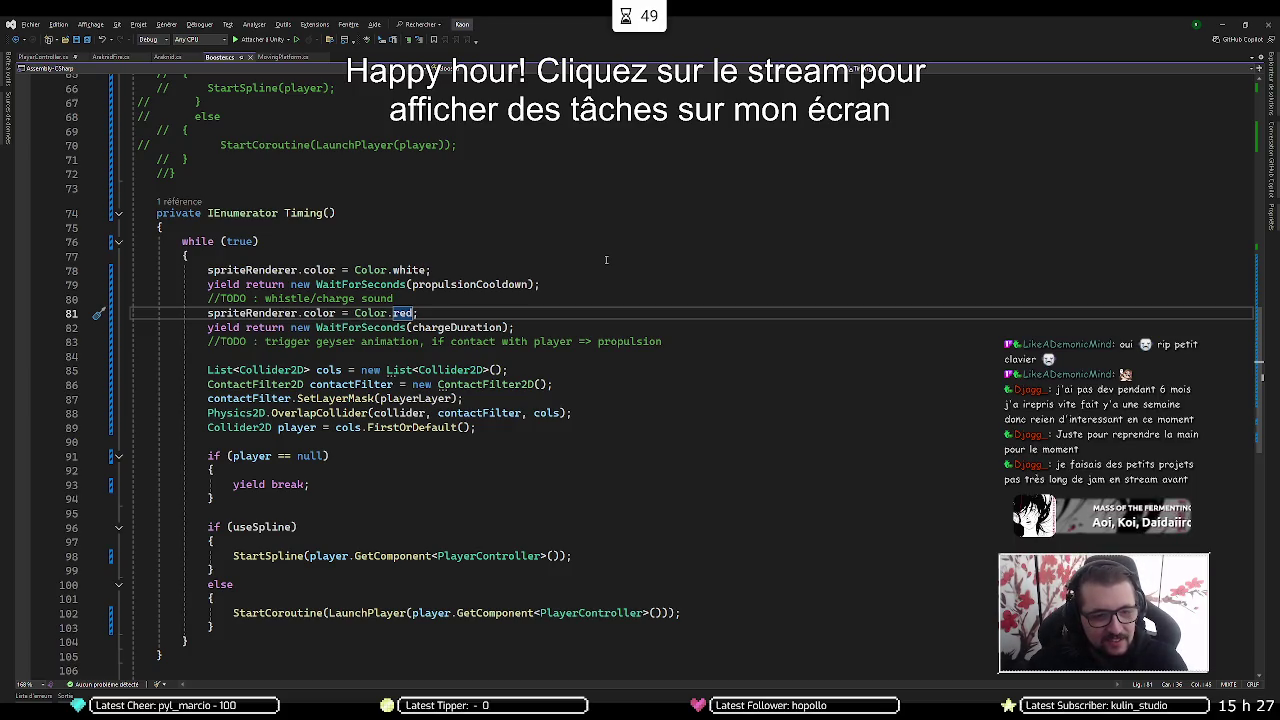
Insert blank lines before the geyser TODO and after the cooldown wait in the Timing loop
key(Down)
key(Down)
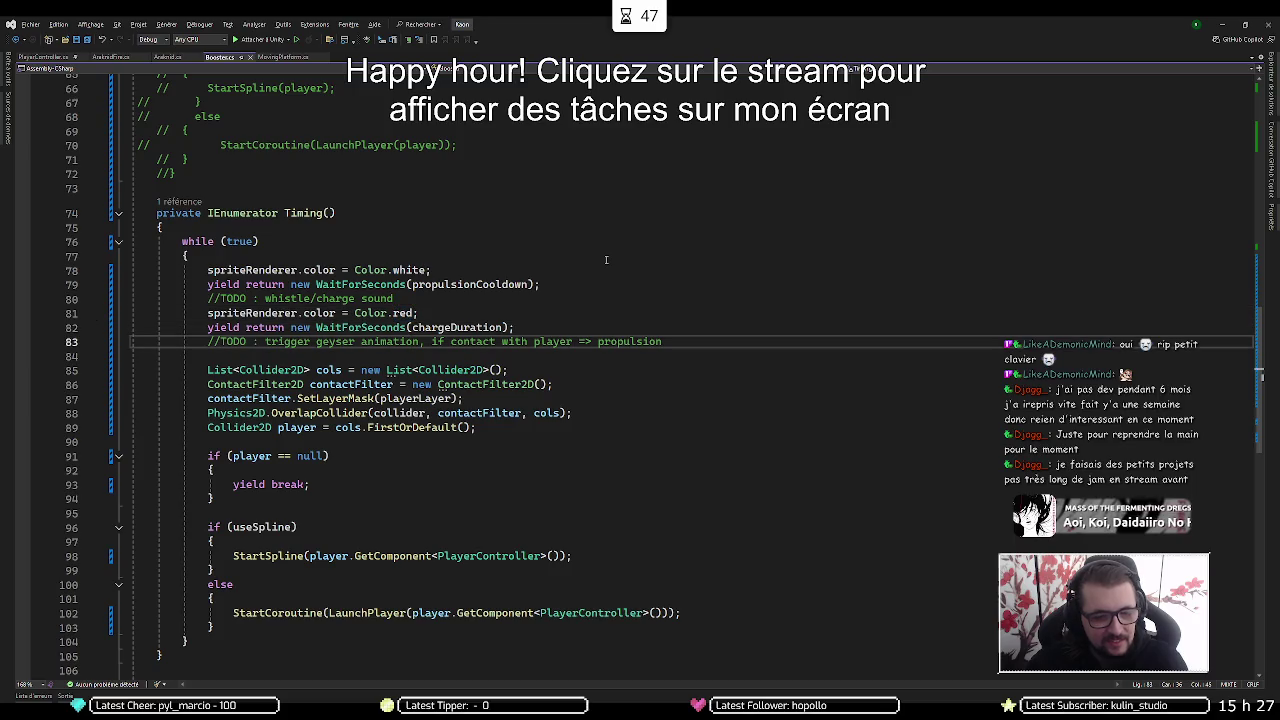
key(ctrl+Return)
key(Up)
key(Up)
key(Up)
key(Up)
key(ctrl+shift+Return)
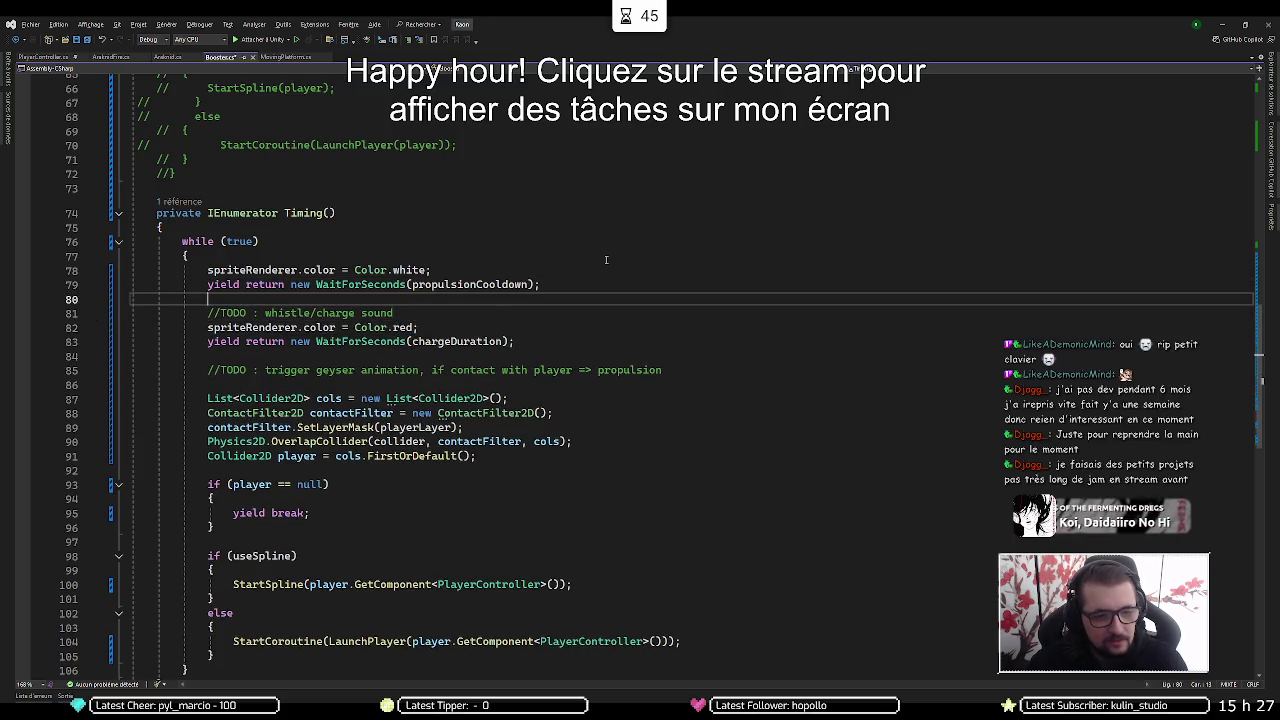
key(Up)
key(Up)
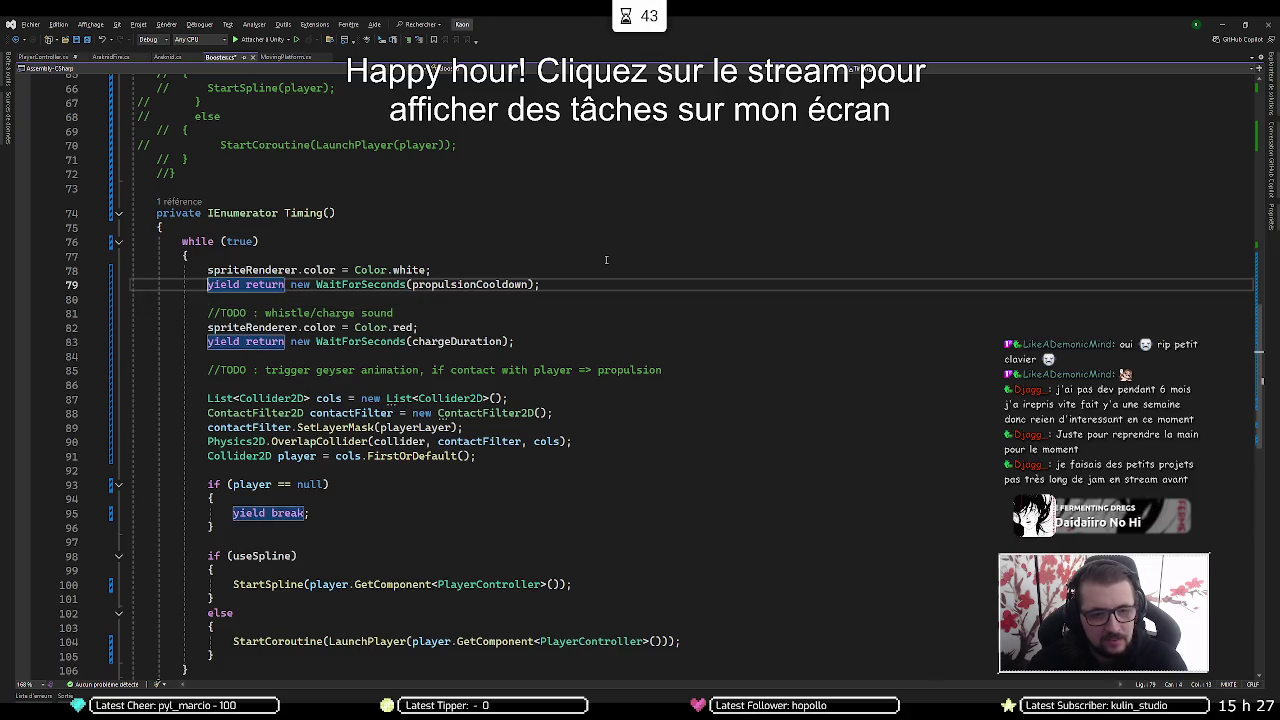
key(Down)
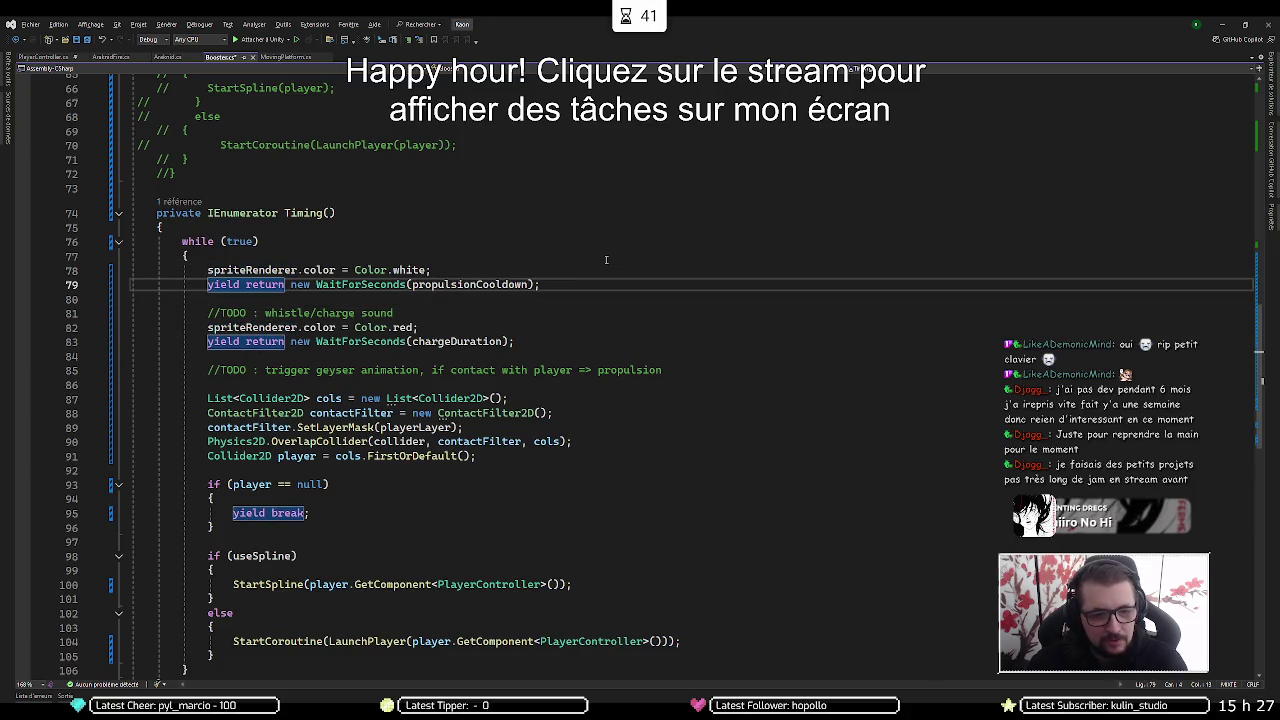
key(Down)
key(Down)
key(Down)
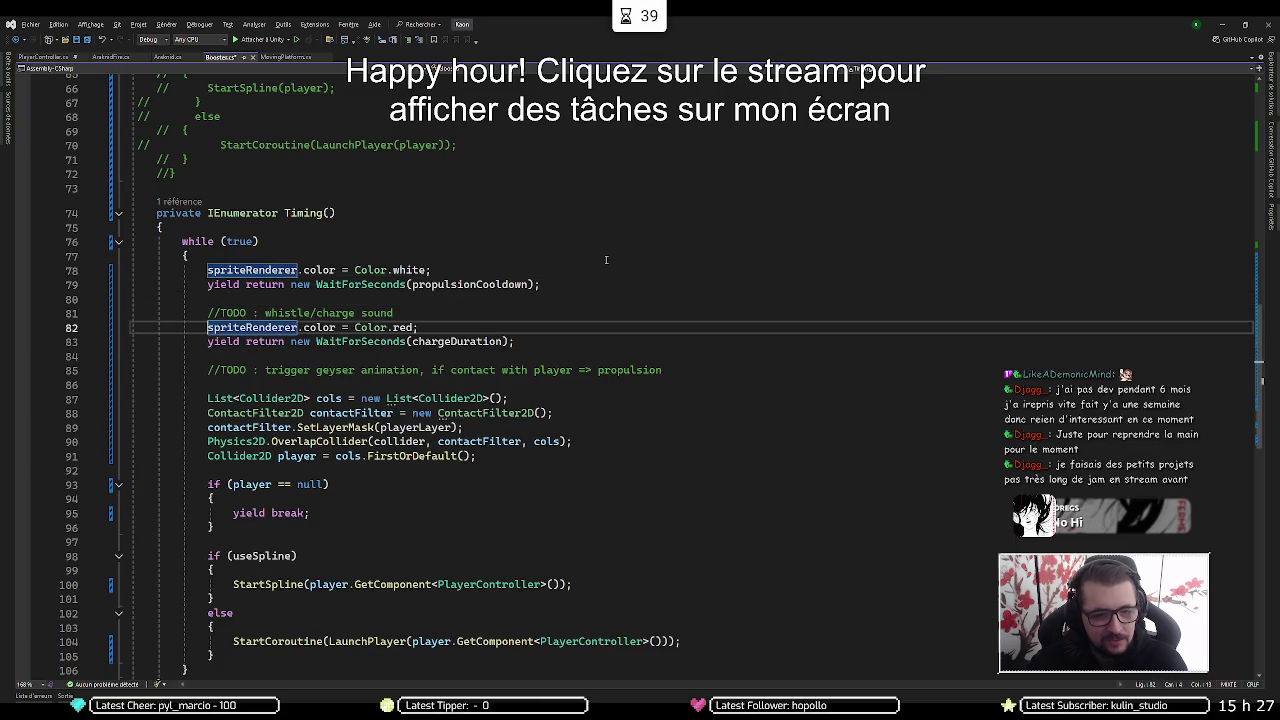
key(Down)
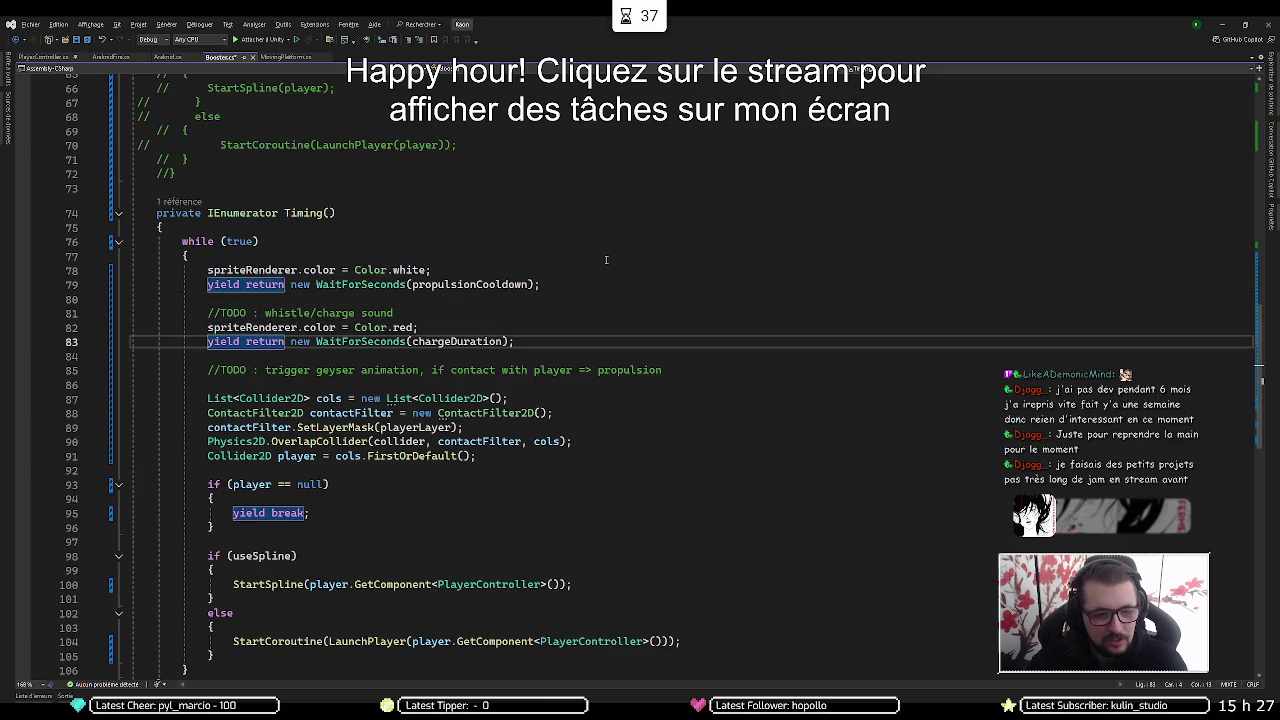
key(Down)
key(Down)
key(Down)
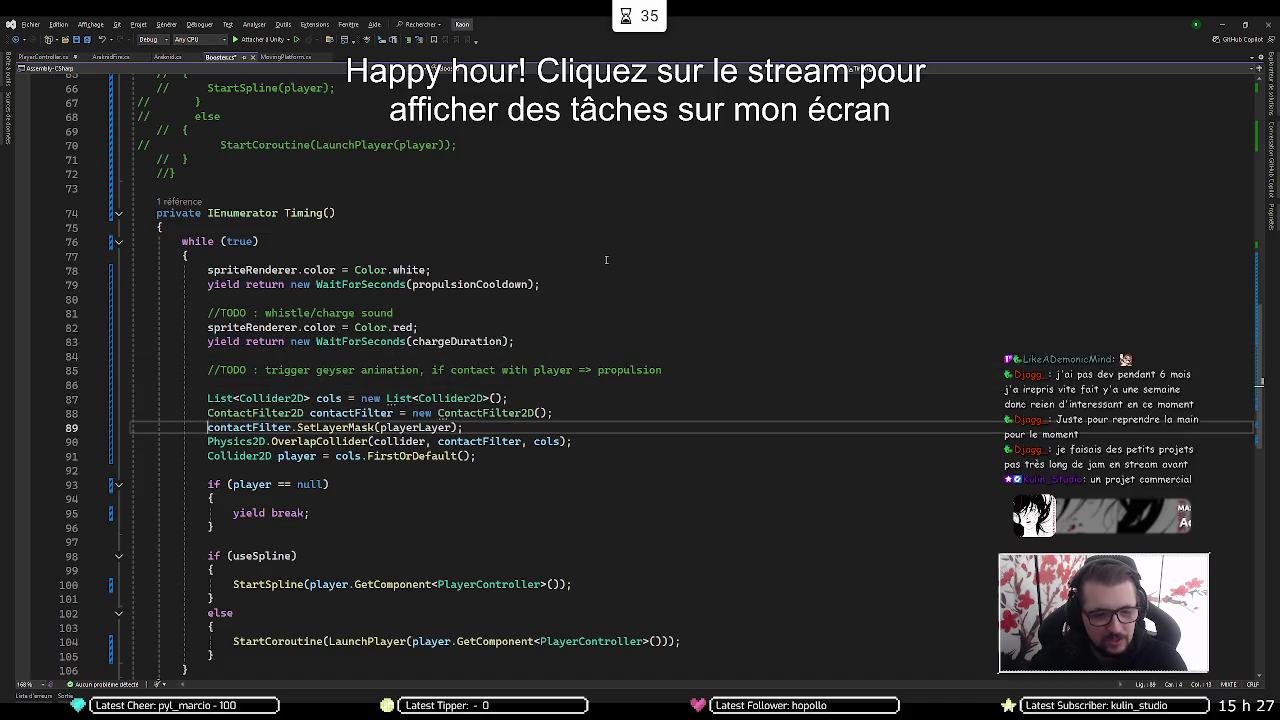
key(Up)
key(Up)
key(Up)
key(Up)
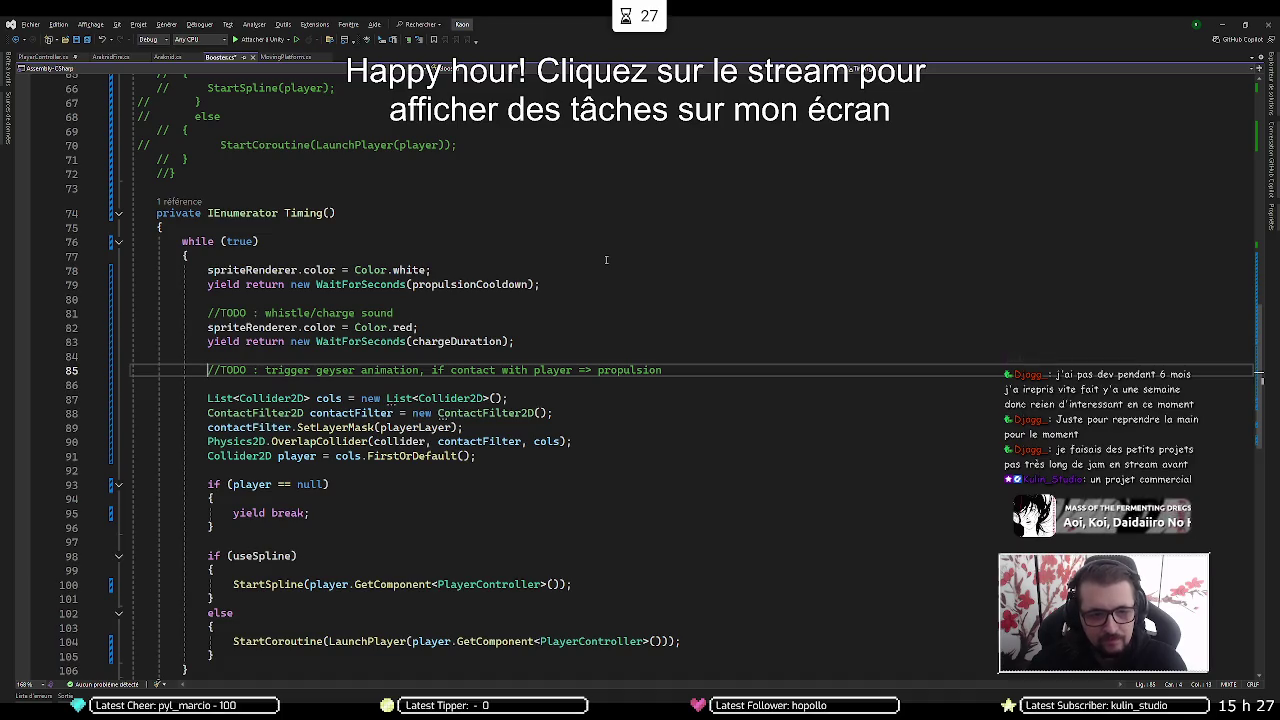
Paste 'spriteRenderer.color = Color.white;' below the geyser TODO and select its colour name
key(Up)
key(Up)
key(Up)
key(Down)
key(Down)
key(Down)
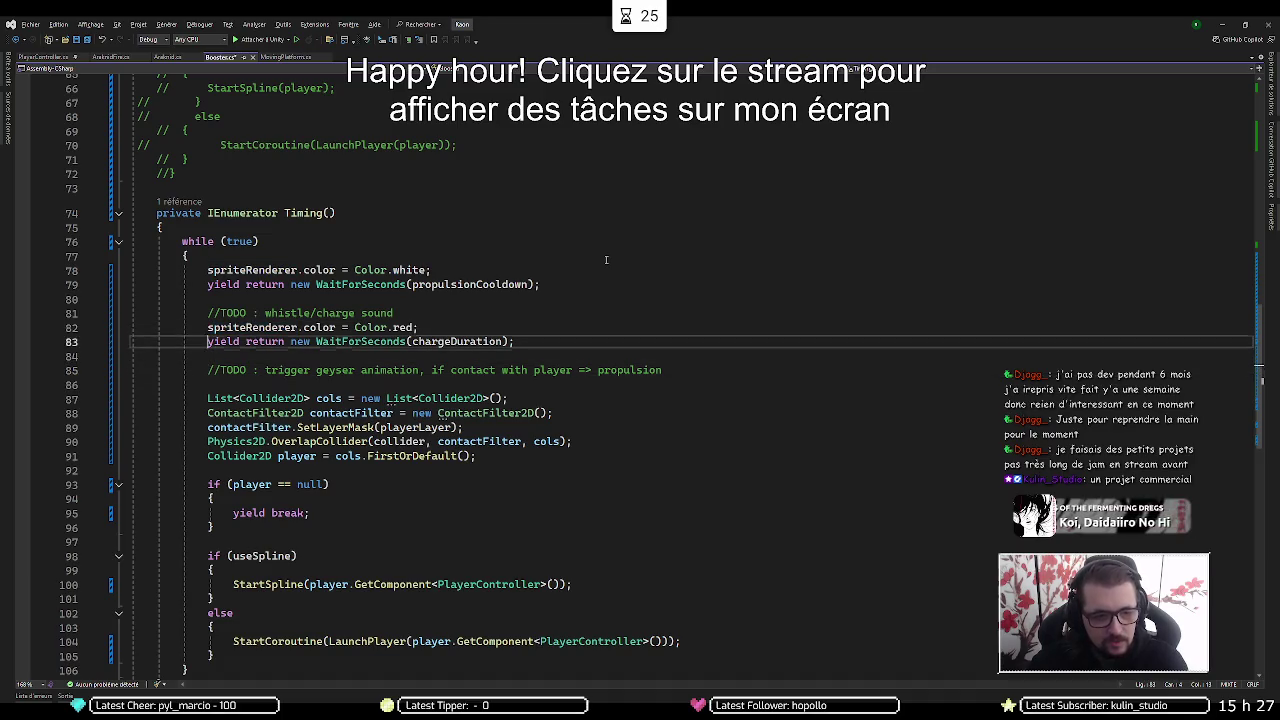
text(spriteRenderer.color = Color.white;)
key(Up)
key(End)
key(Left)
key(ctrl+shift+Left)
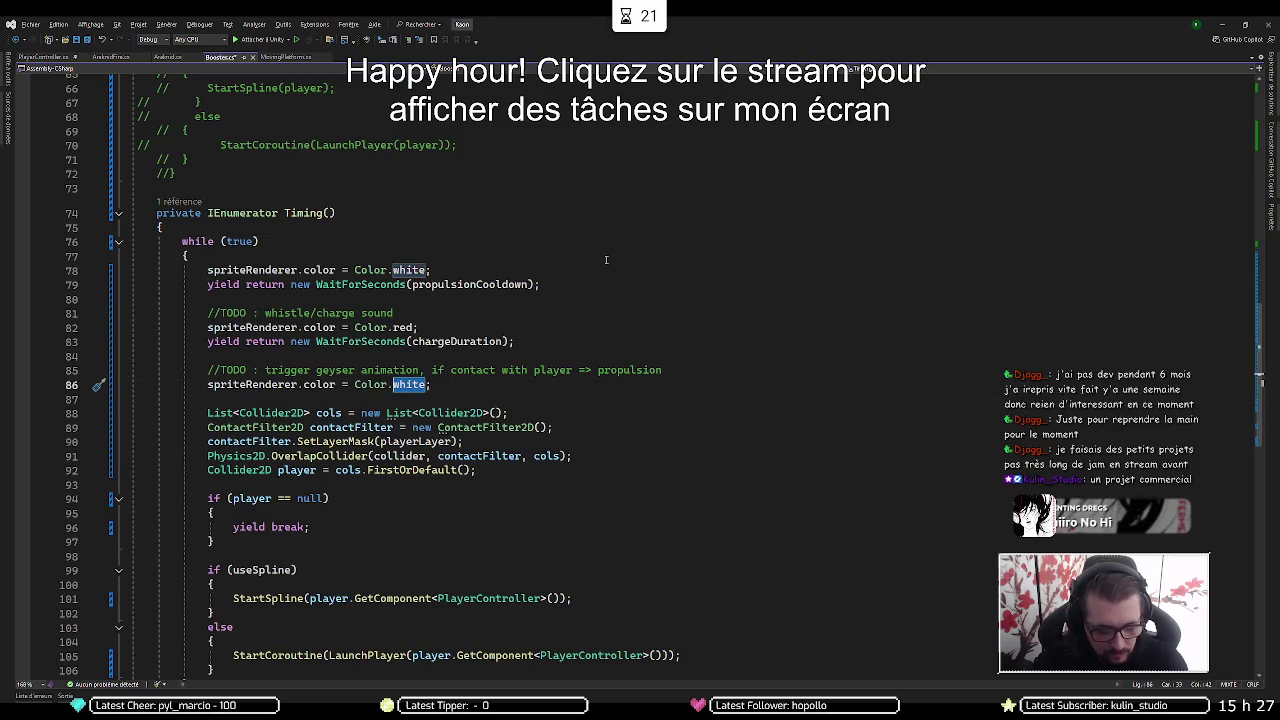
Change the new sprite colour line from Color.white to Color.green
text(green)
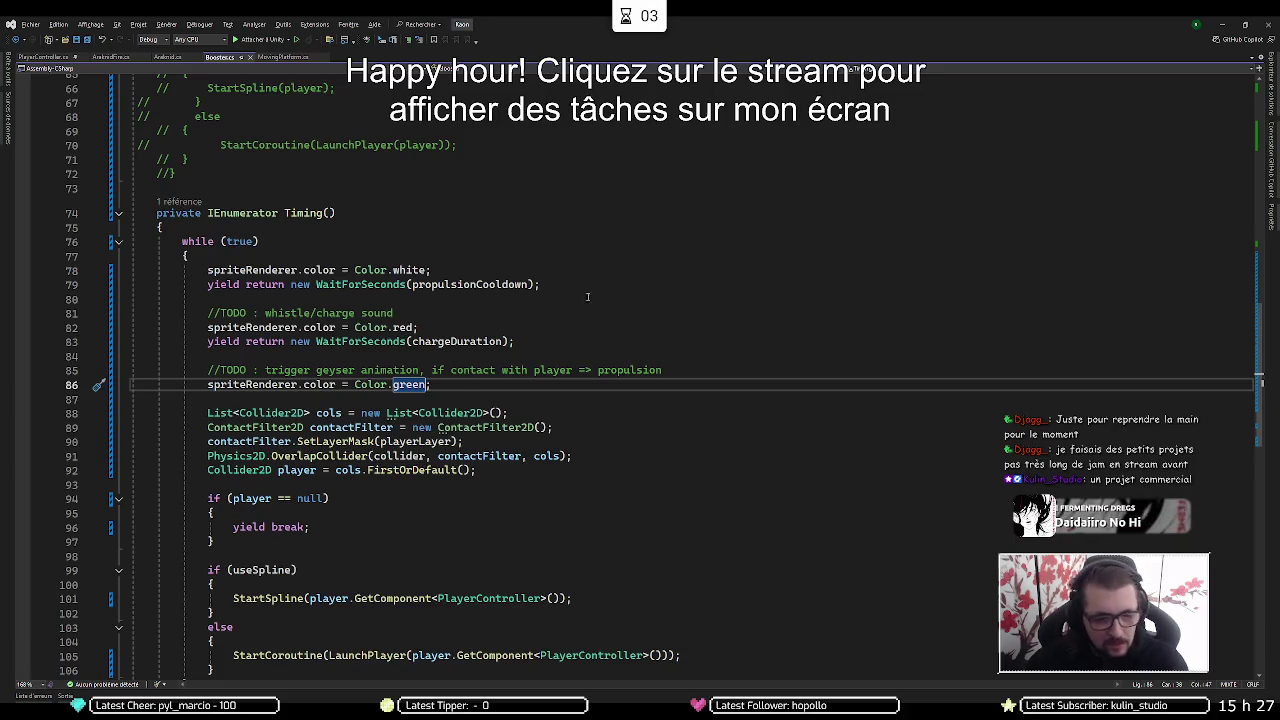
scroll(432, 322, down, 3)
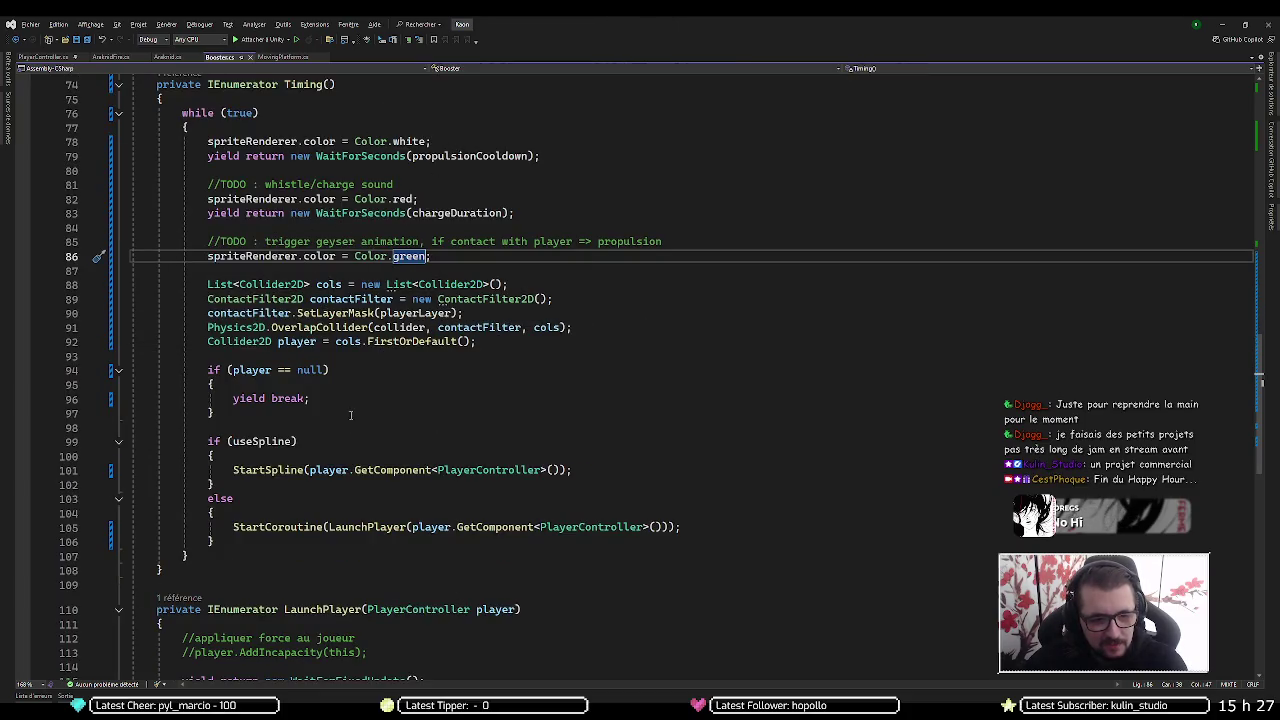
mouse_move(296, 531)
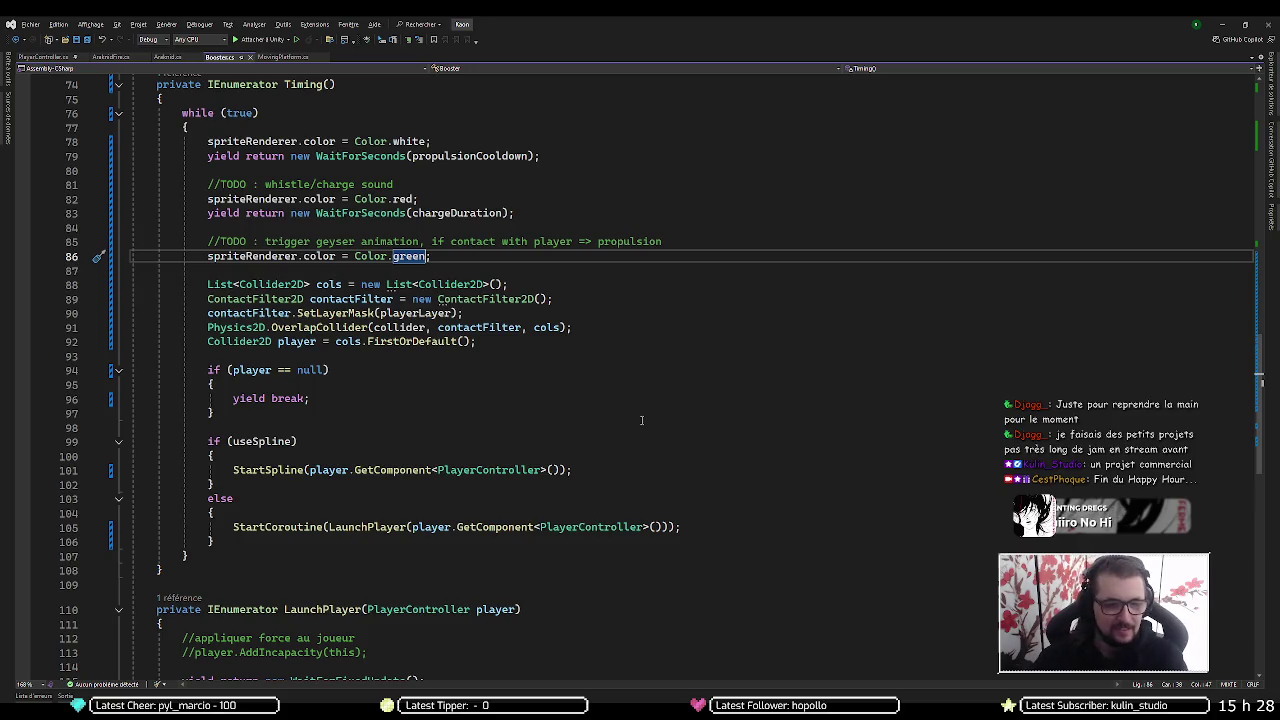
scroll(617, 421, down, 2)
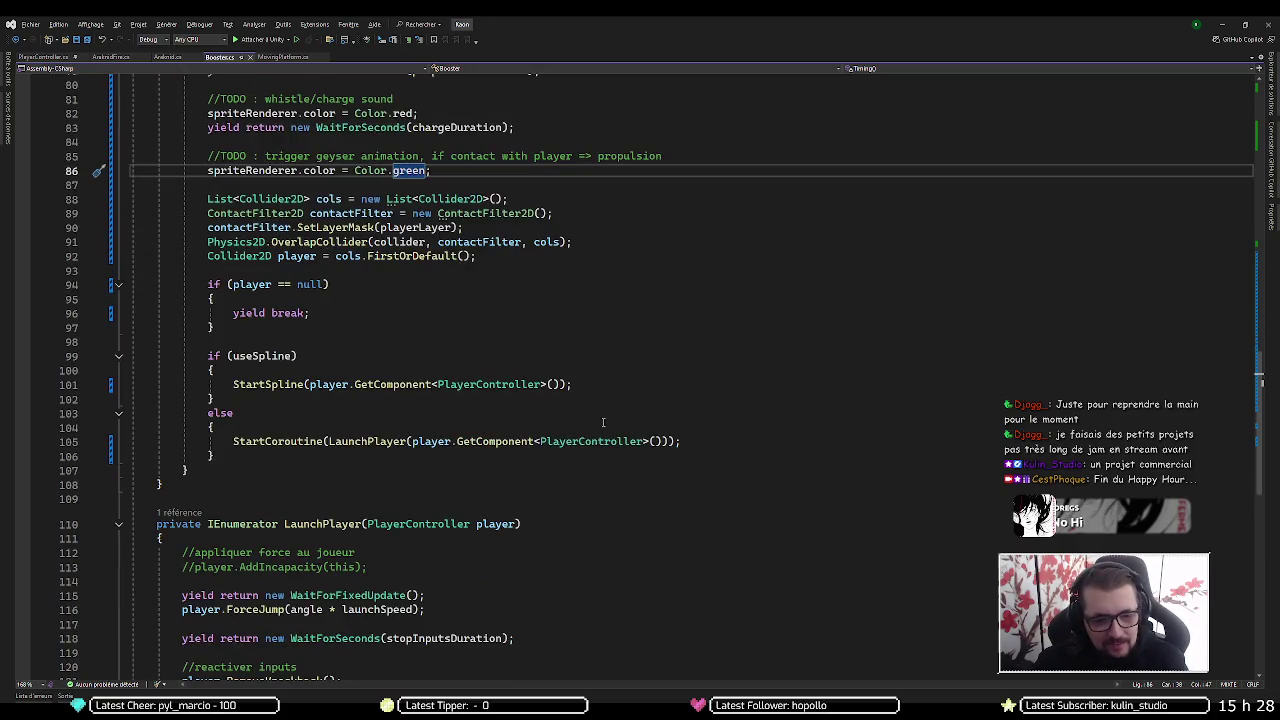
scroll(580, 420, down, 5)
scroll(574, 420, up, 7)
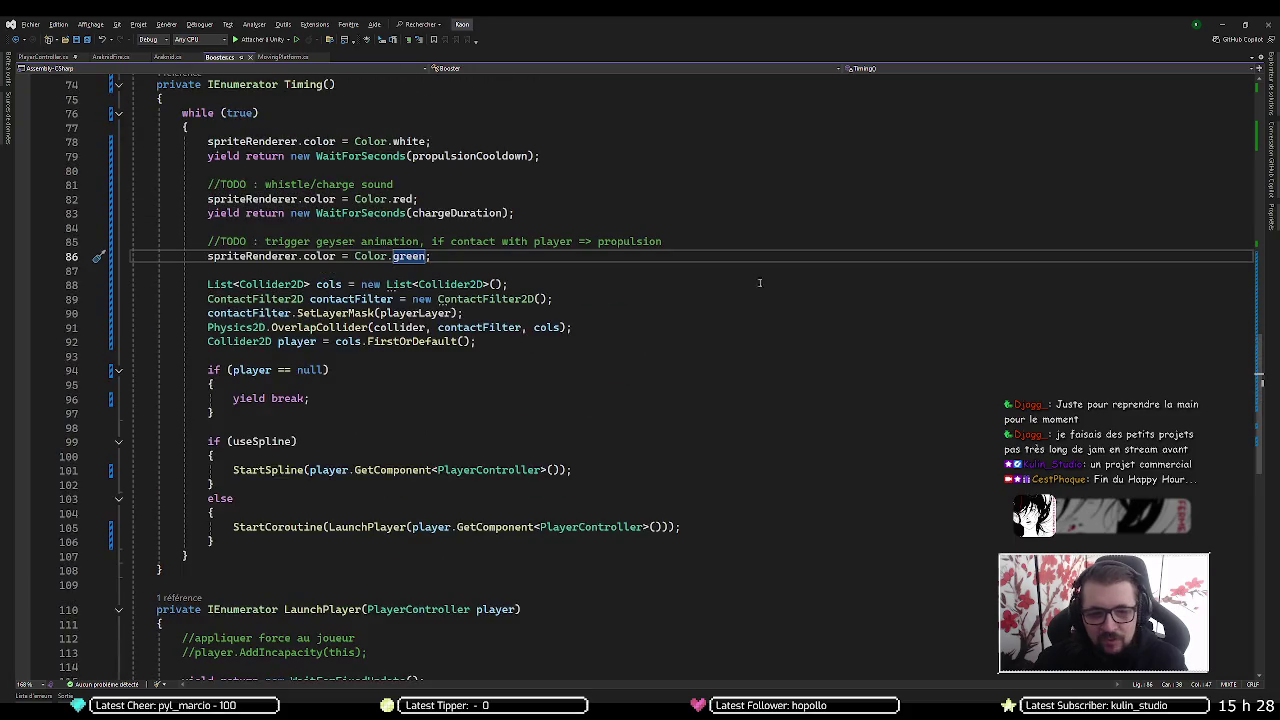
Minimize Visual Studio and the documentation browser to reveal the desktop
click(792, 267)
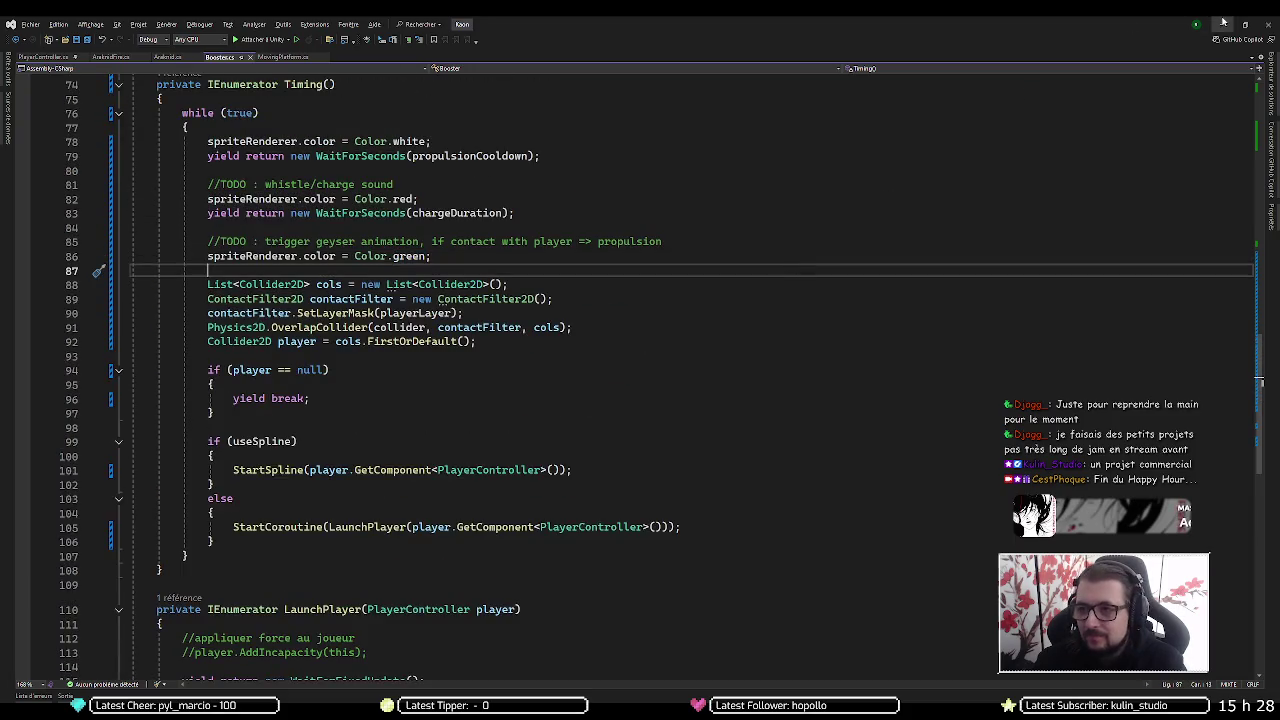
click(1224, 24)
click(1229, 25)
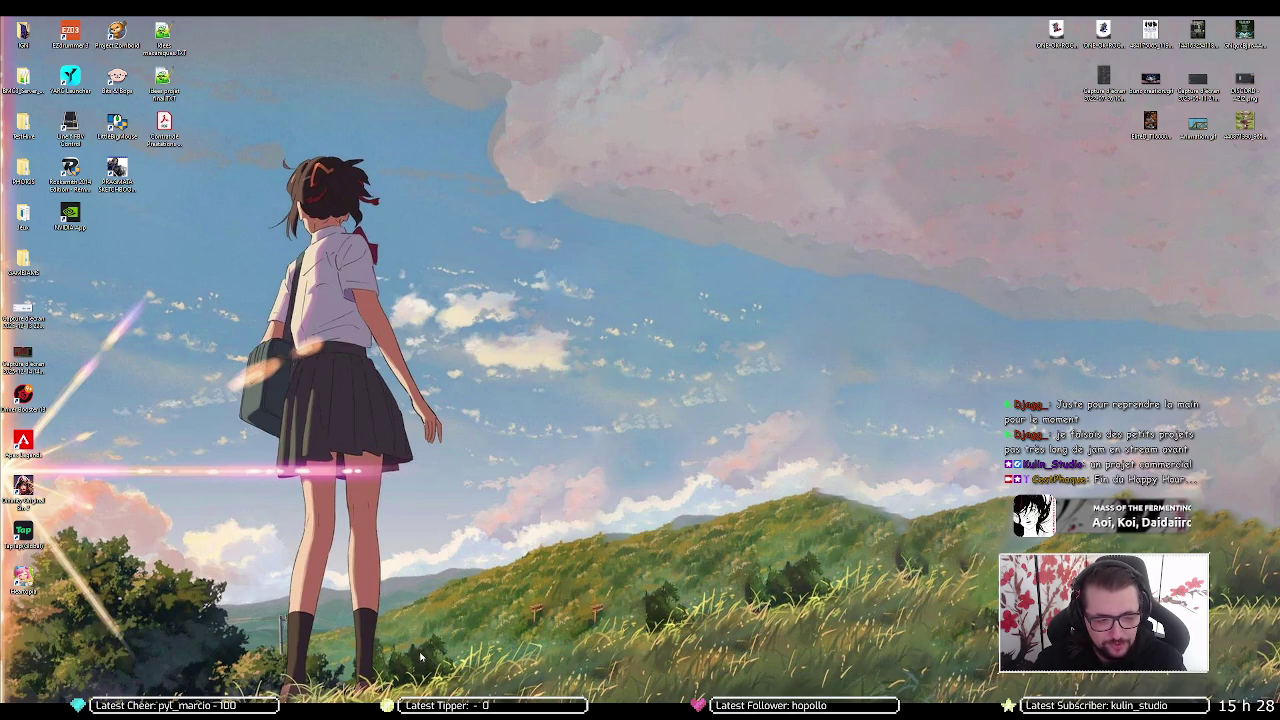
Restore the 'Kaon - Level 3' Unity window from its taskbar preview
mouse_move(356, 712)
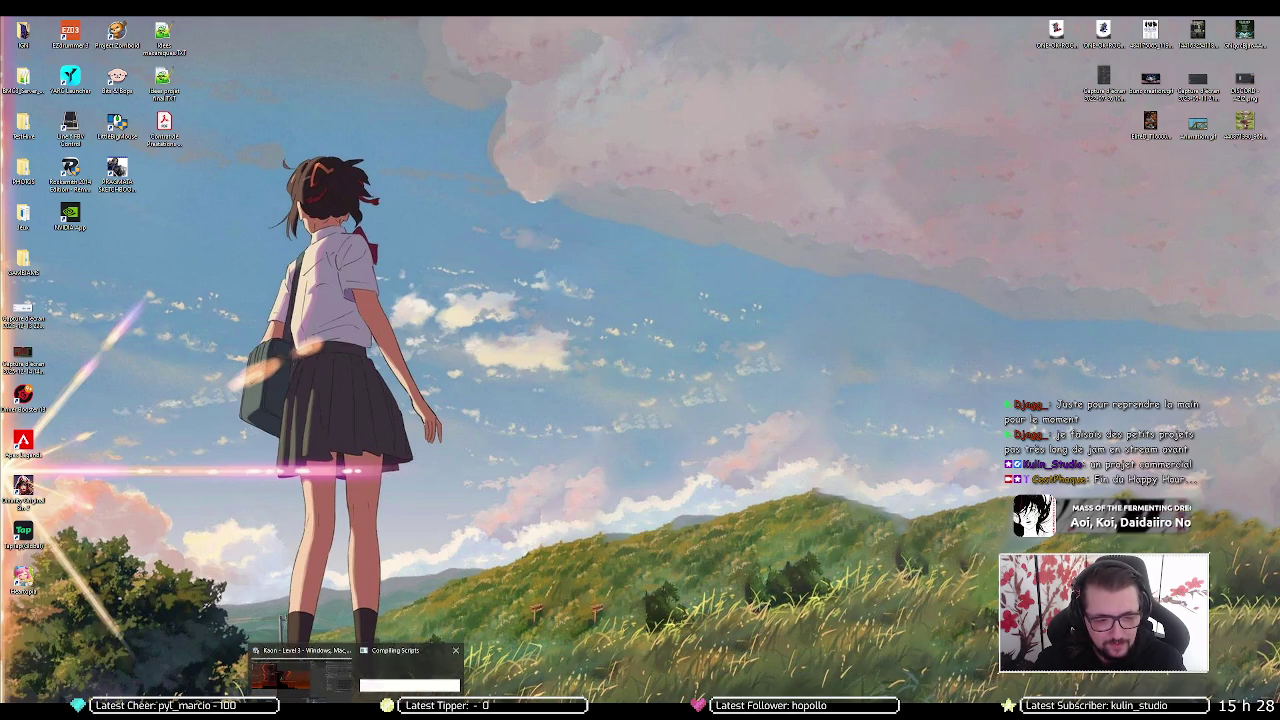
click(403, 685)
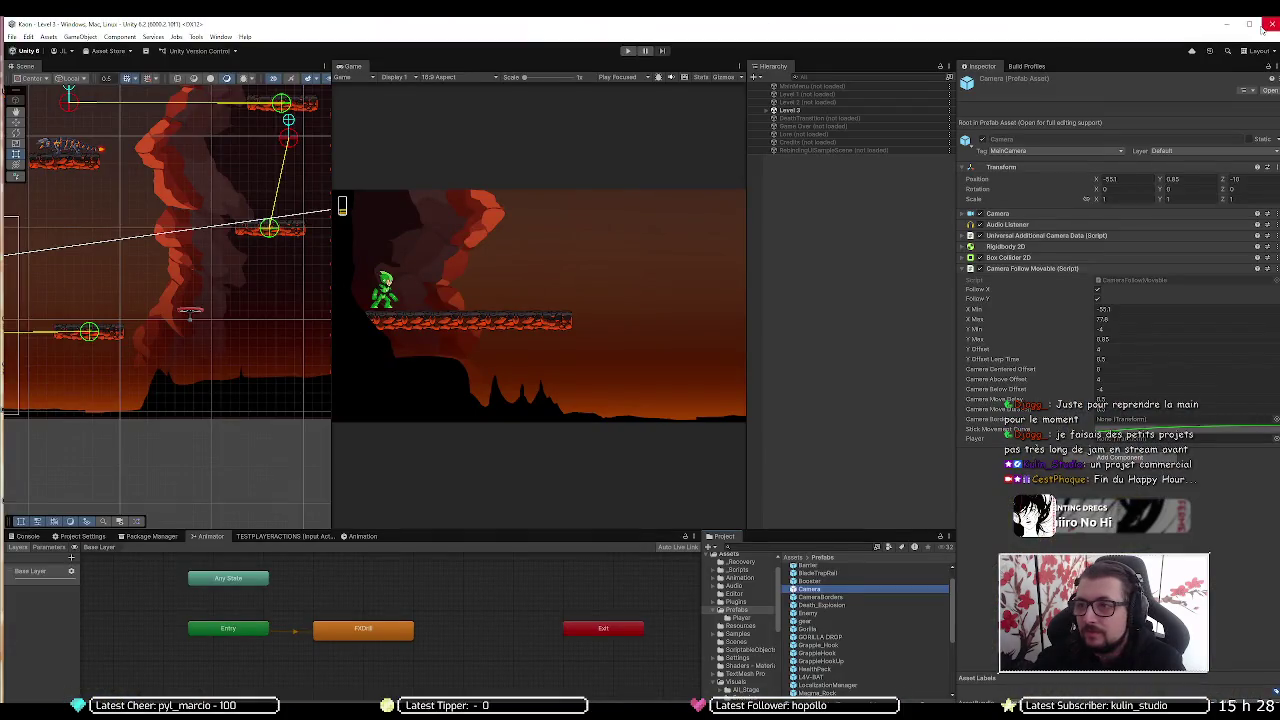
Maximize Unity, expand Level 3 > LEVEL > LEVEL > Wall_Ground_3, and open the Booster_2 prefab
double_click(897, 25)
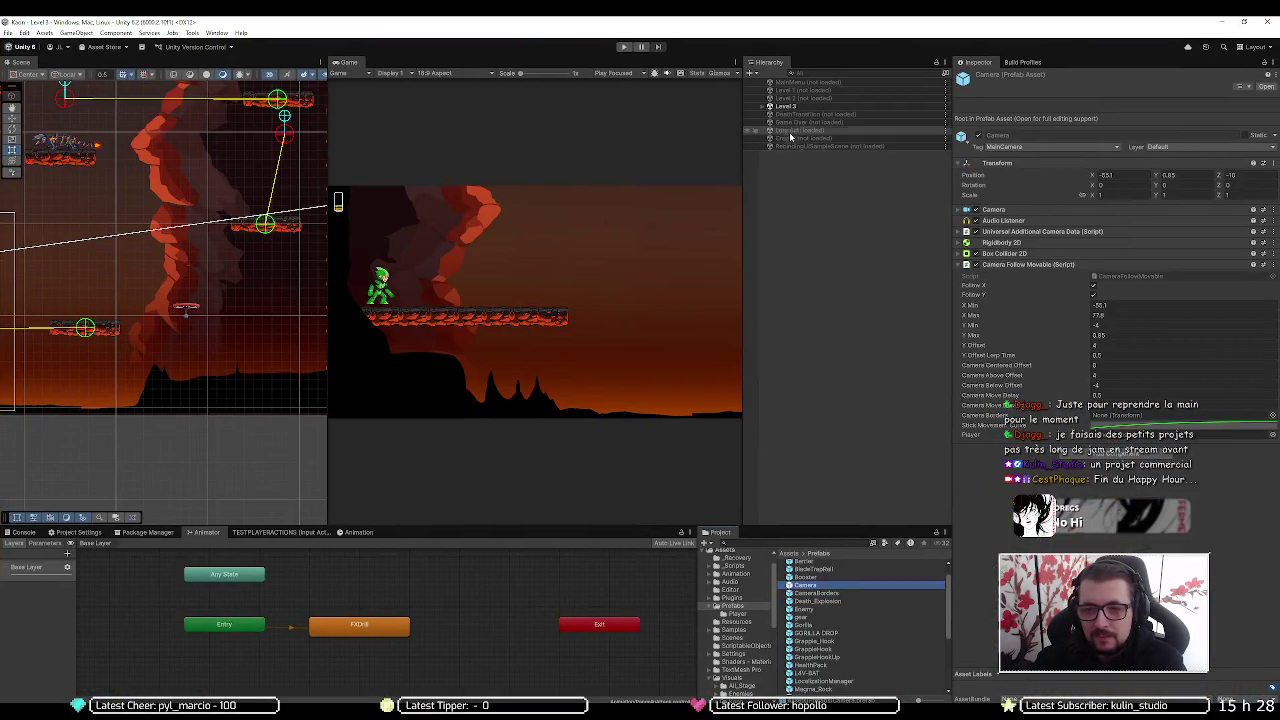
click(764, 107)
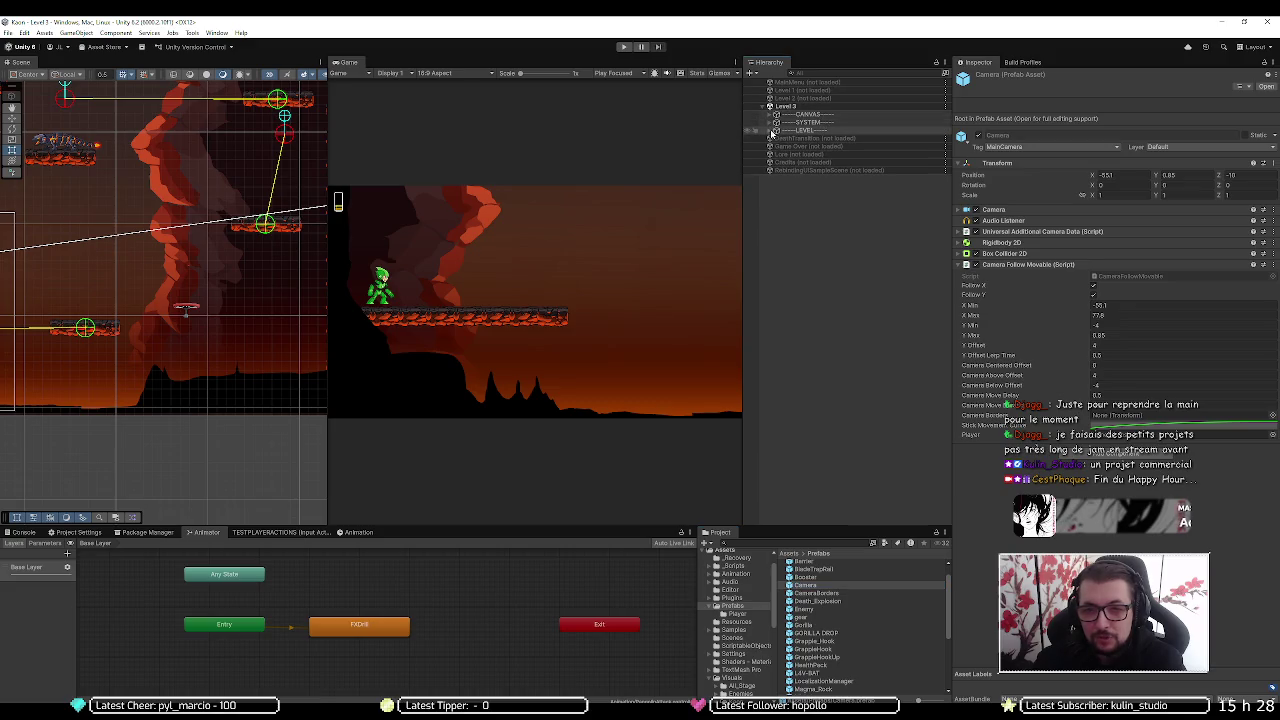
click(771, 131)
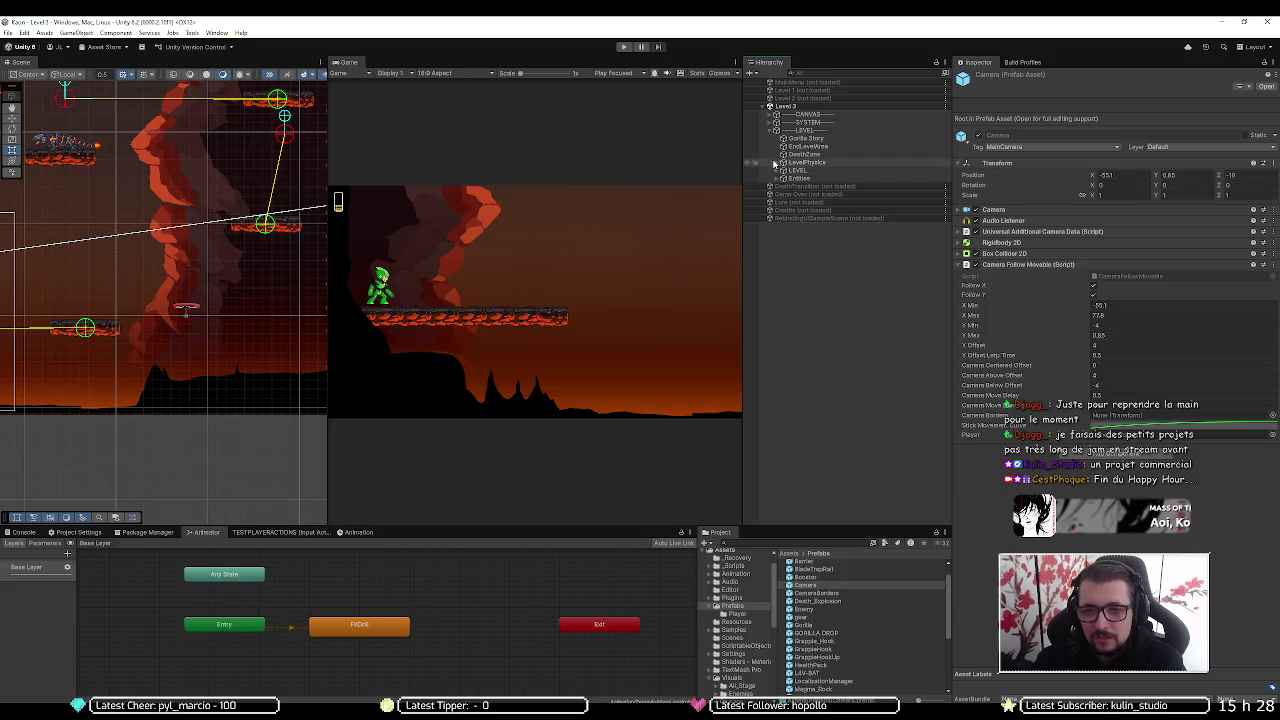
click(777, 171)
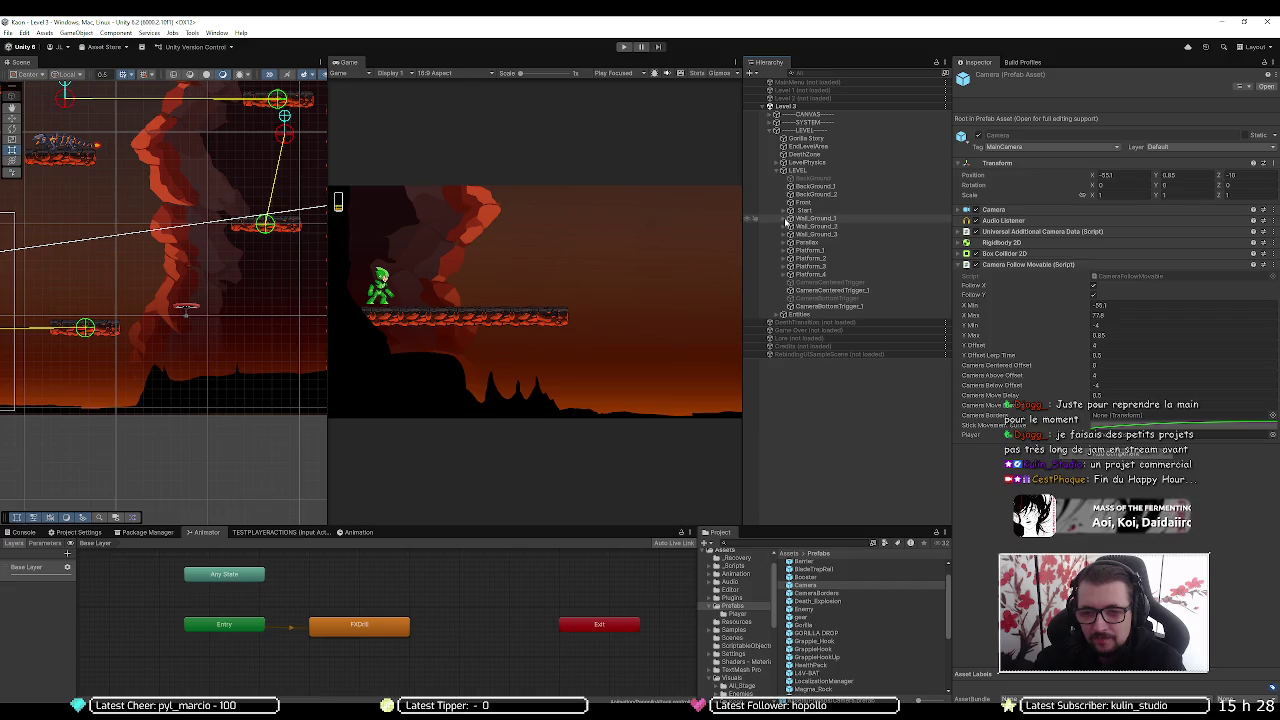
click(785, 227)
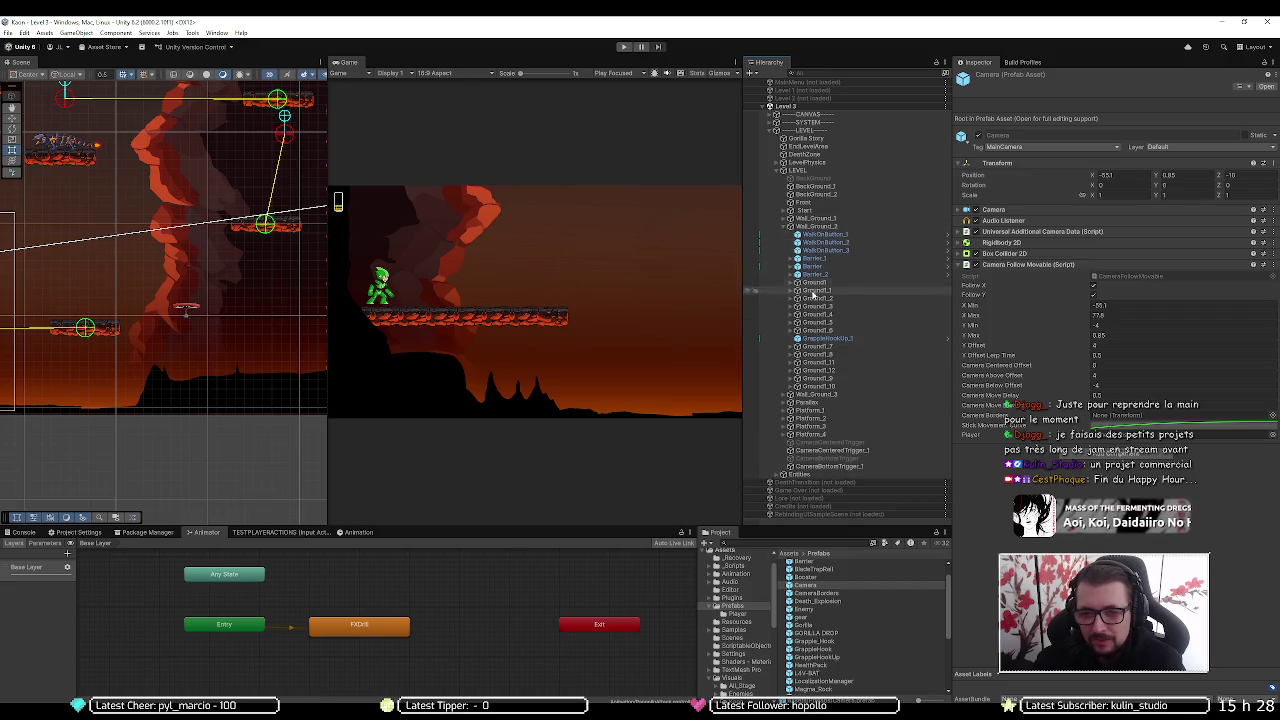
click(785, 227)
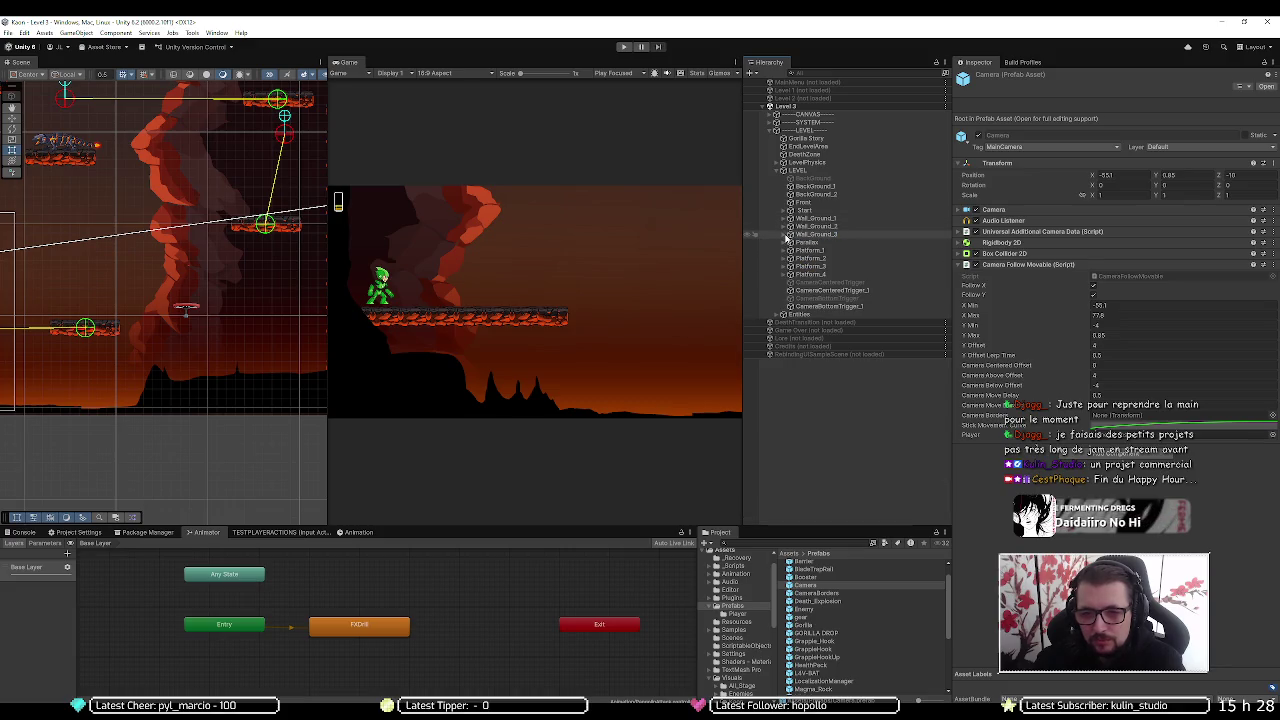
click(784, 235)
click(790, 242)
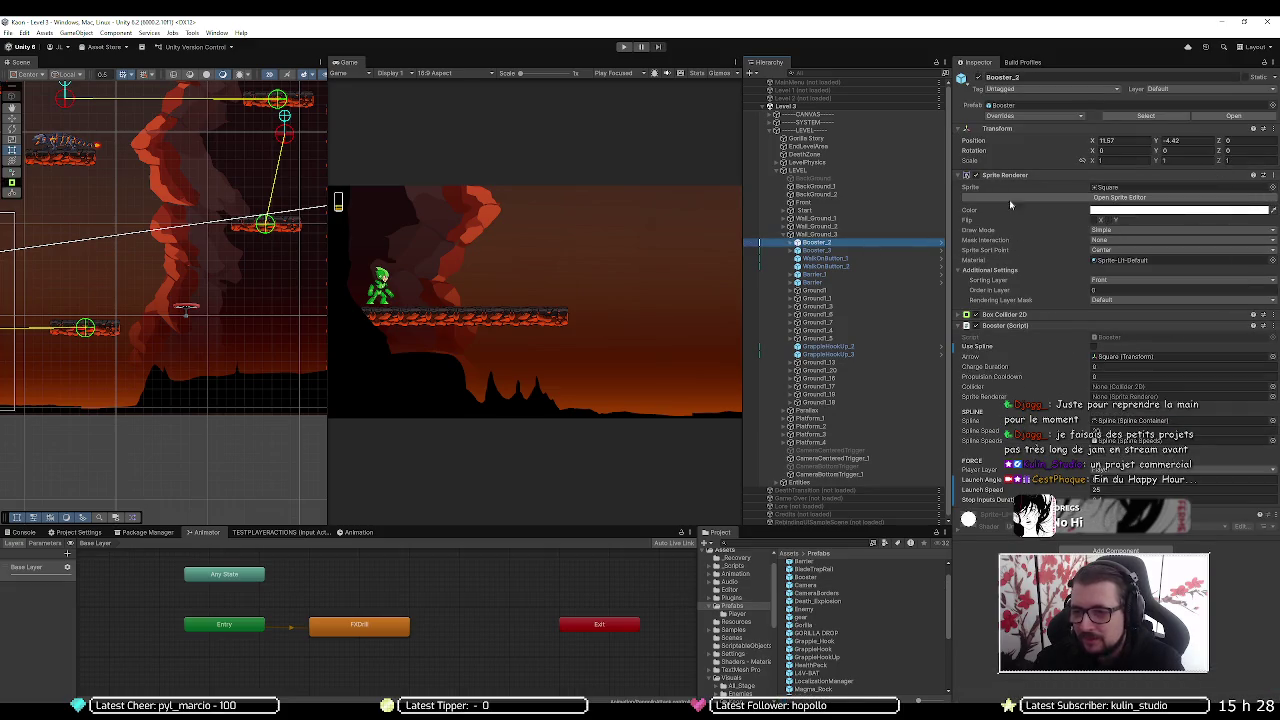
click(1214, 118)
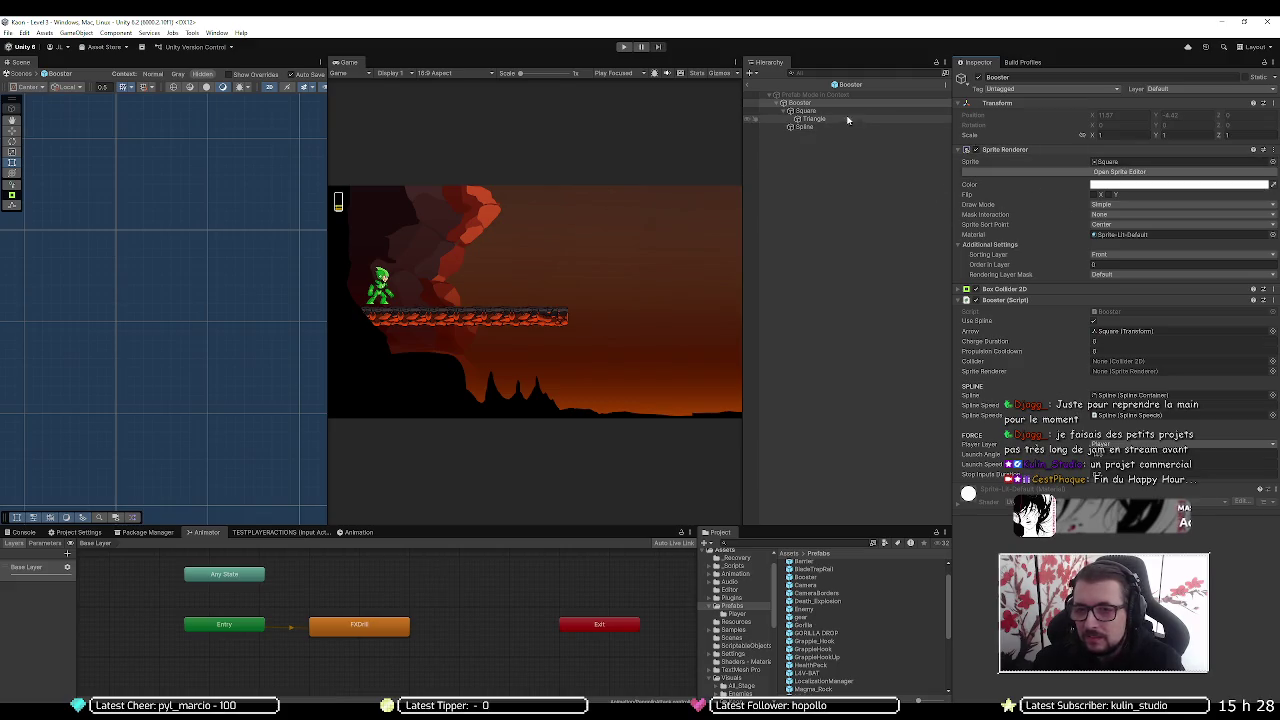
Set Booster Charge Duration to 2 and assign the booster's own Box Collider 2D and Sprite Renderer
click(1020, 149)
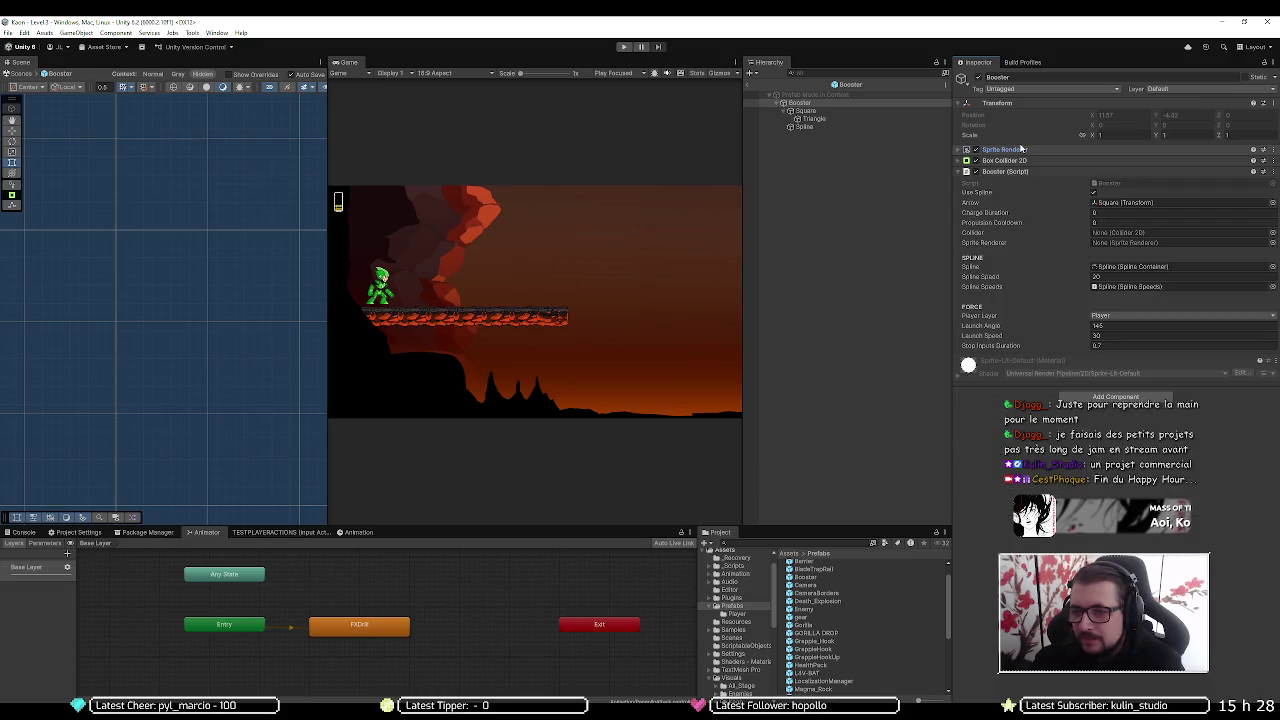
click(1119, 212)
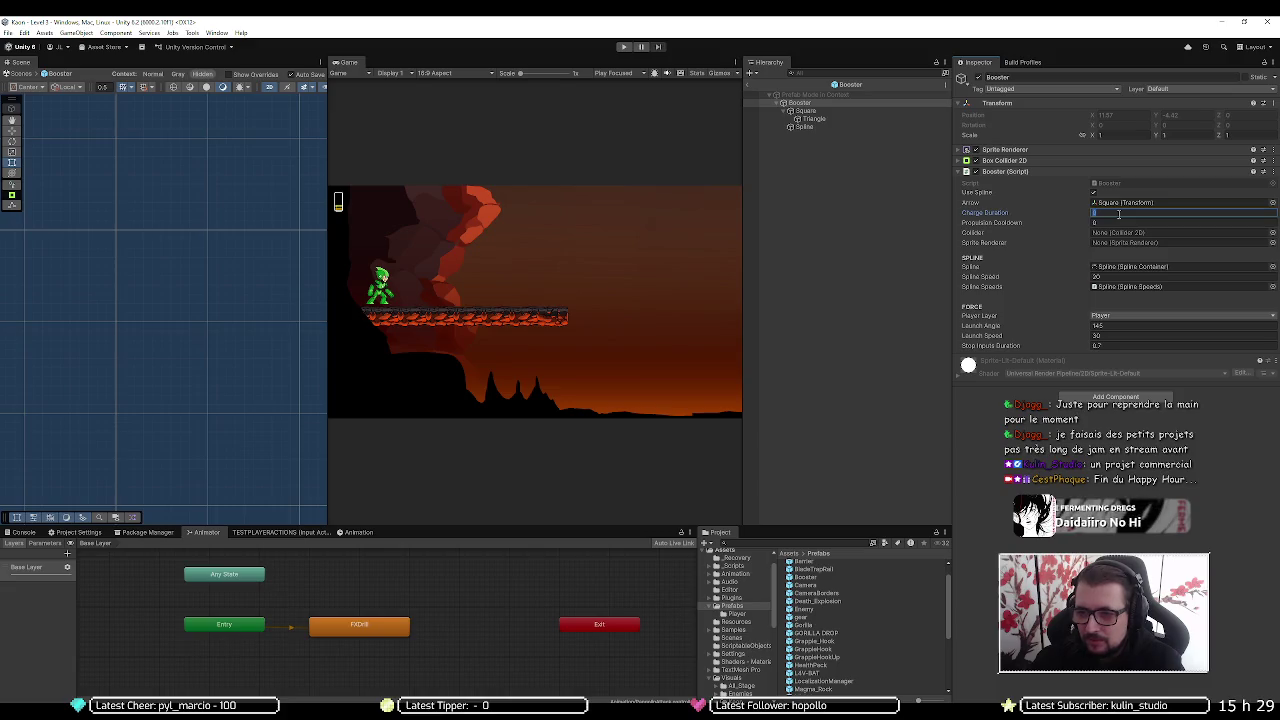
text(22)
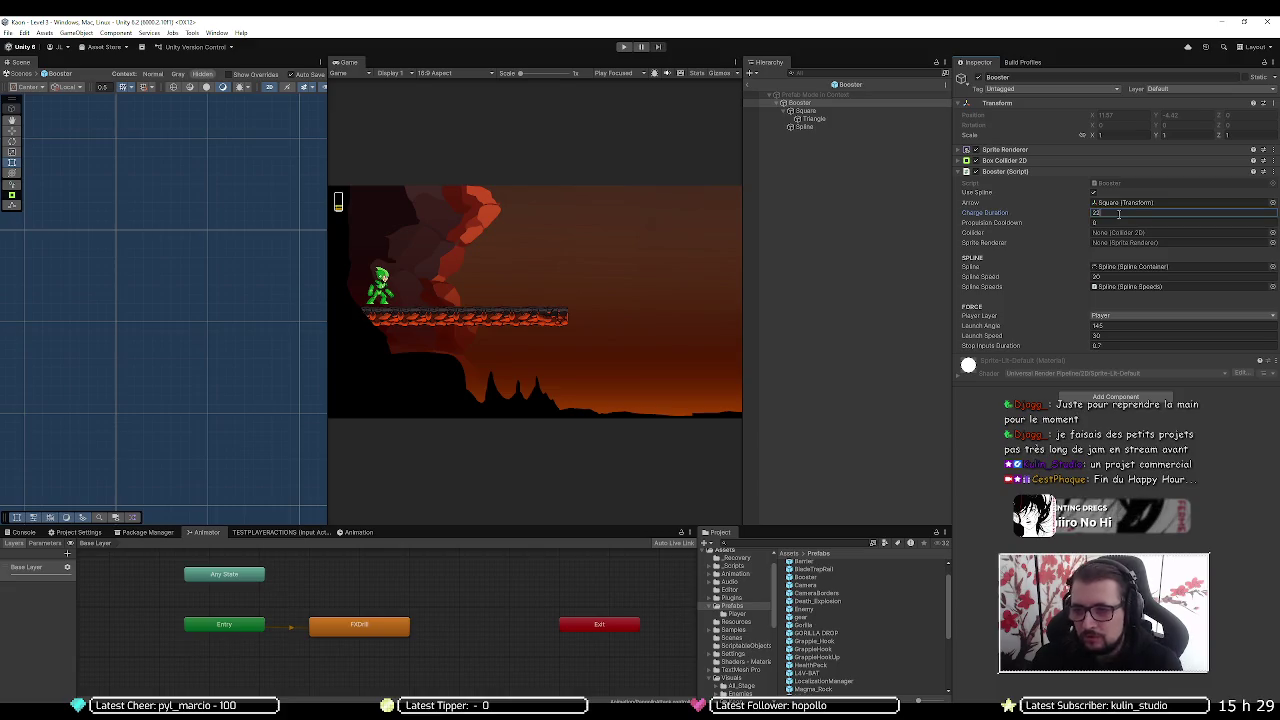
key(Tab)
key(shift+Tab)
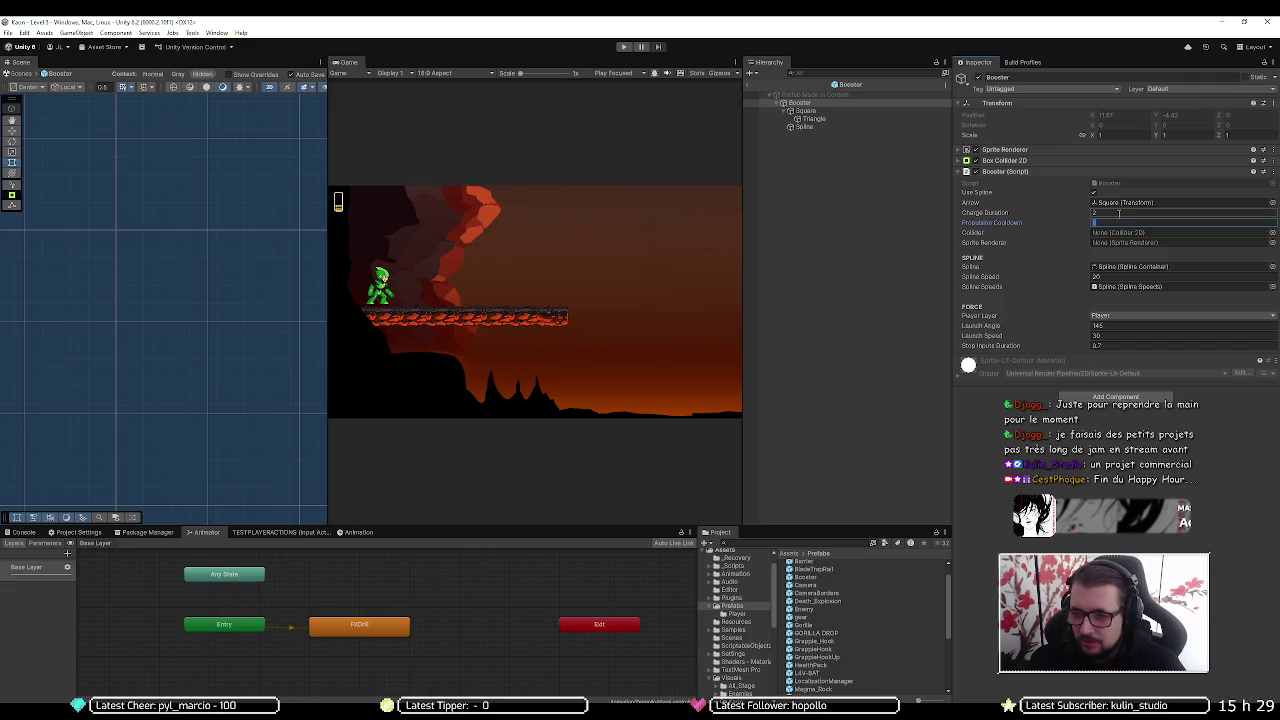
click(1115, 233)
drag(1115, 233, 1116, 233)
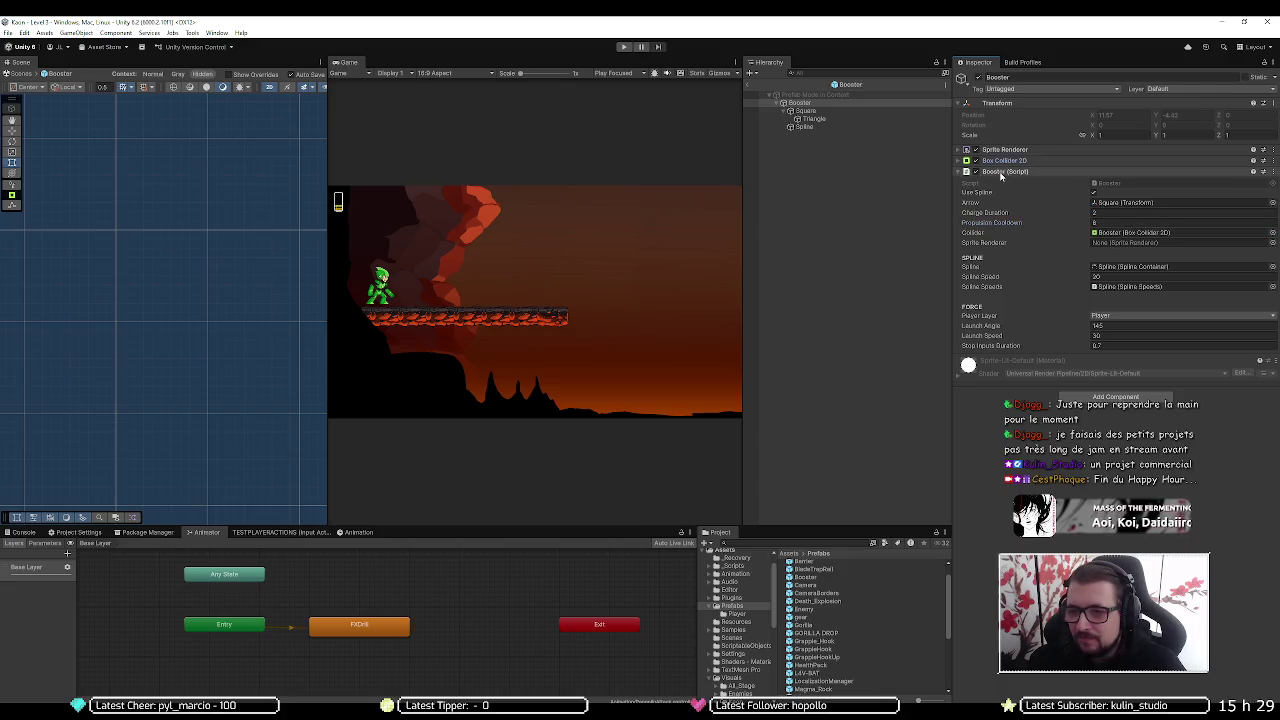
mouse_move(1001, 175)
mouse_down()
mouse_move(1000, 162)
mouse_move(1118, 243)
mouse_up()
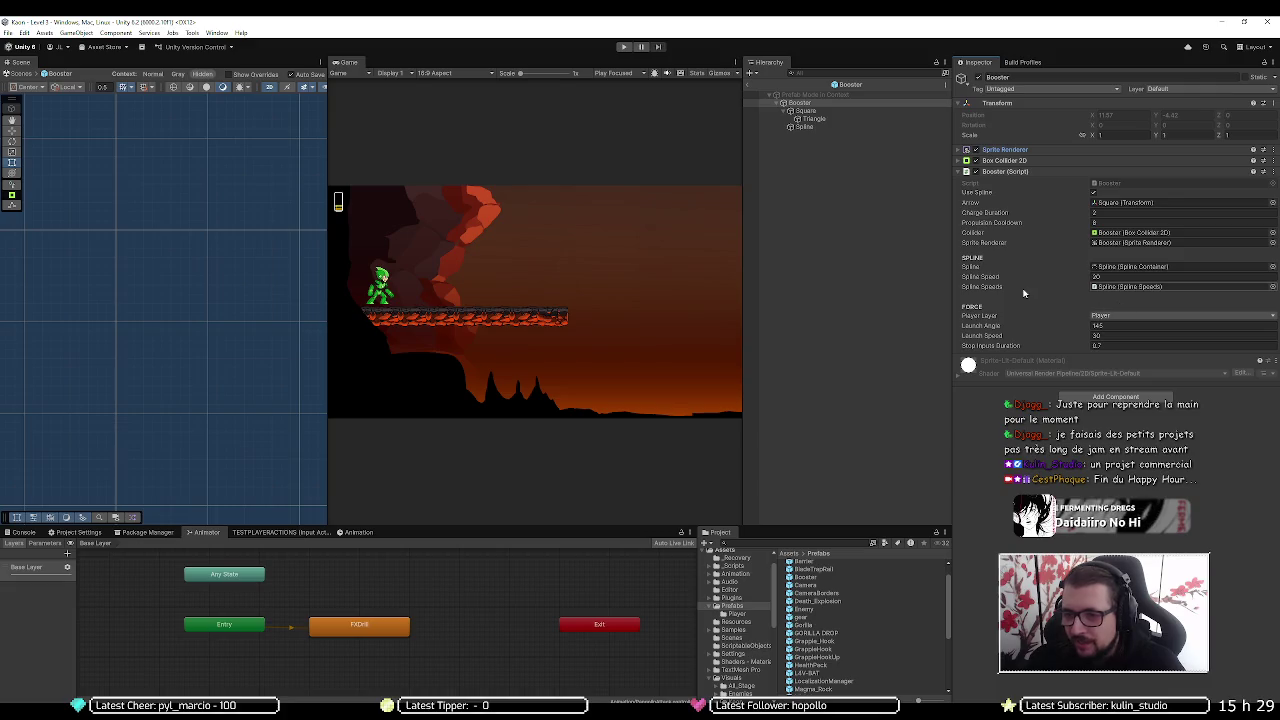
Start Play mode and inspect the PlayerData asset in the ScriptableObjects folder
click(625, 48)
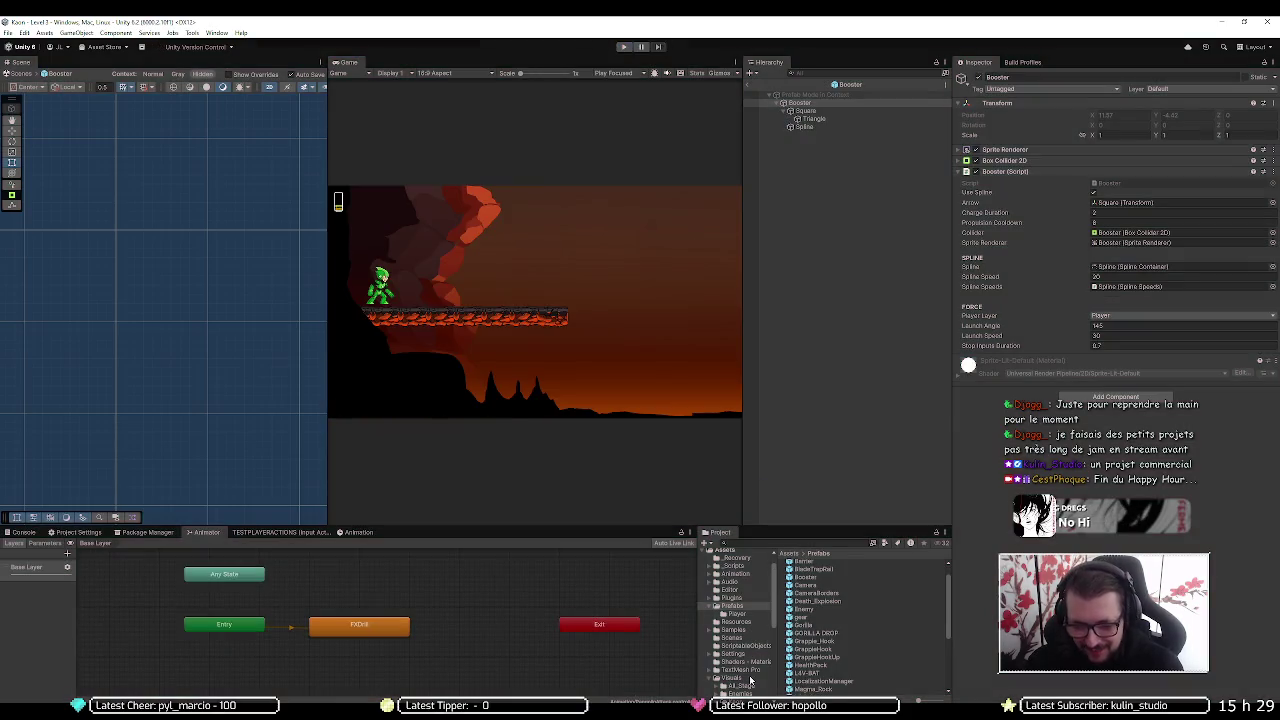
scroll(734, 626, down, 2)
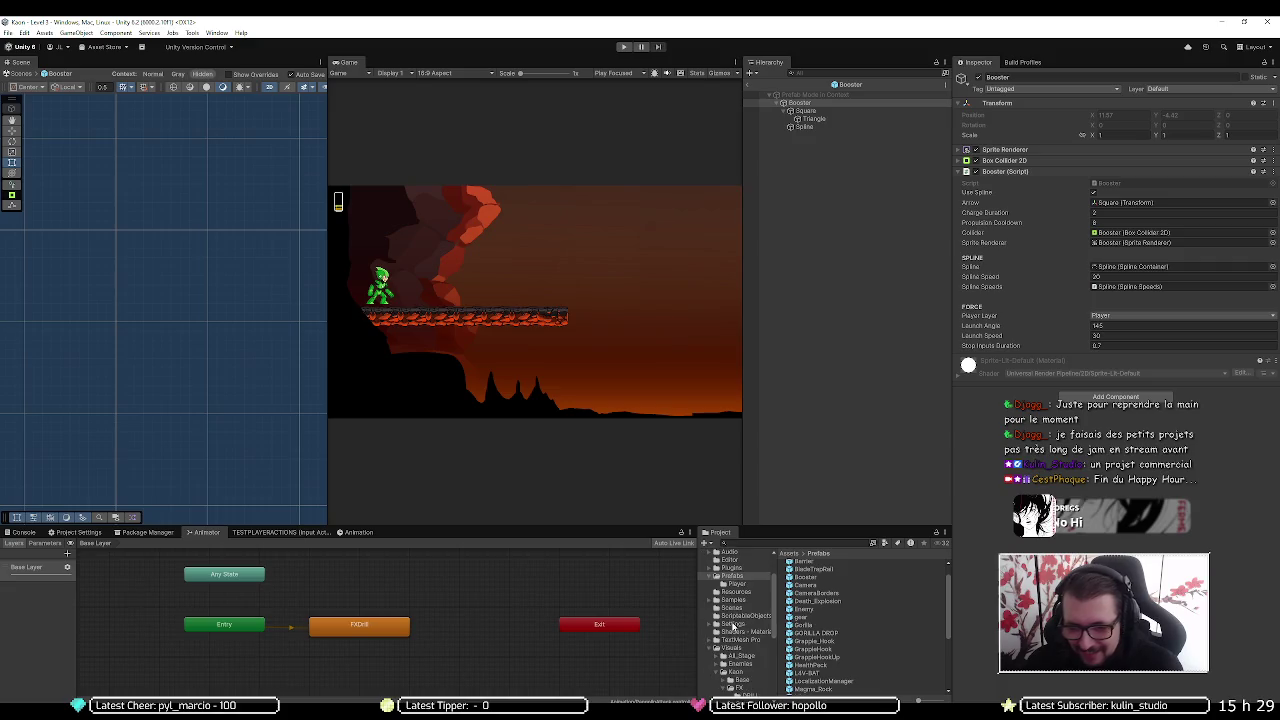
click(743, 616)
click(811, 580)
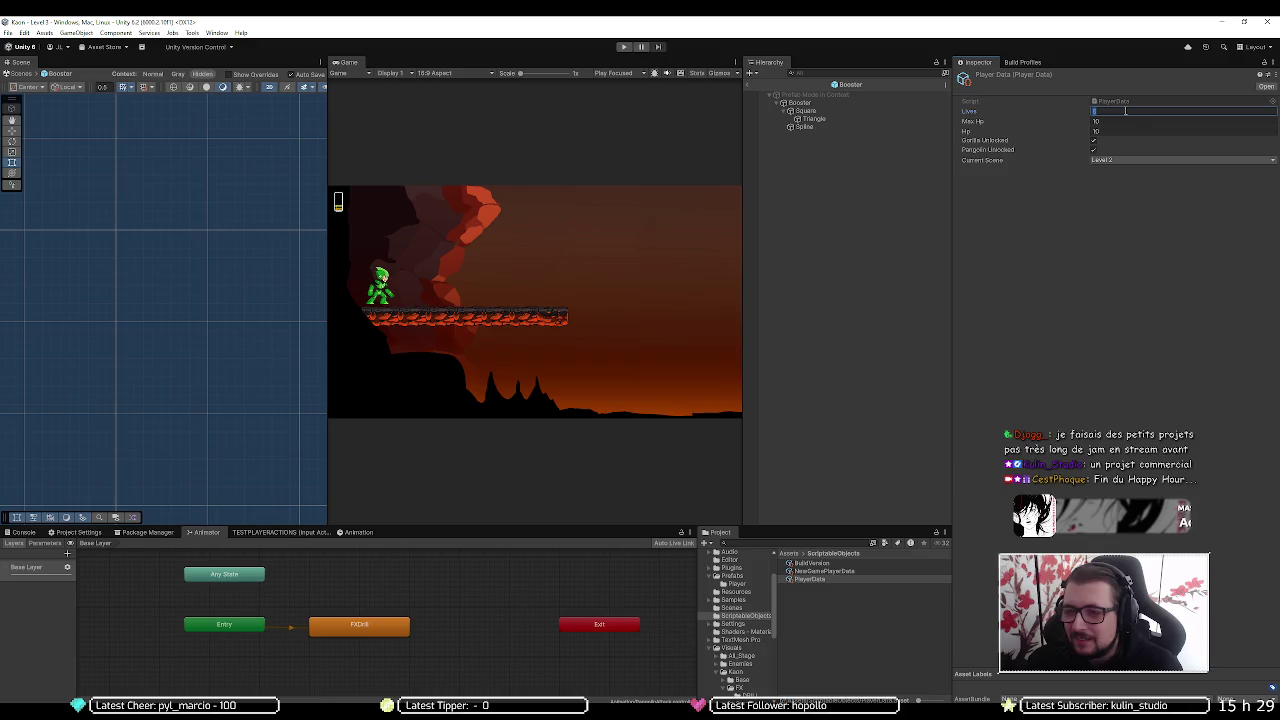
Playtest again: jump, climb the cliff wall and boost up to the stalactite platform
click(618, 47)
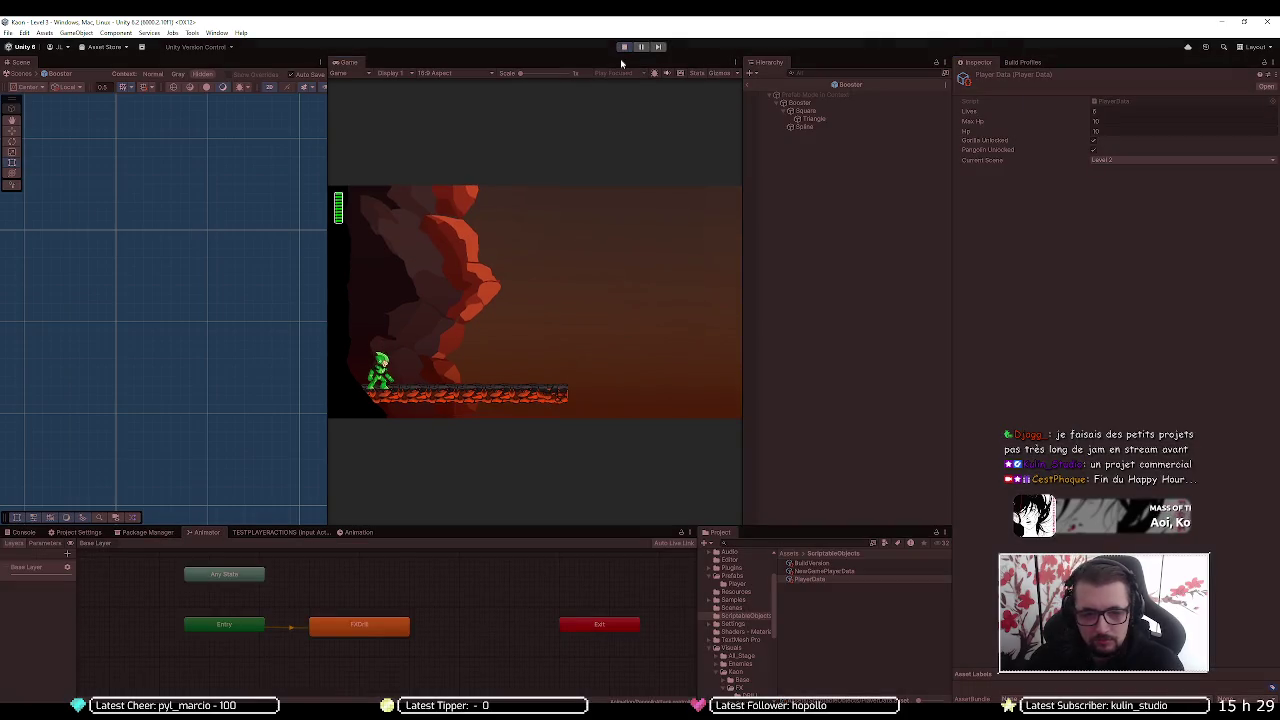
key(space)
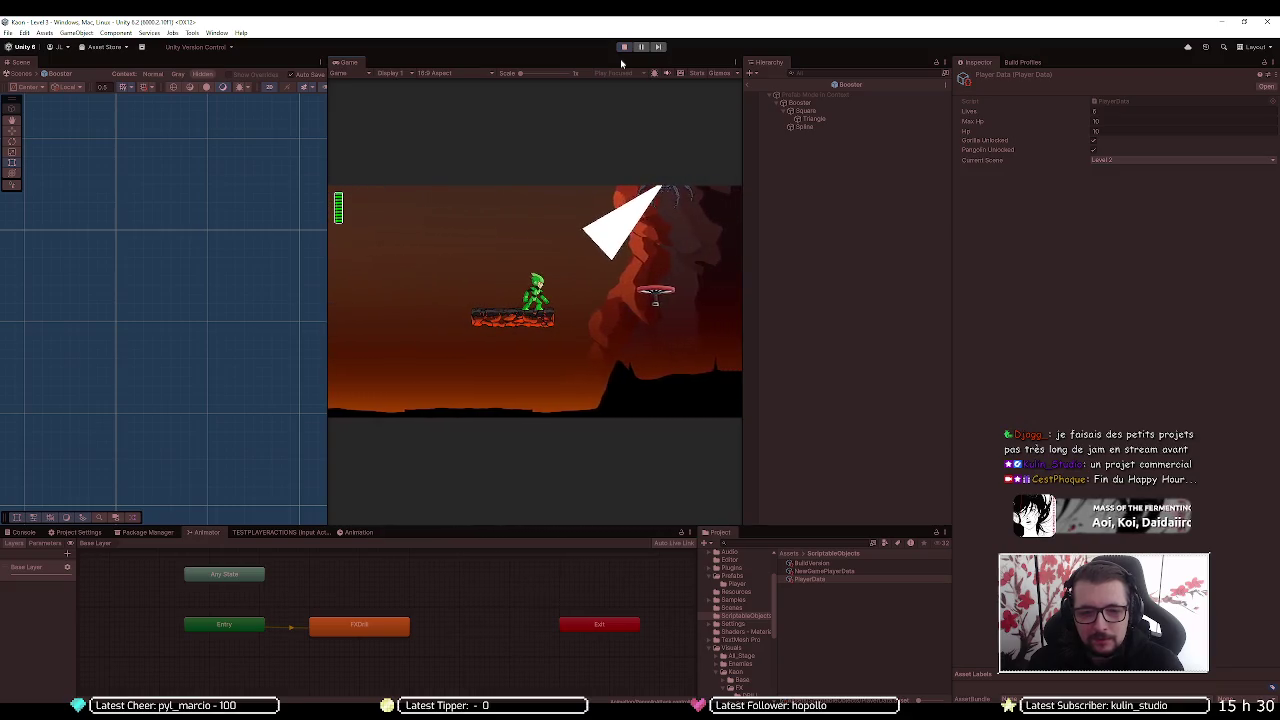
key(Right)
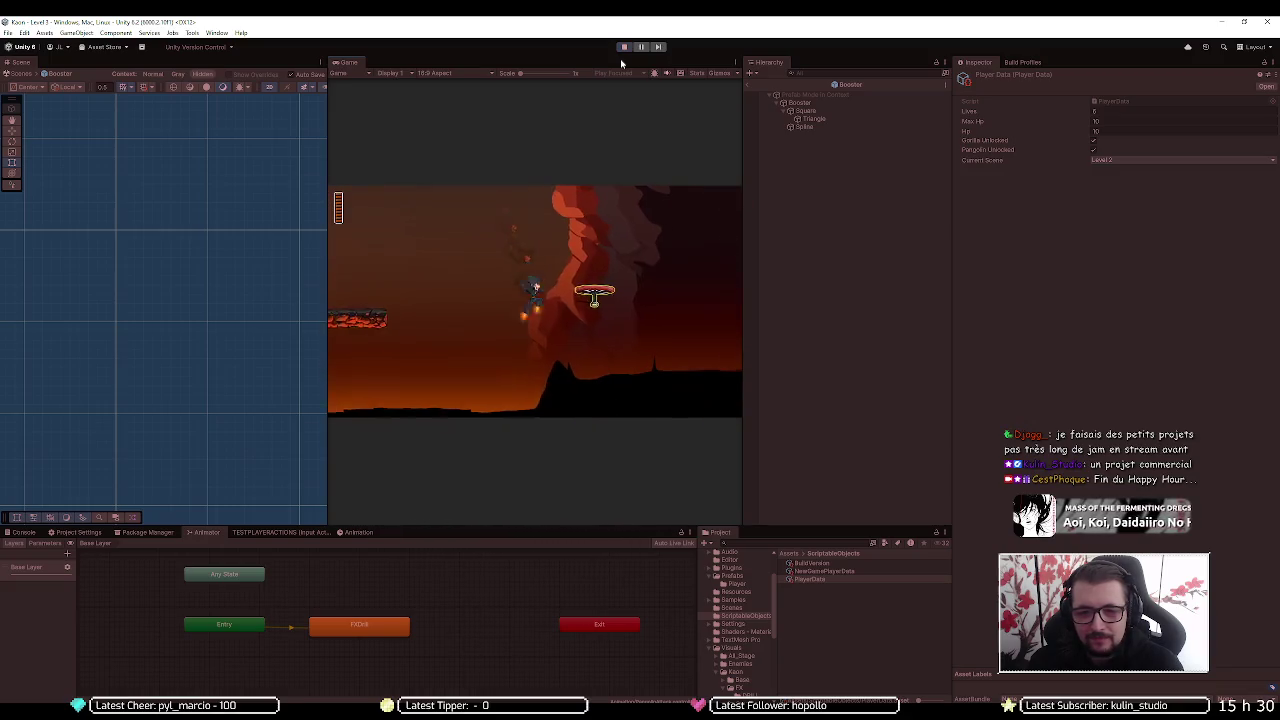
key(Up)
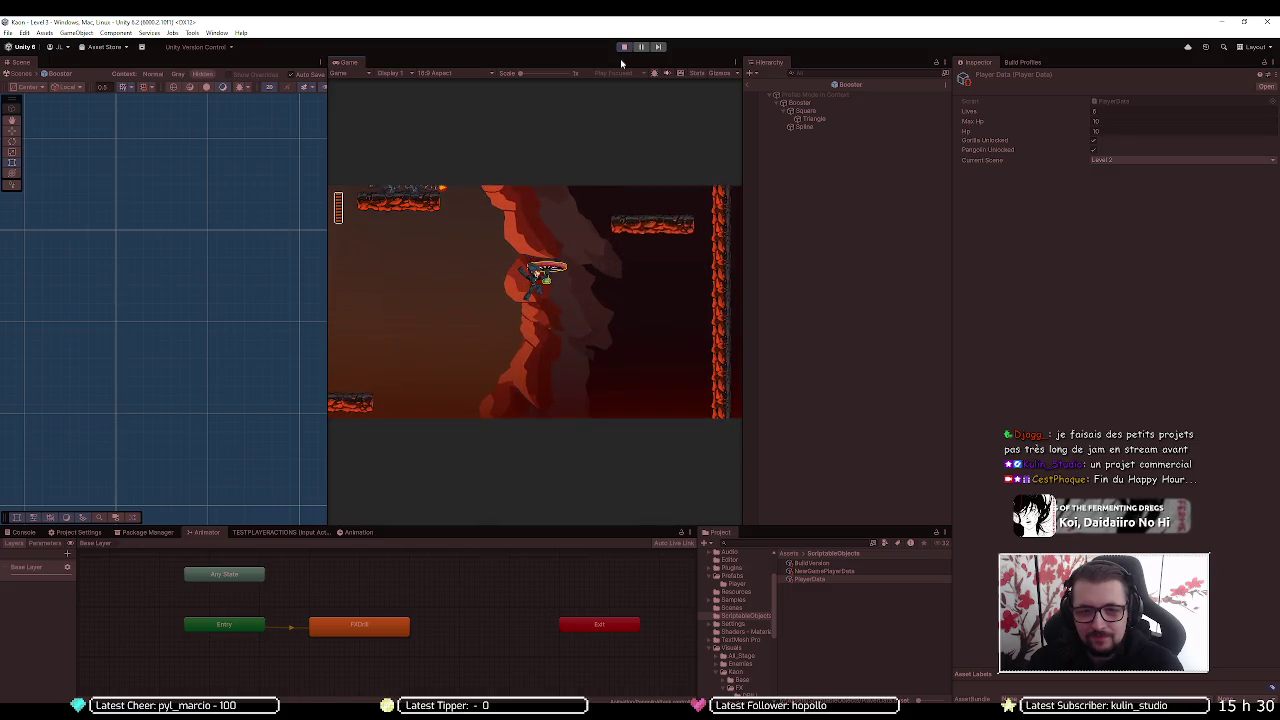
key(Up)
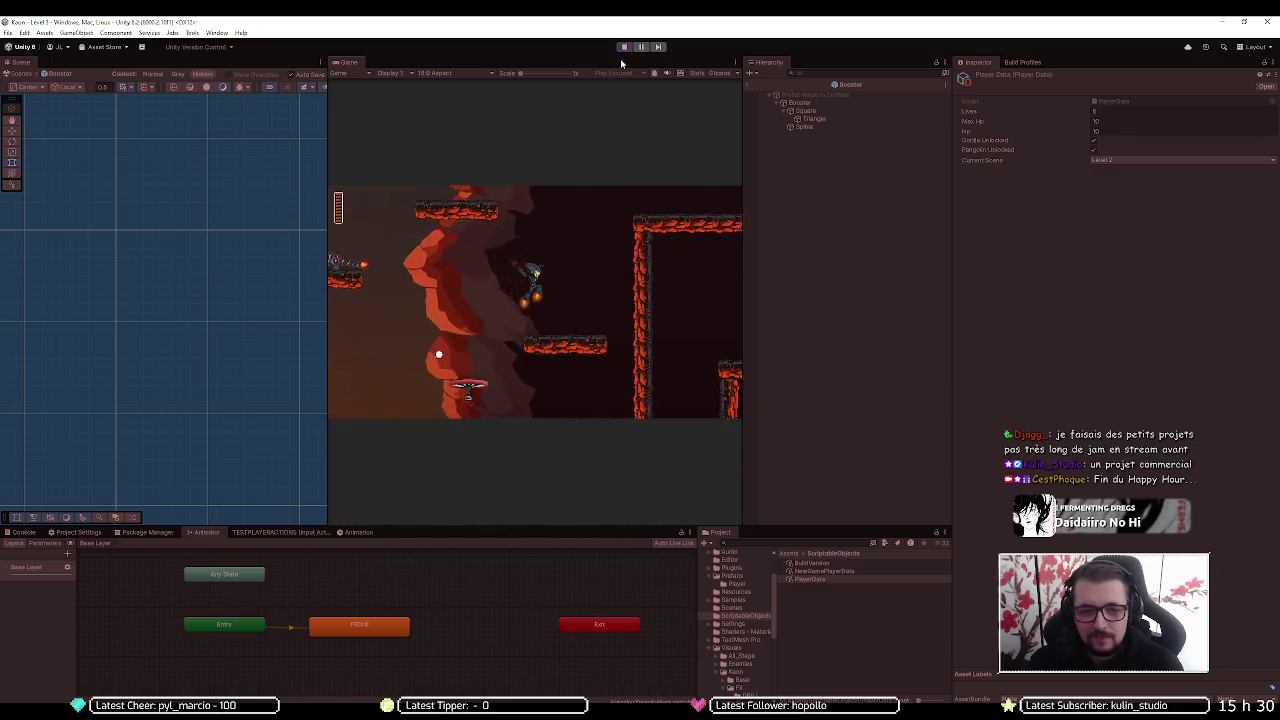
key(Up)
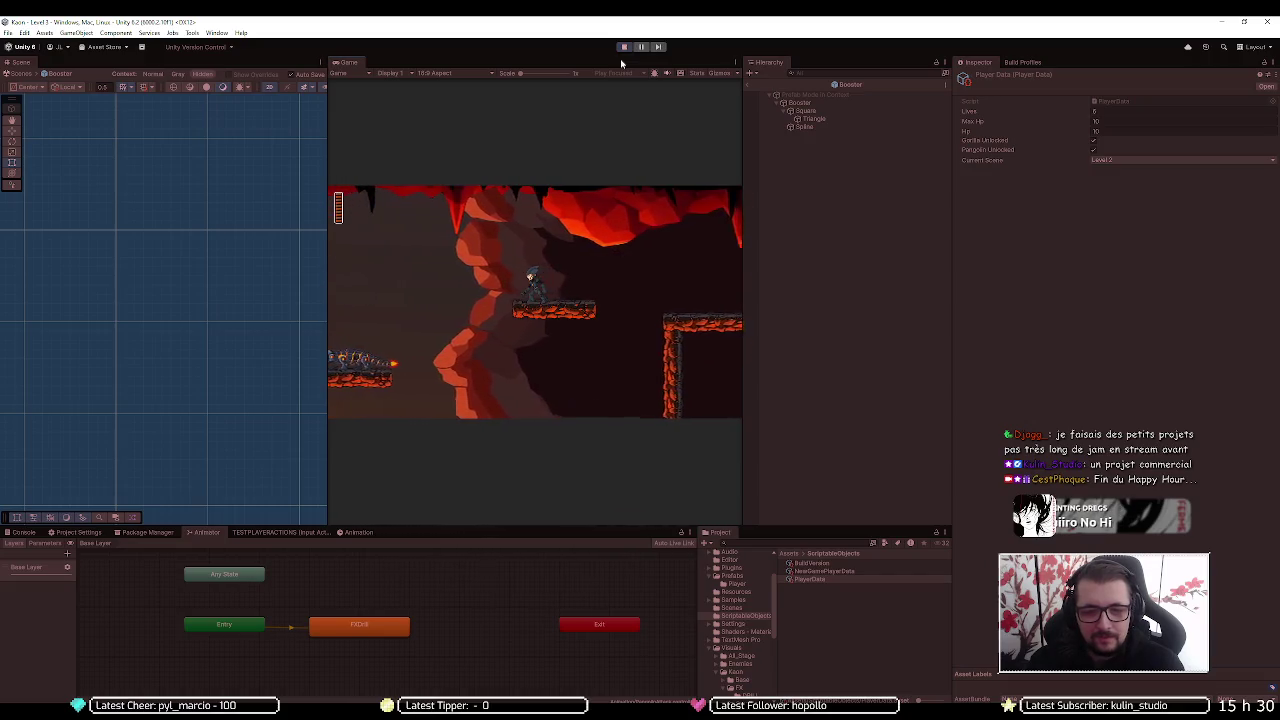
key(Left)
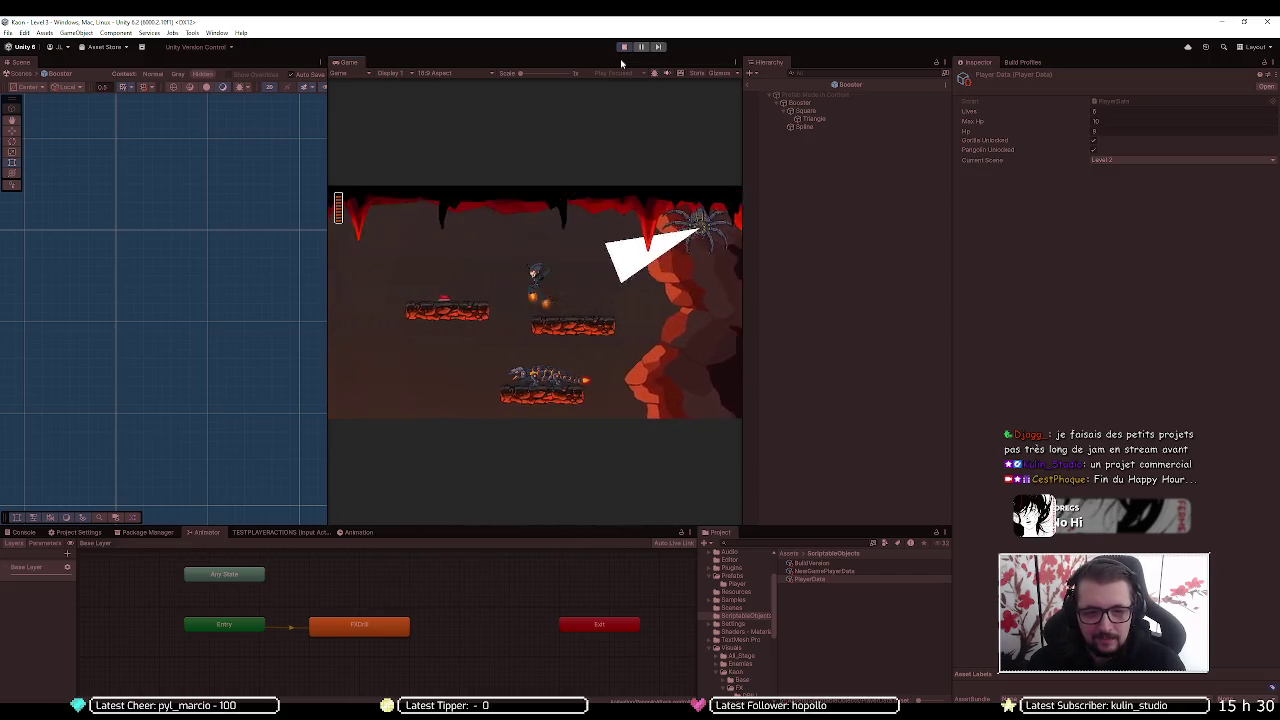
key(Left)
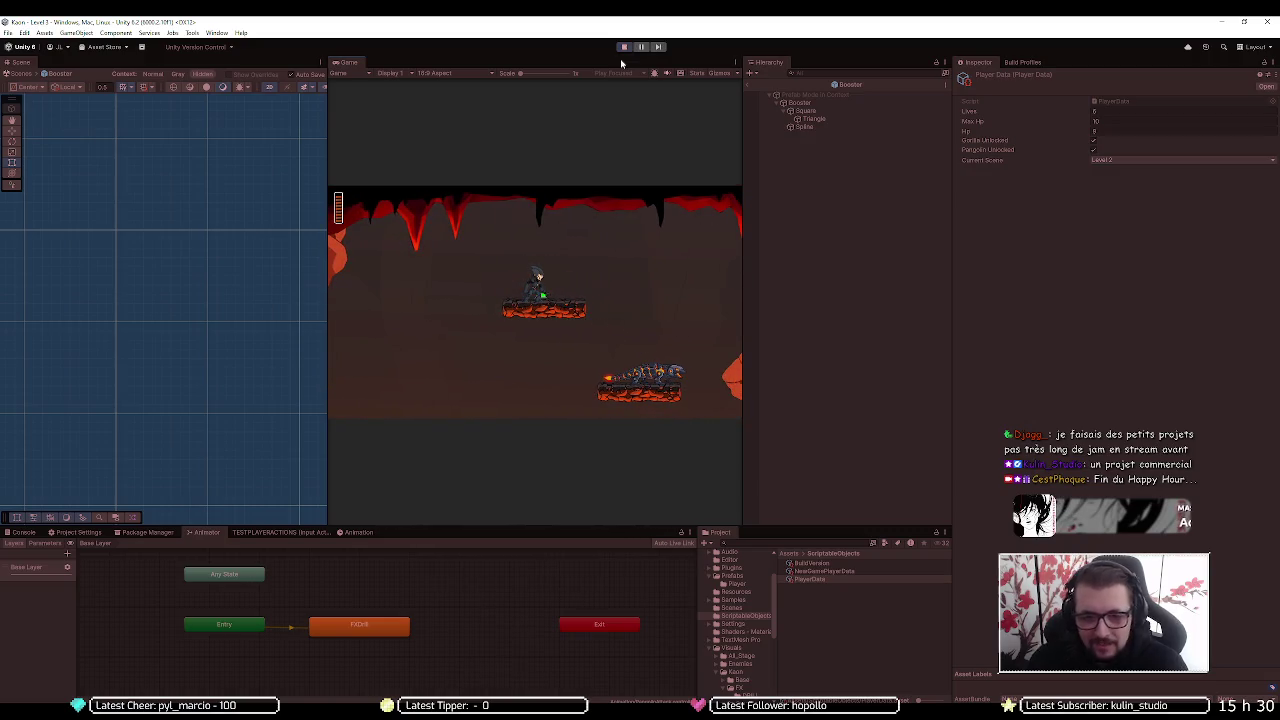
key(space)
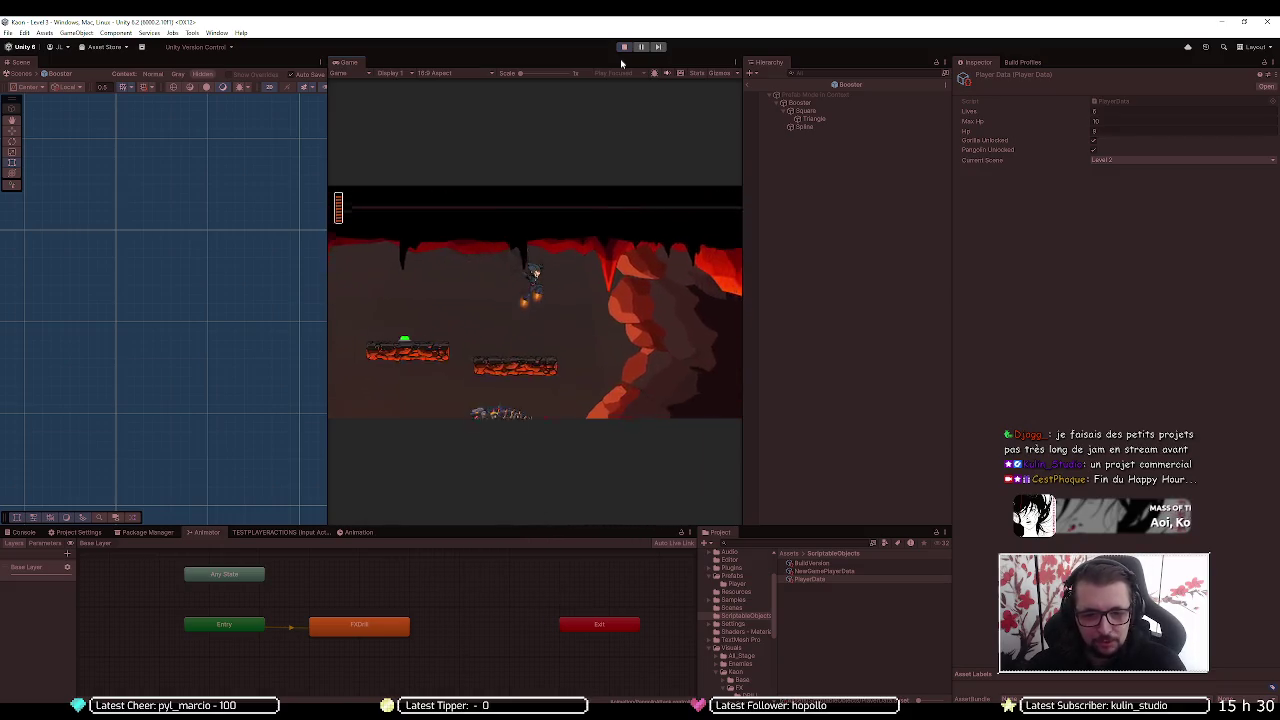
Jet past the spider and spikes, grab the glider, land on the green box, then Alt+Tab
key(Left)
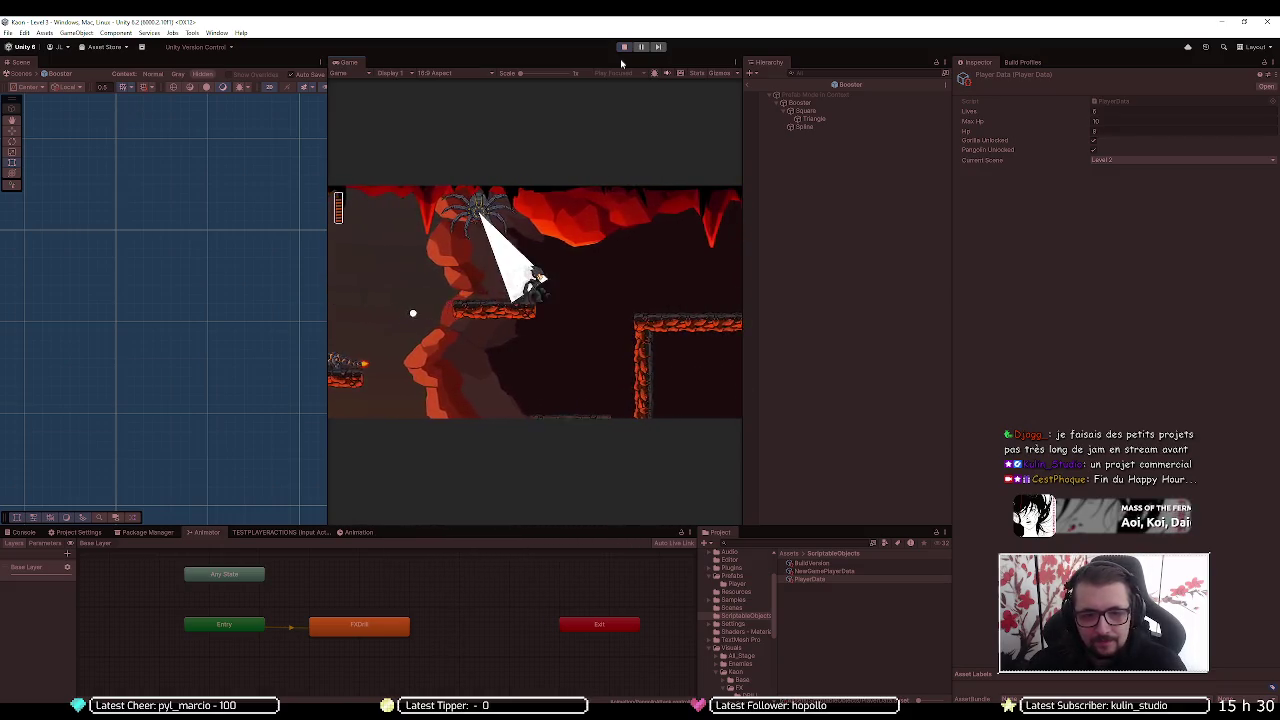
key(Right)
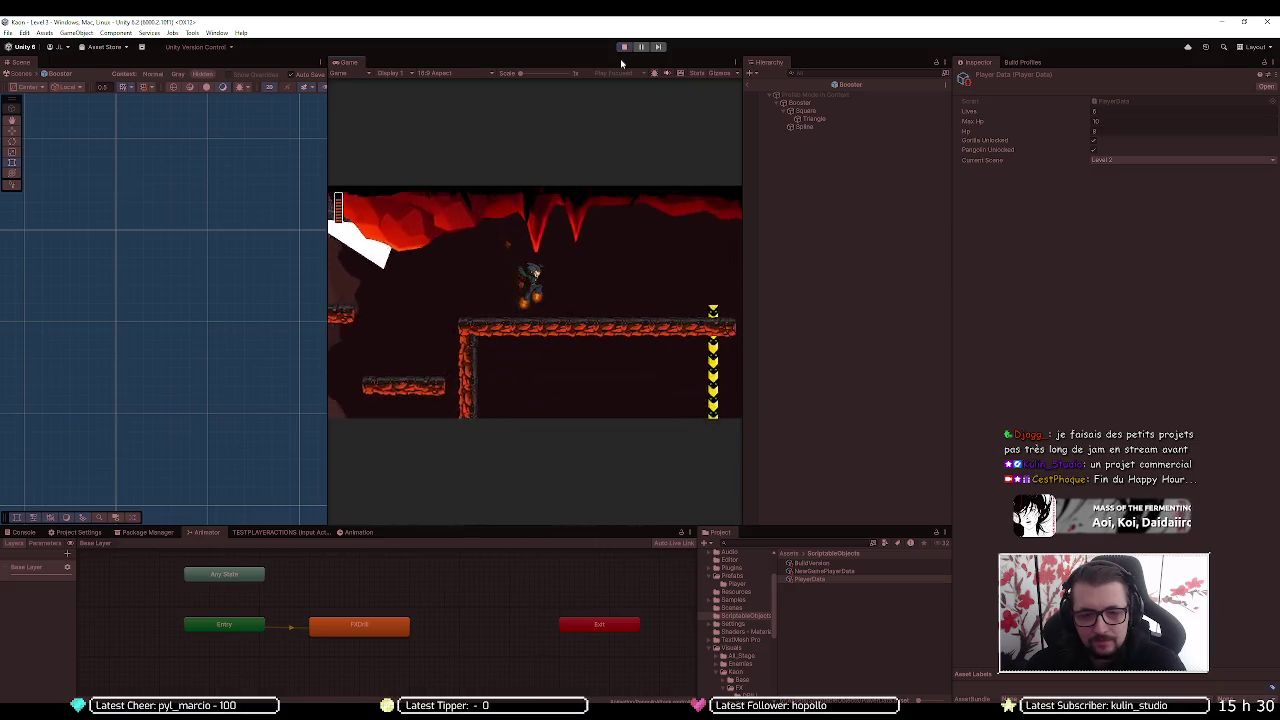
key(Right)
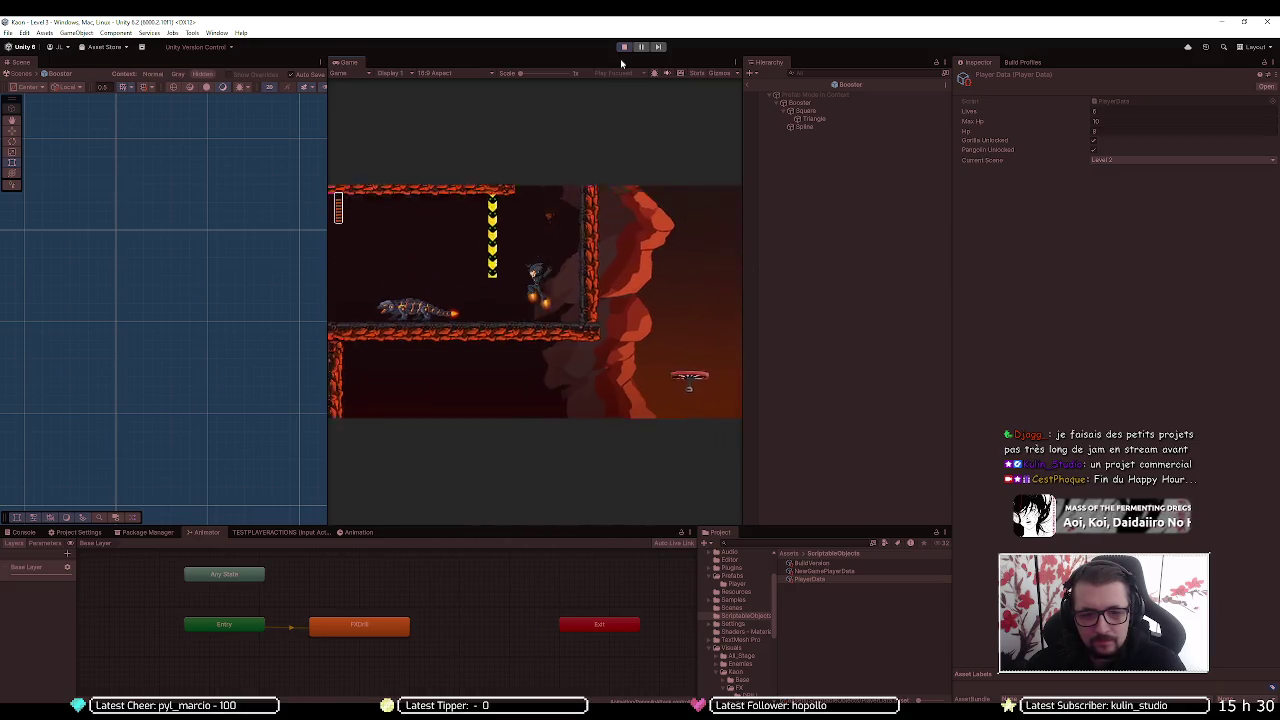
key(Right)
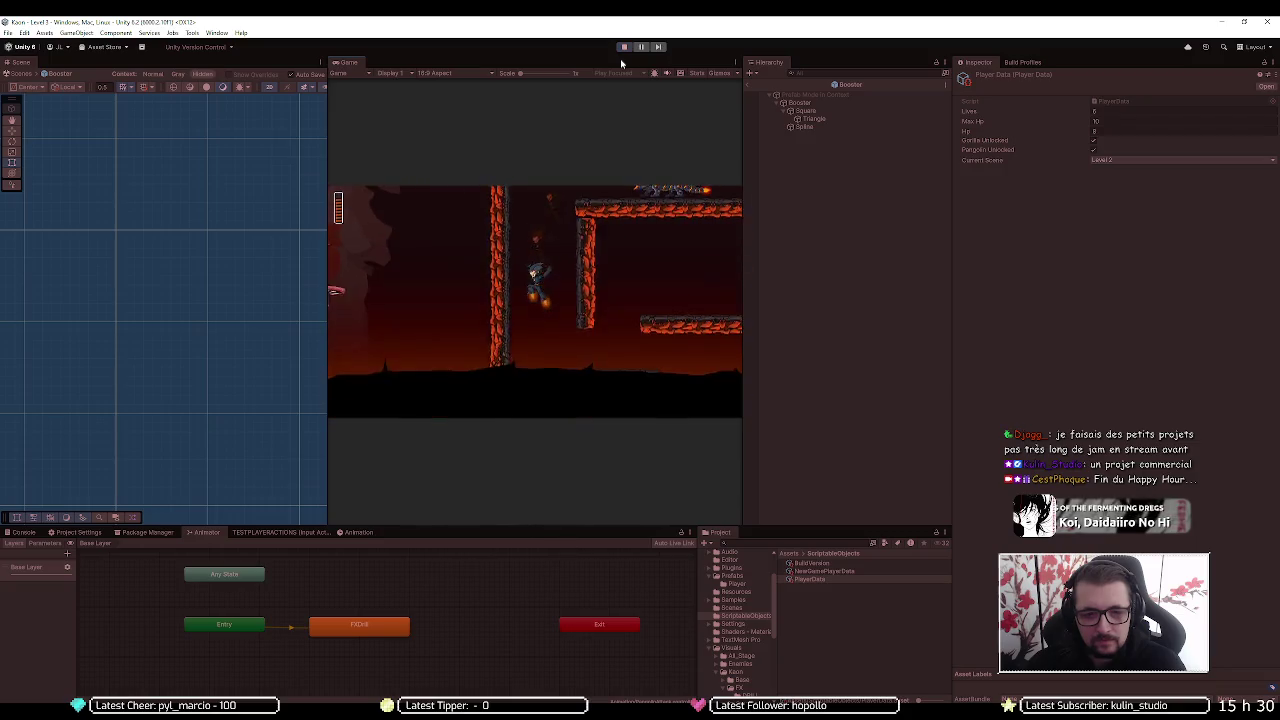
key(Left)
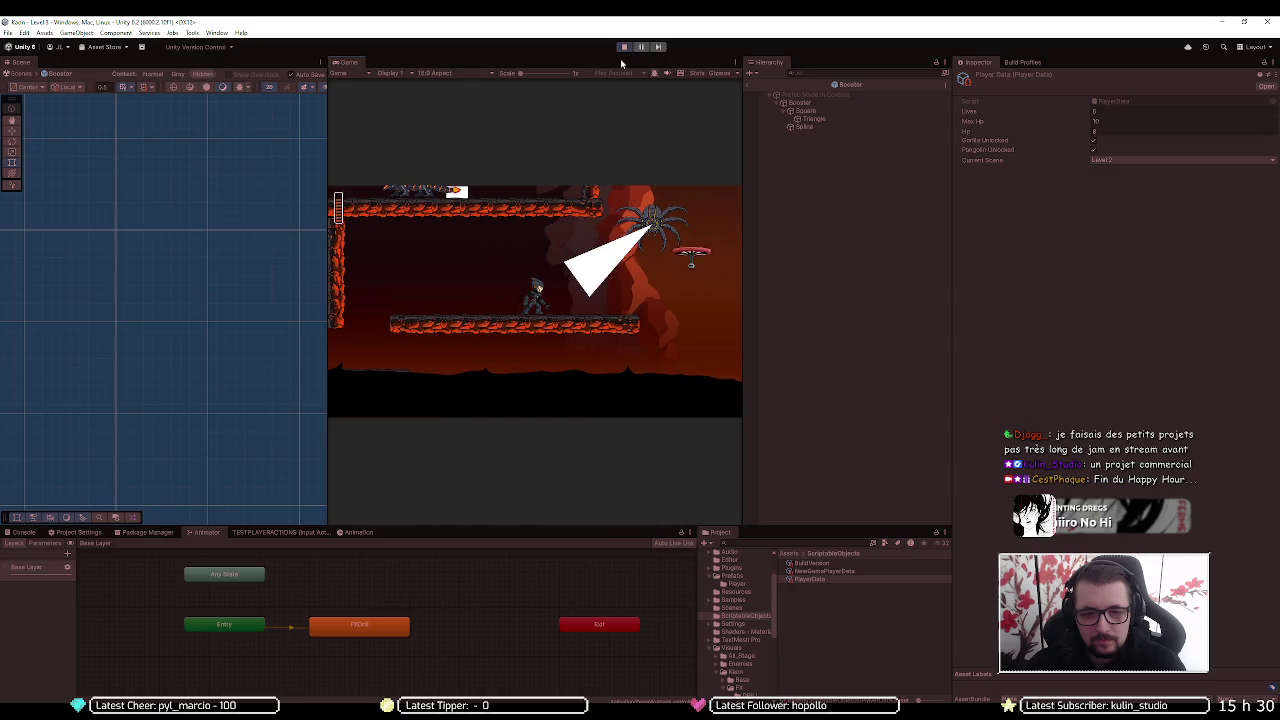
key(Right)
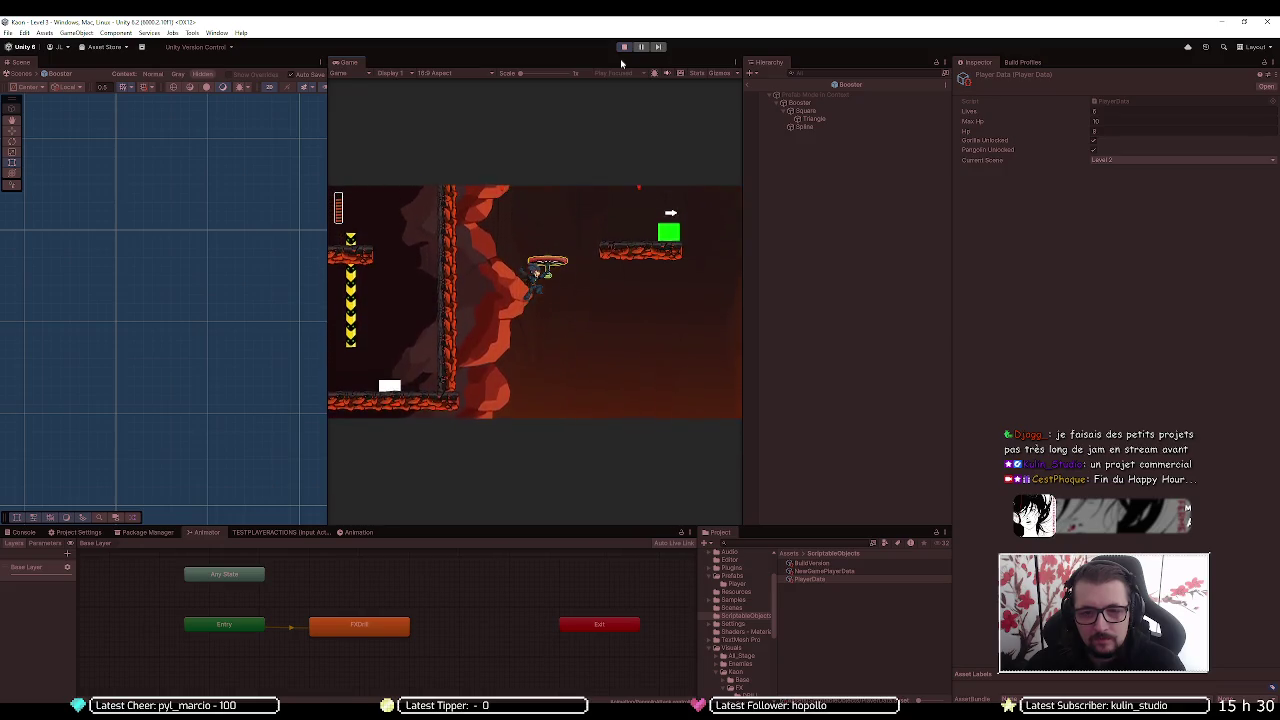
key(Right)
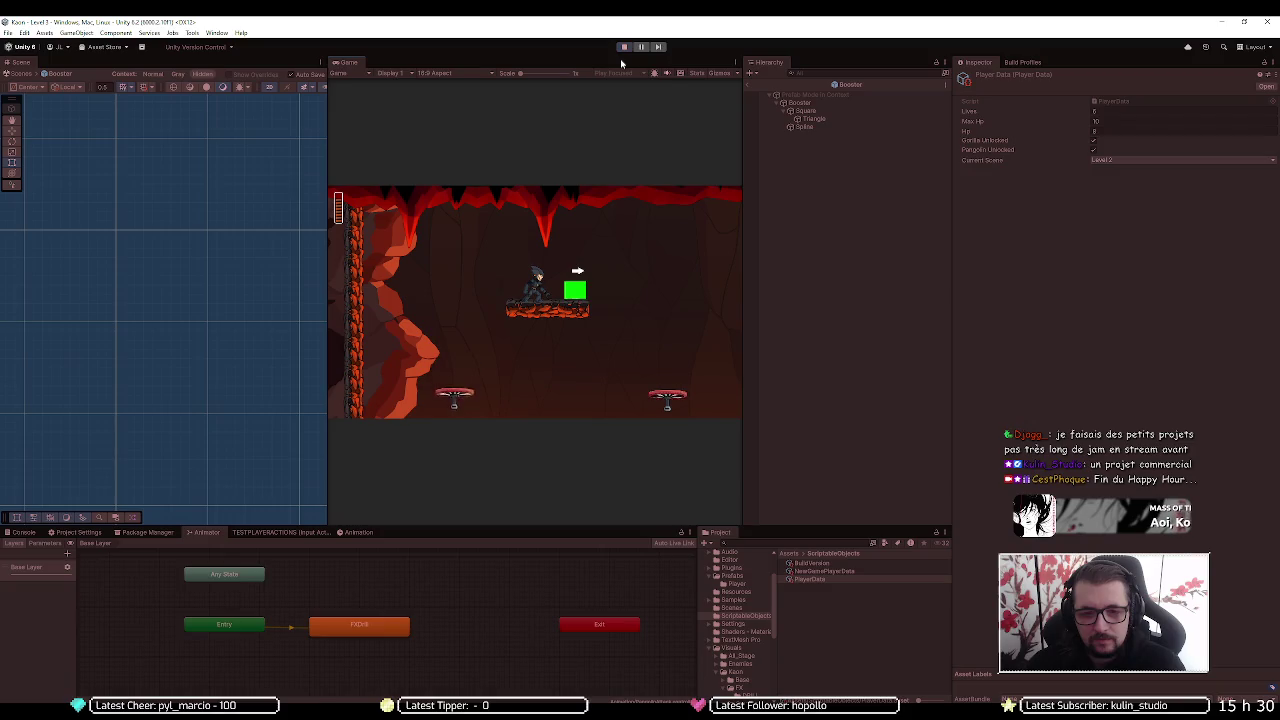
key(Right)
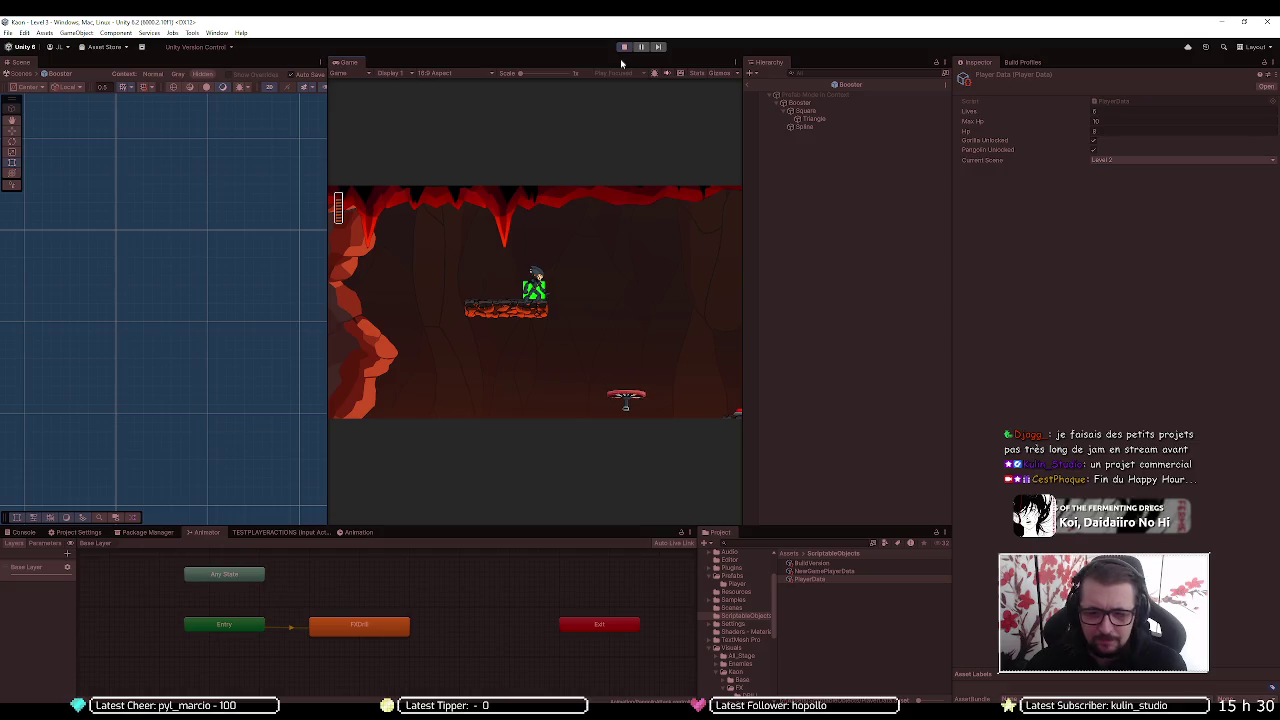
key(alt+Tab)
key(alt+Tab)
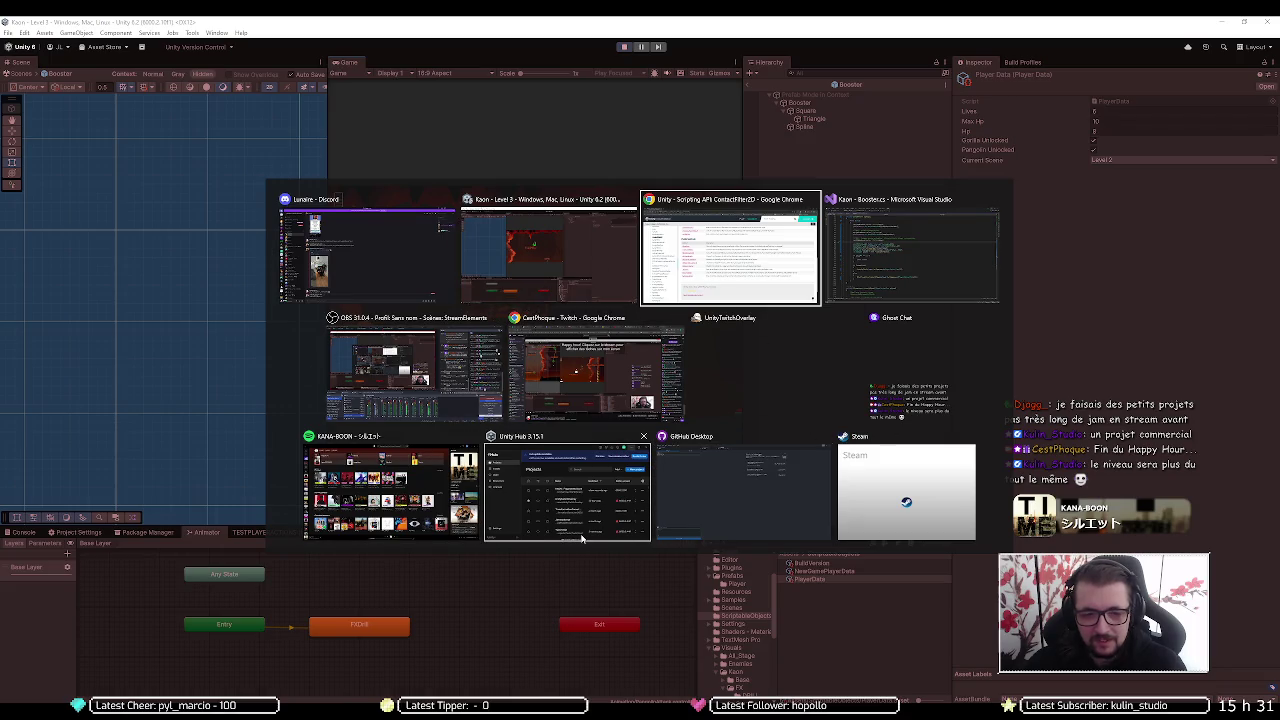
Replace 'yield break' on line 96 of Booster.cs with 'continue', then minimize Visual Studio
click(859, 258)
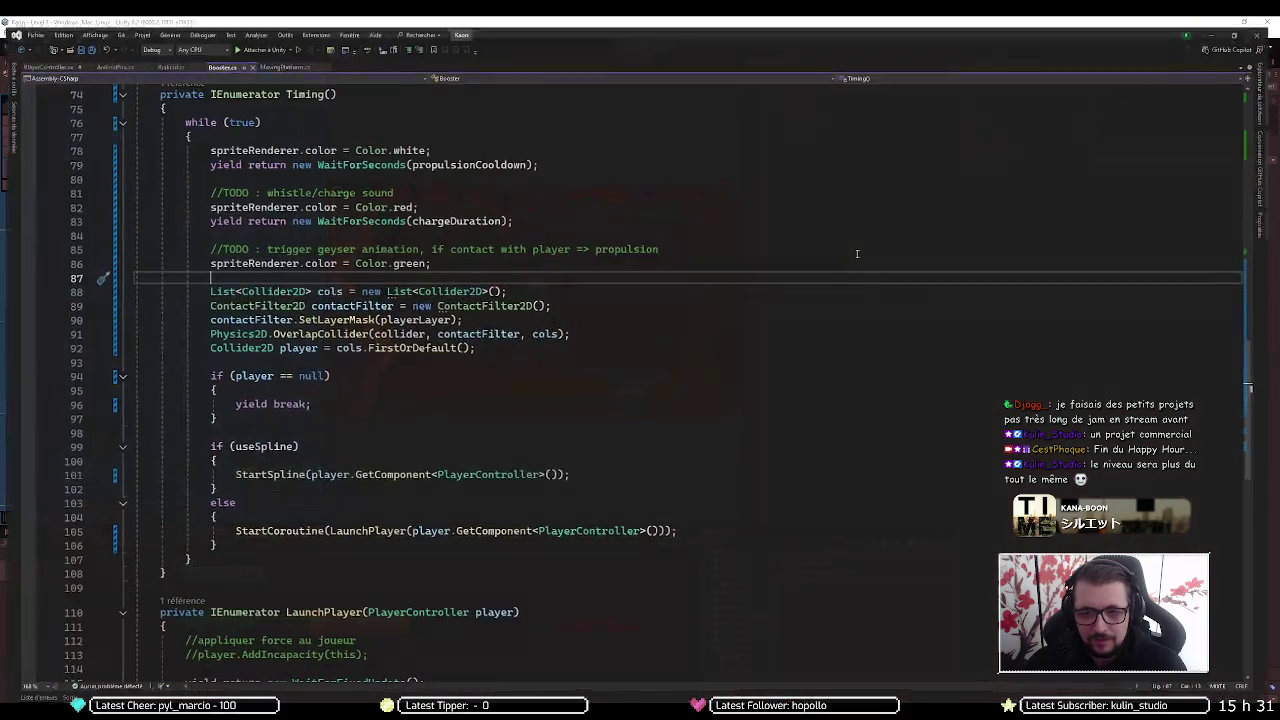
double_click(197, 241)
scroll(280, 242, down, 2)
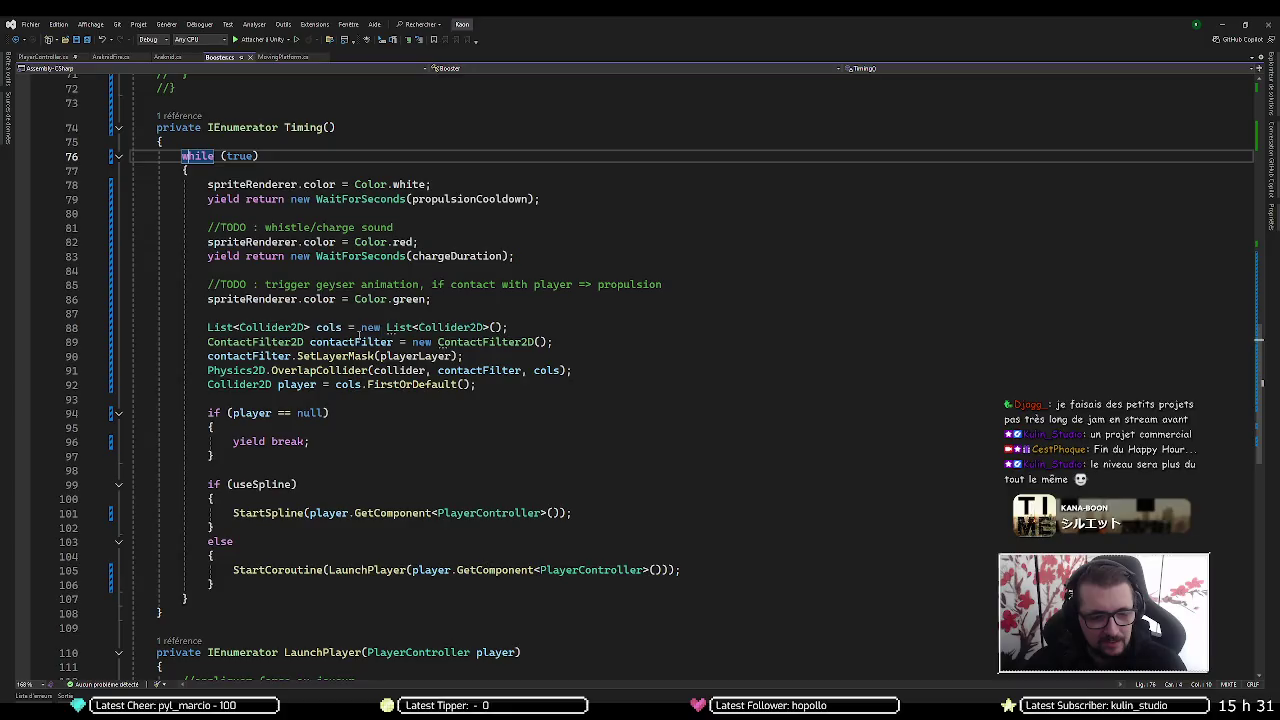
click(268, 441)
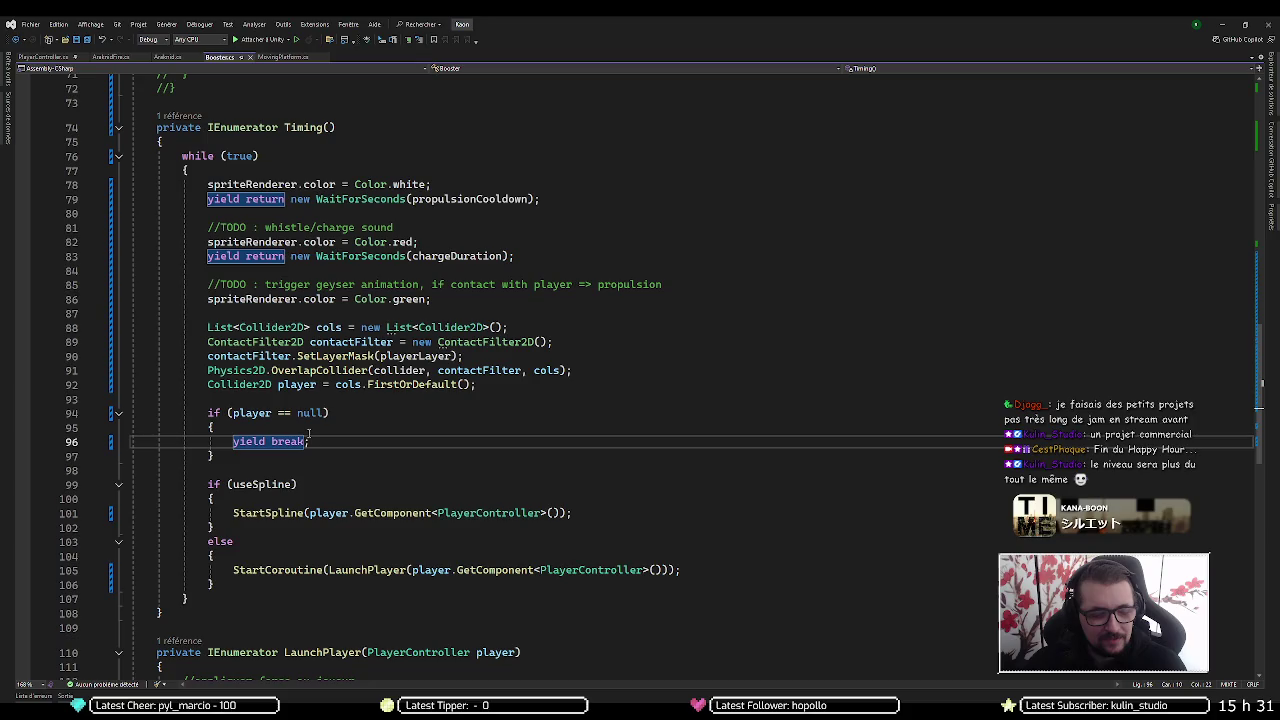
drag(307, 441, 242, 441)
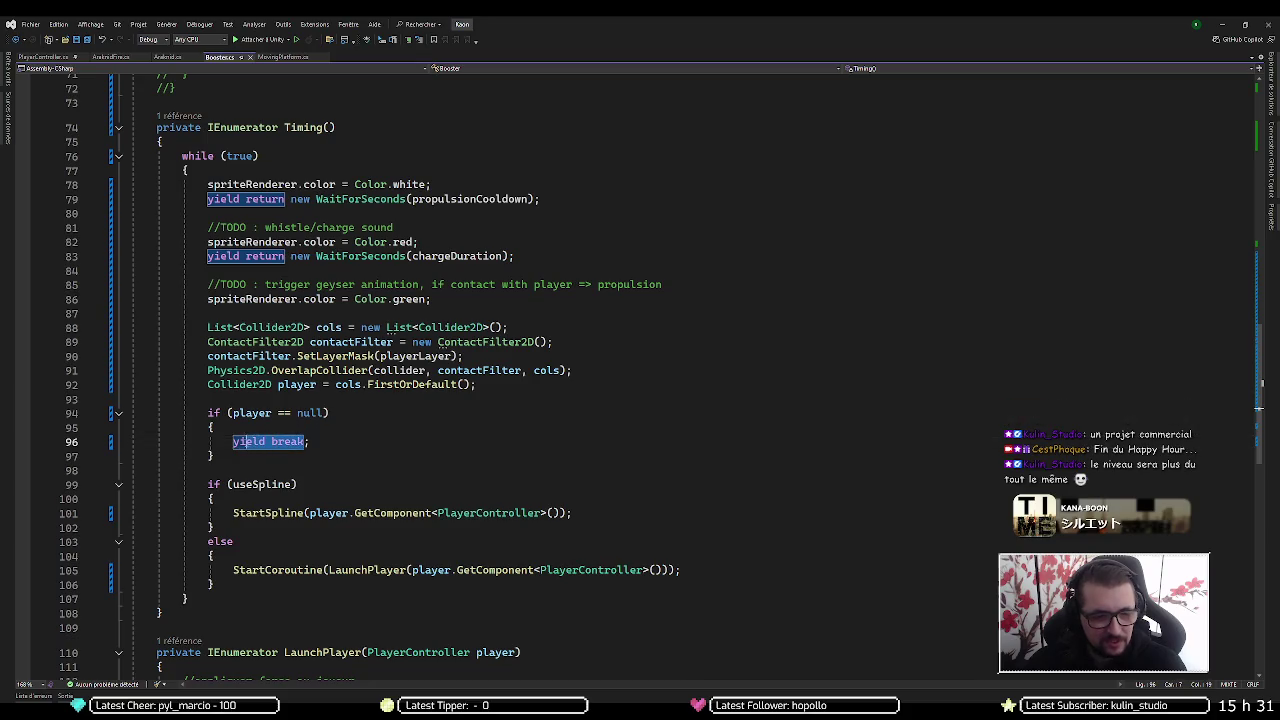
text(cboontinue;)
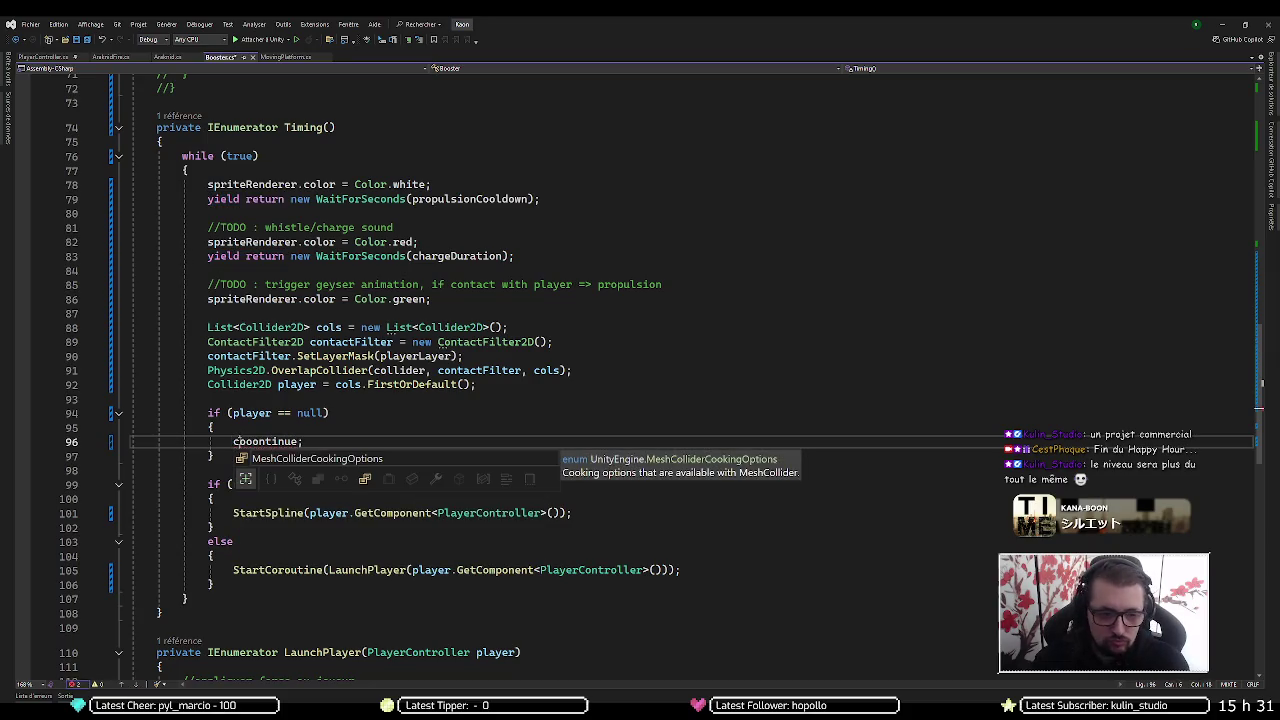
key(Delete)
key(Escape)
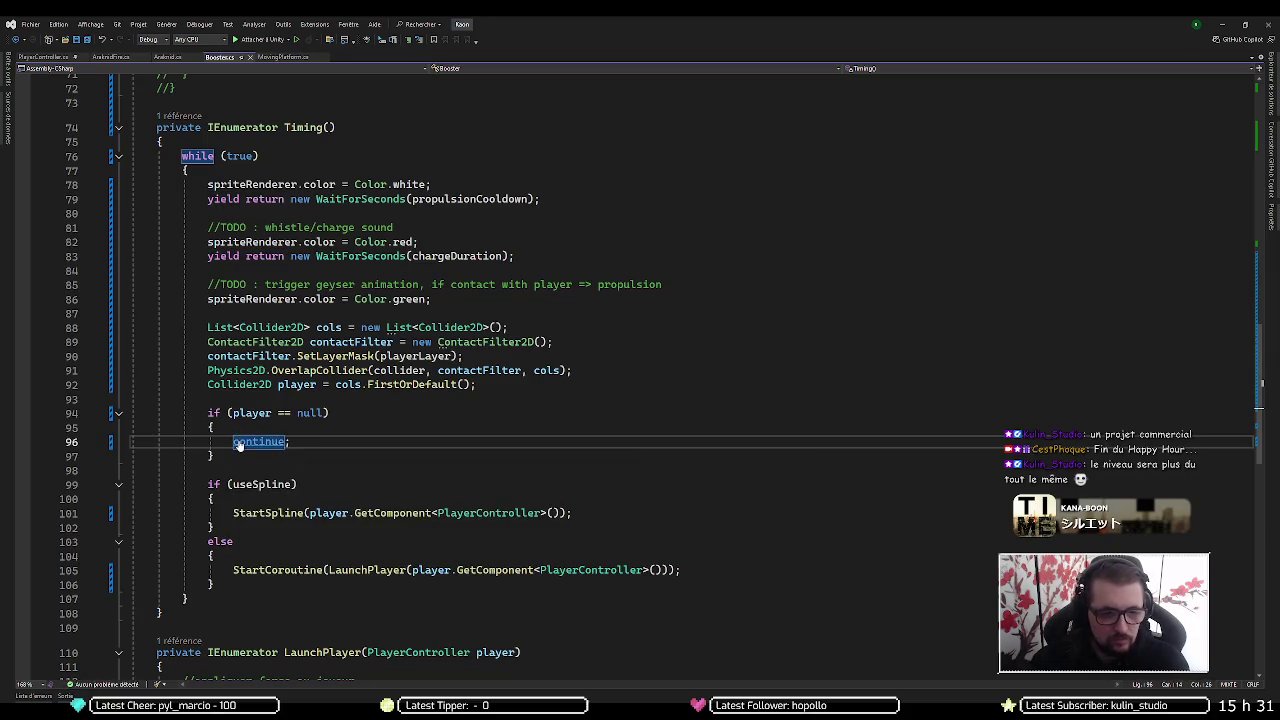
click(1226, 25)
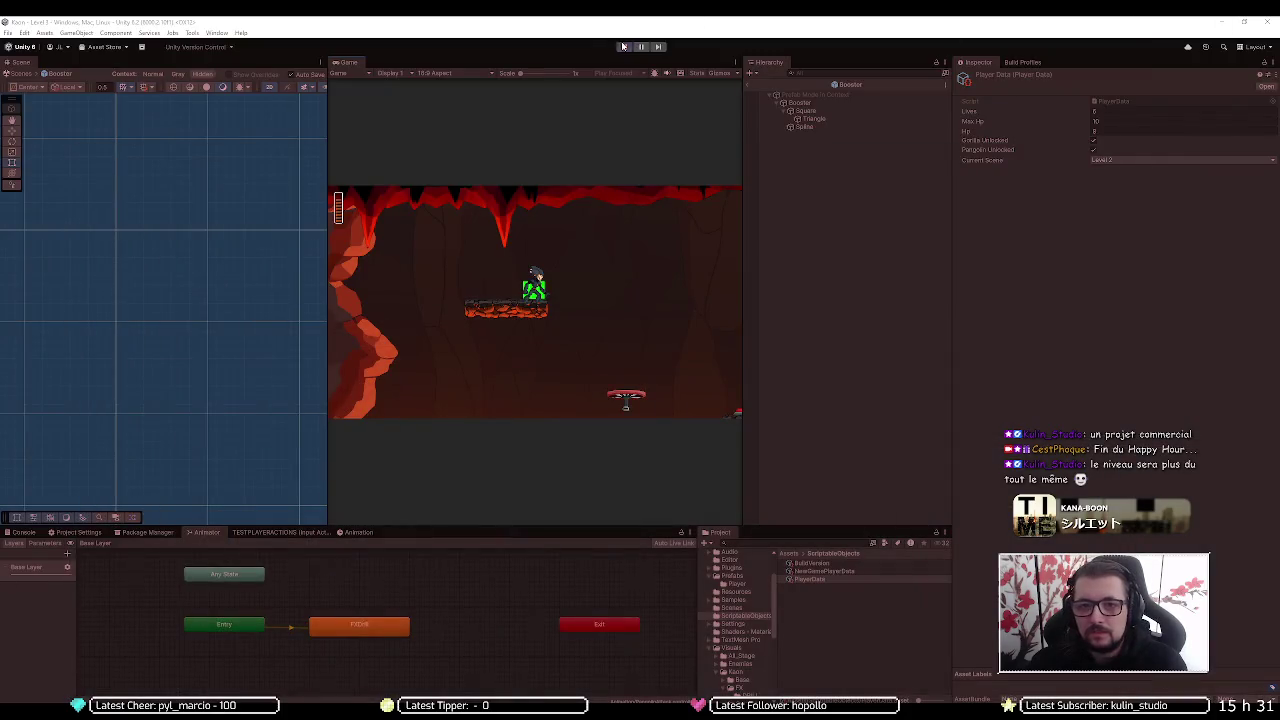
Enter Play mode and move the character to watch the boosters cycle white and red
click(622, 46)
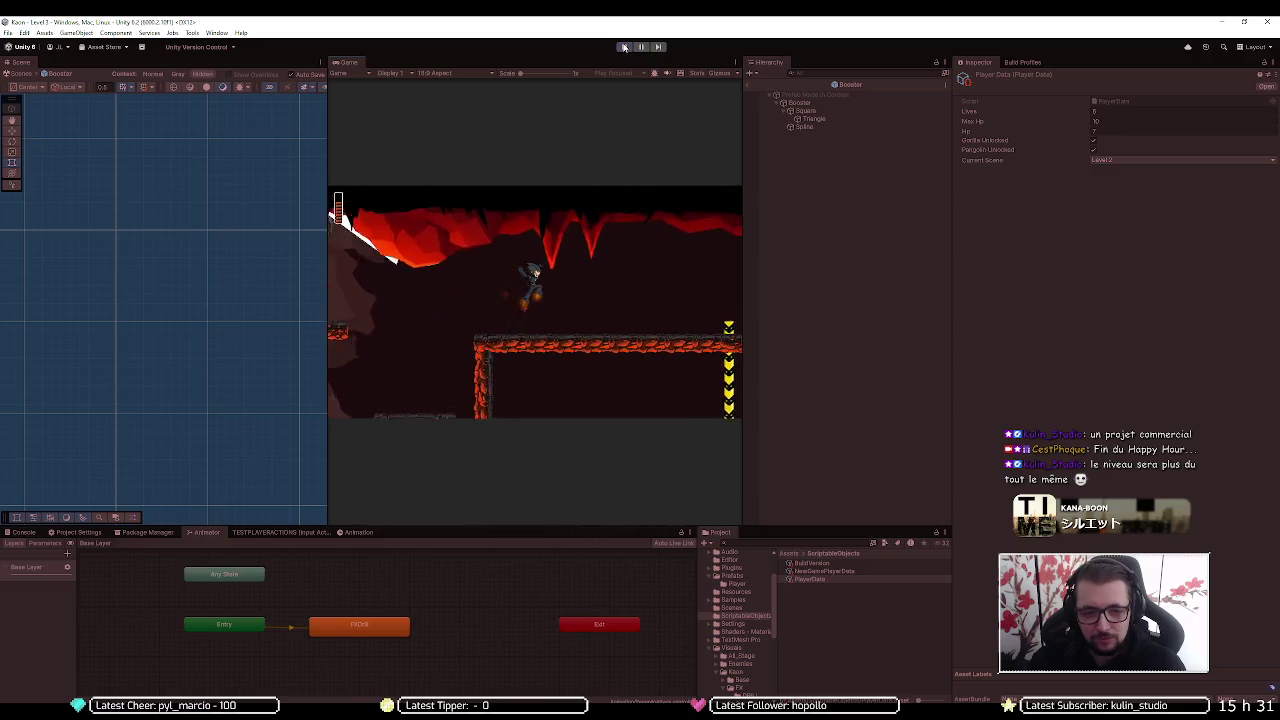
key(space)
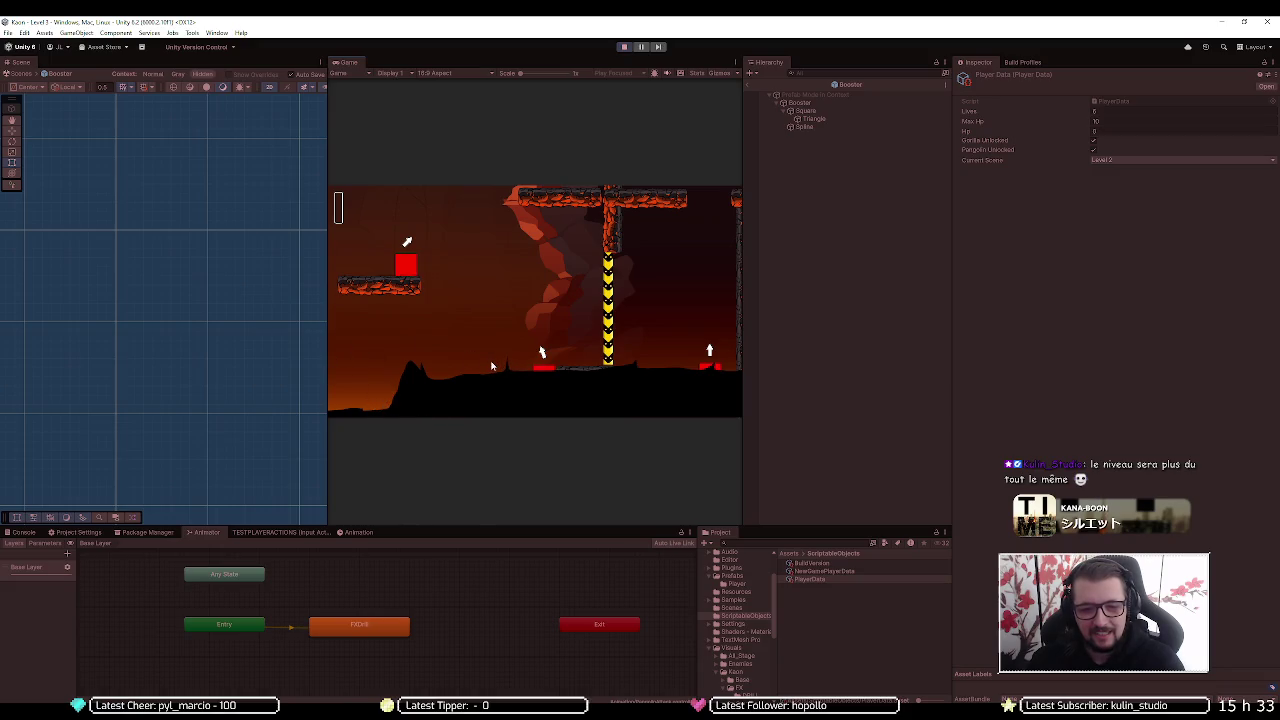
Exit Play mode after play-testing so Level 3 resets to its start
click(624, 47)
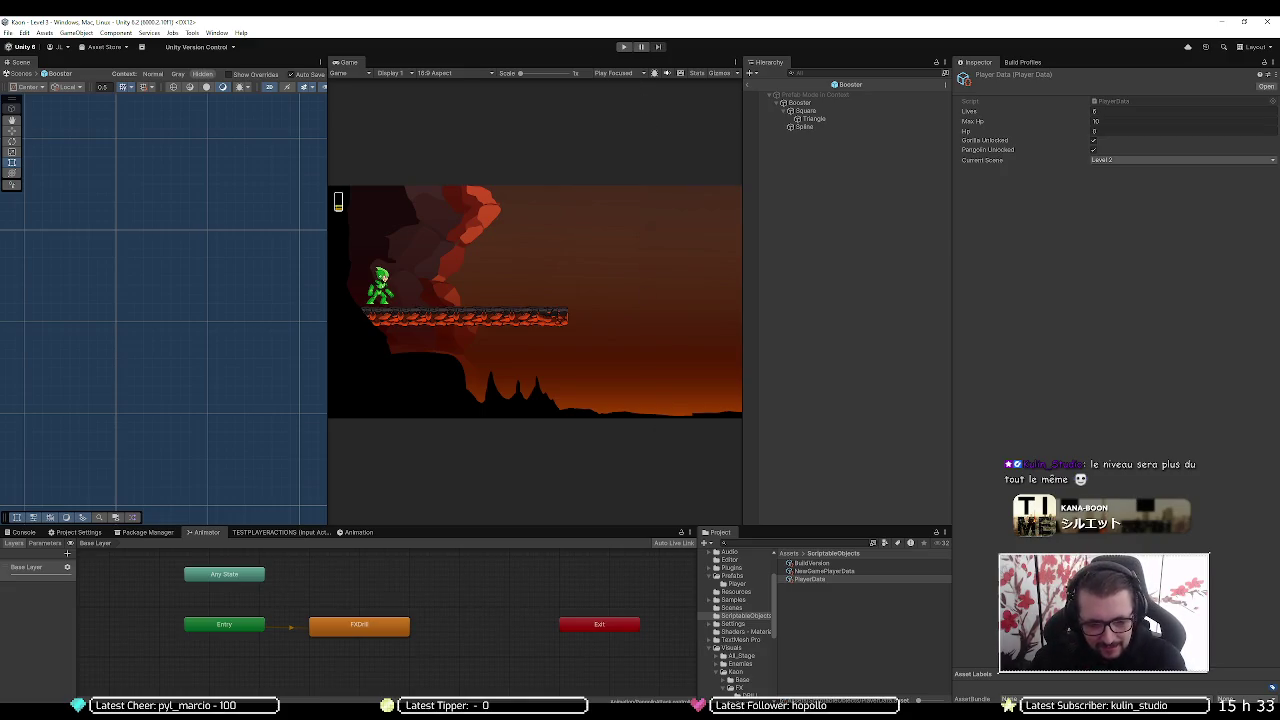
Duplicate the serialized chargeDuration field declaration in Booster.cs
key(alt+Tab)
scroll(407, 291, up, 15)
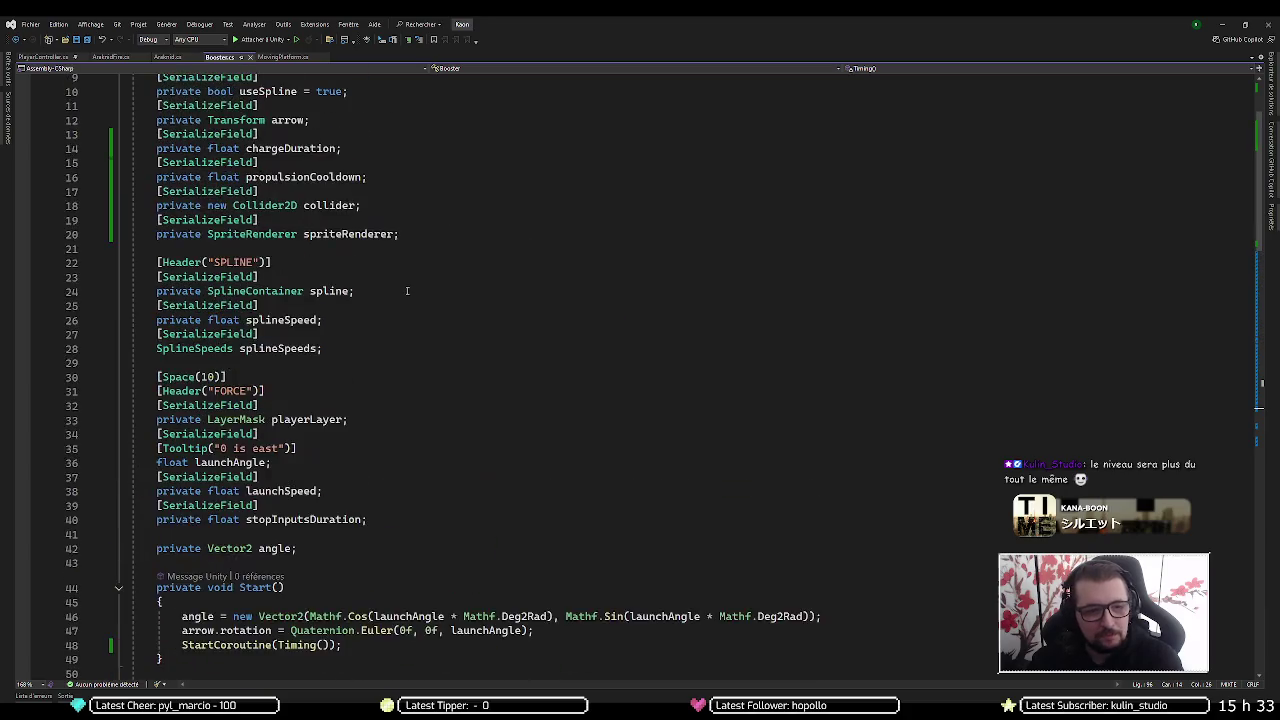
scroll(407, 291, up, 3)
click(411, 273)
key(Up)
key(Down)
key(shift+Up)
key(shift+Up)
key(ctrl+d)
key(Left)
key(Left)
key(ctrl+shift+Left)
key(ctrl+shift+Left)
key(ctrl+shift+Right)
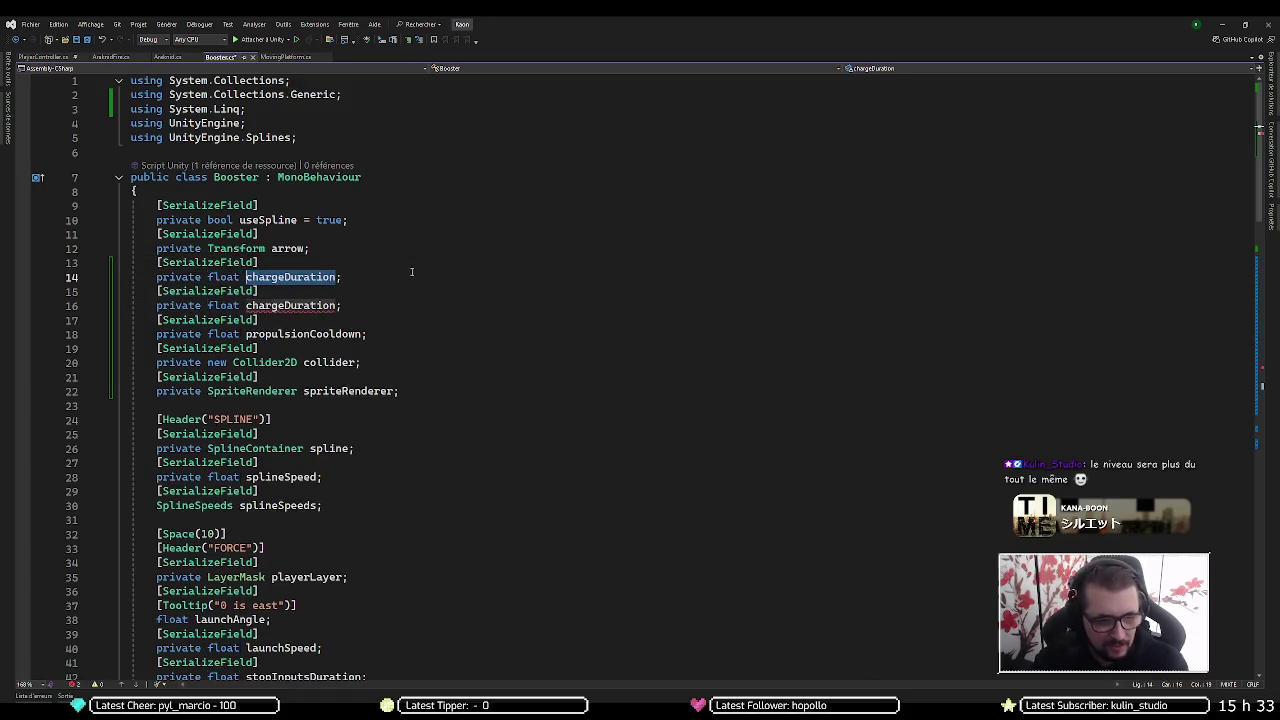
Rename the copied field to syncroDelay
key(ctrl+r)
key(ctrl+r)
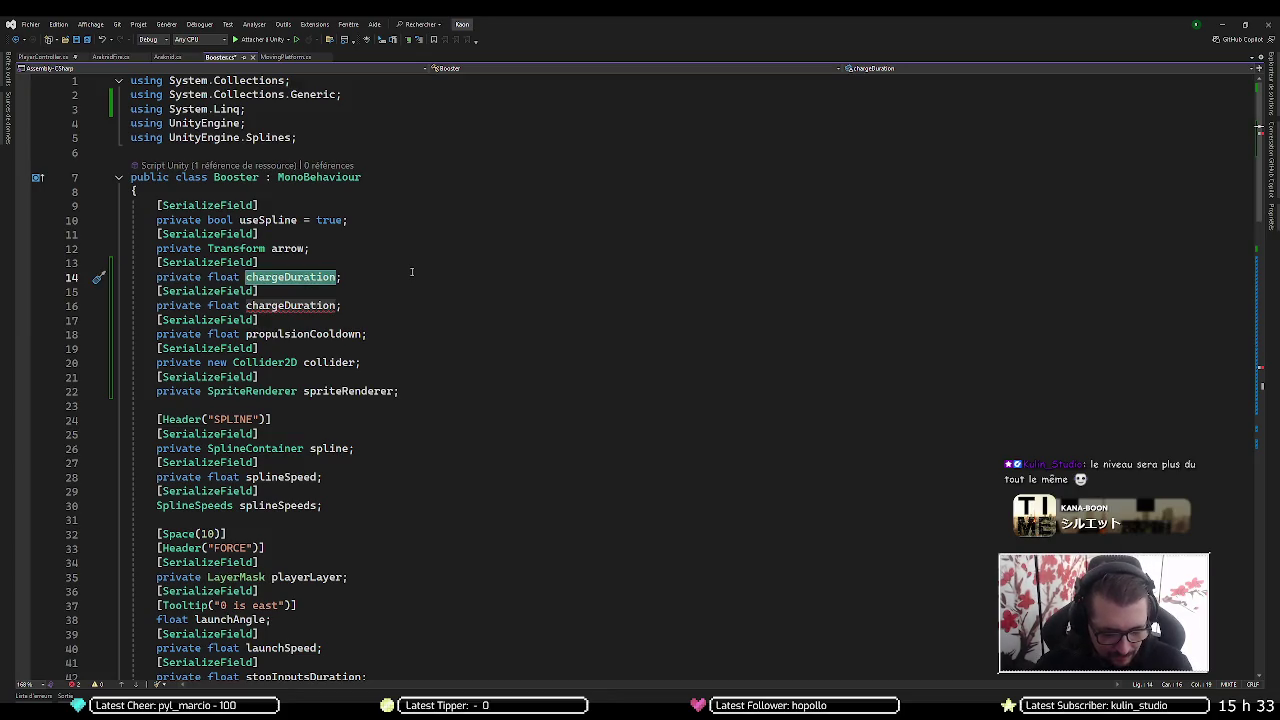
text(syn)
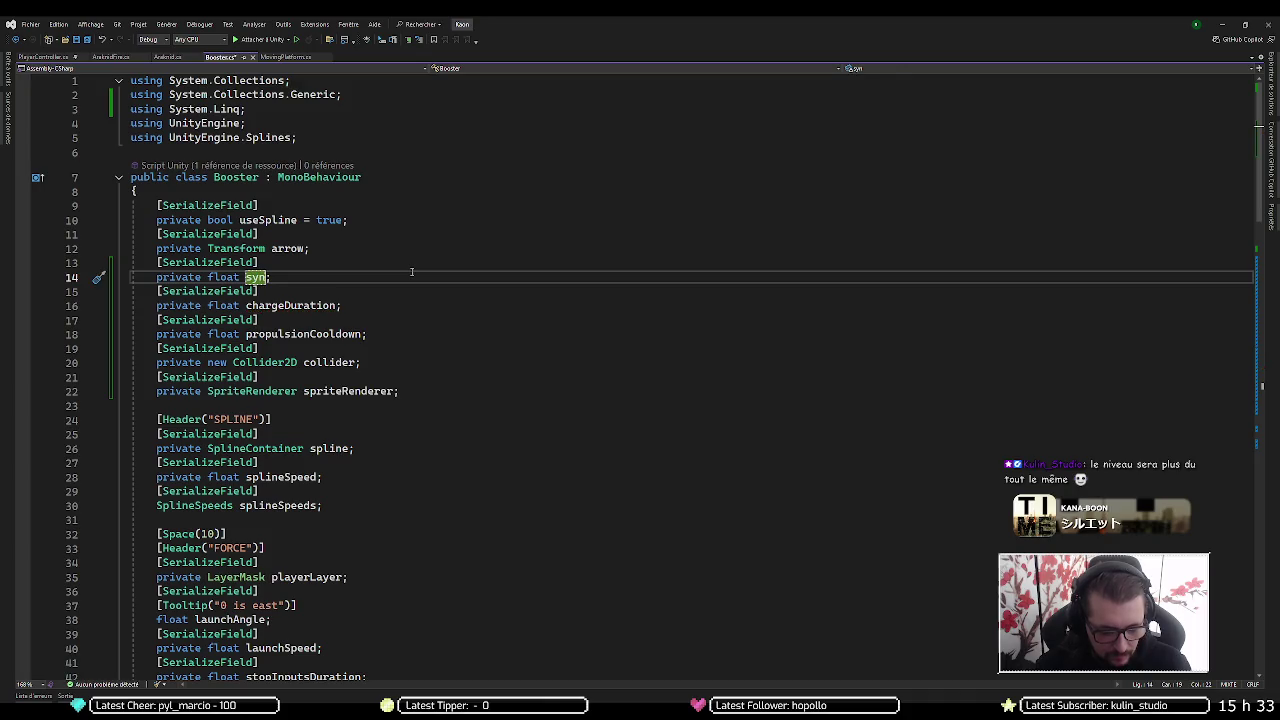
text(cDelay)
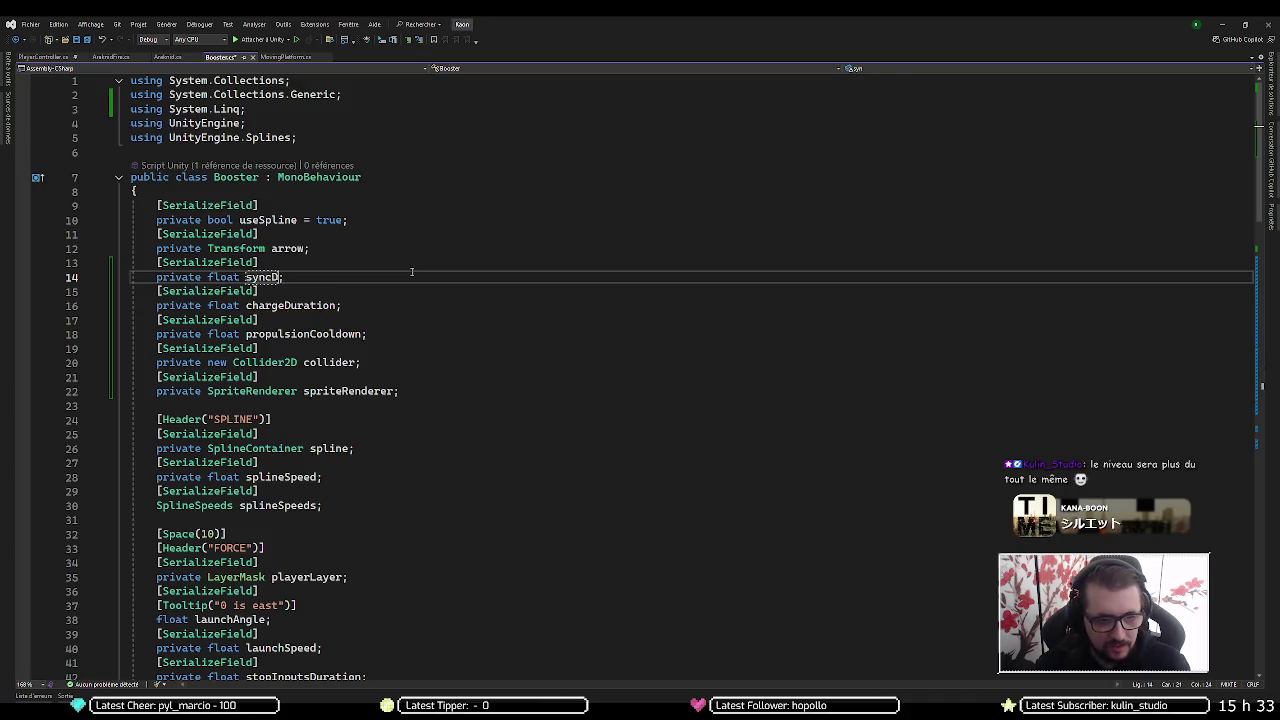
key(Return)
key(Left)
key(Left)
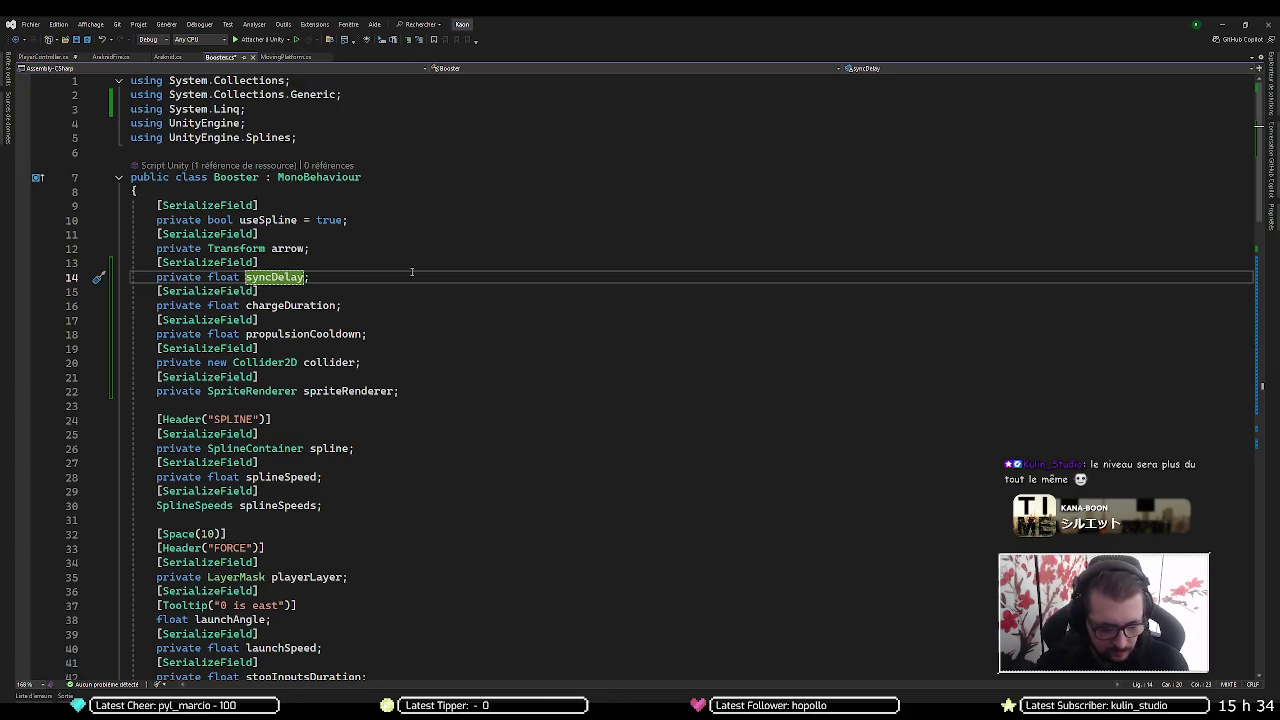
text(ro)
key(End)
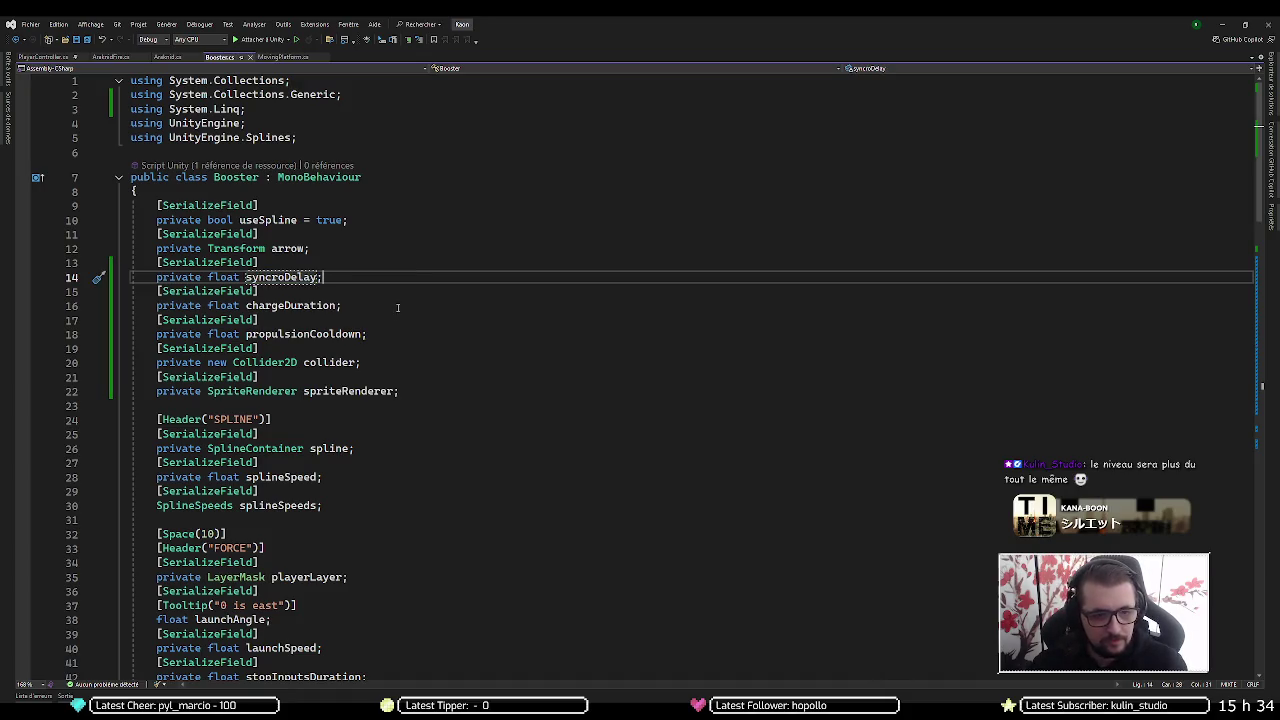
scroll(428, 311, down, 9)
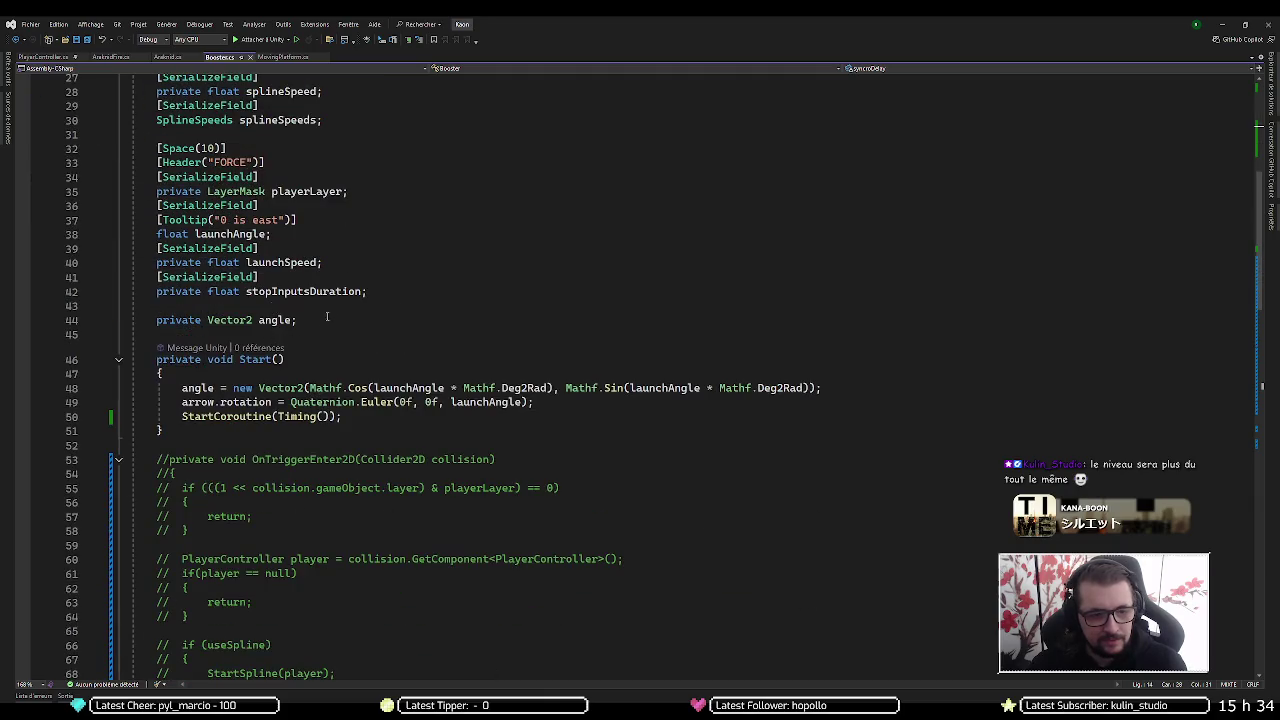
scroll(228, 418, down, 10)
Insert a new line at the top of Timing() and start typing the yield return statement
click(277, 384)
key(Return)
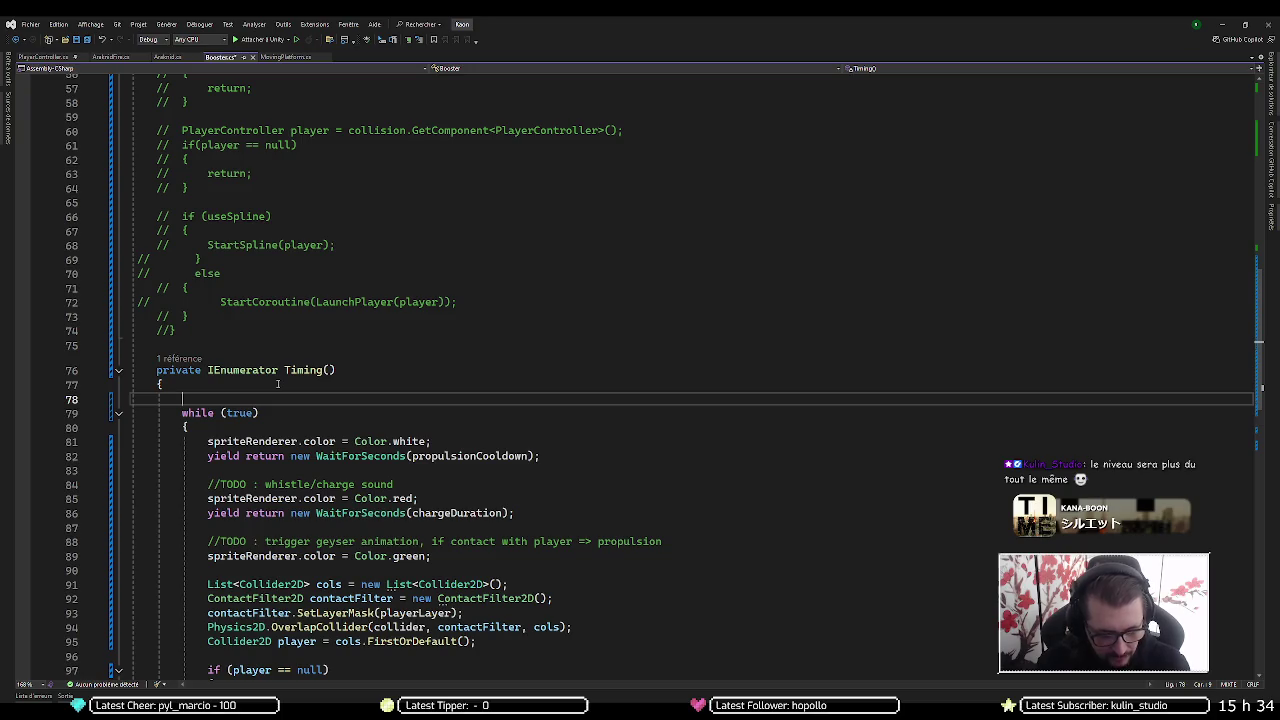
text(yieldd retuurn)
key(ctrl+shift+Left)
text(return)
key(ctrl+Left)
key(shift+End)
Complete 'yield return new WaitForSeconds(syncroDelay);' via IntelliSense, then switch back to Unity
text(yield)
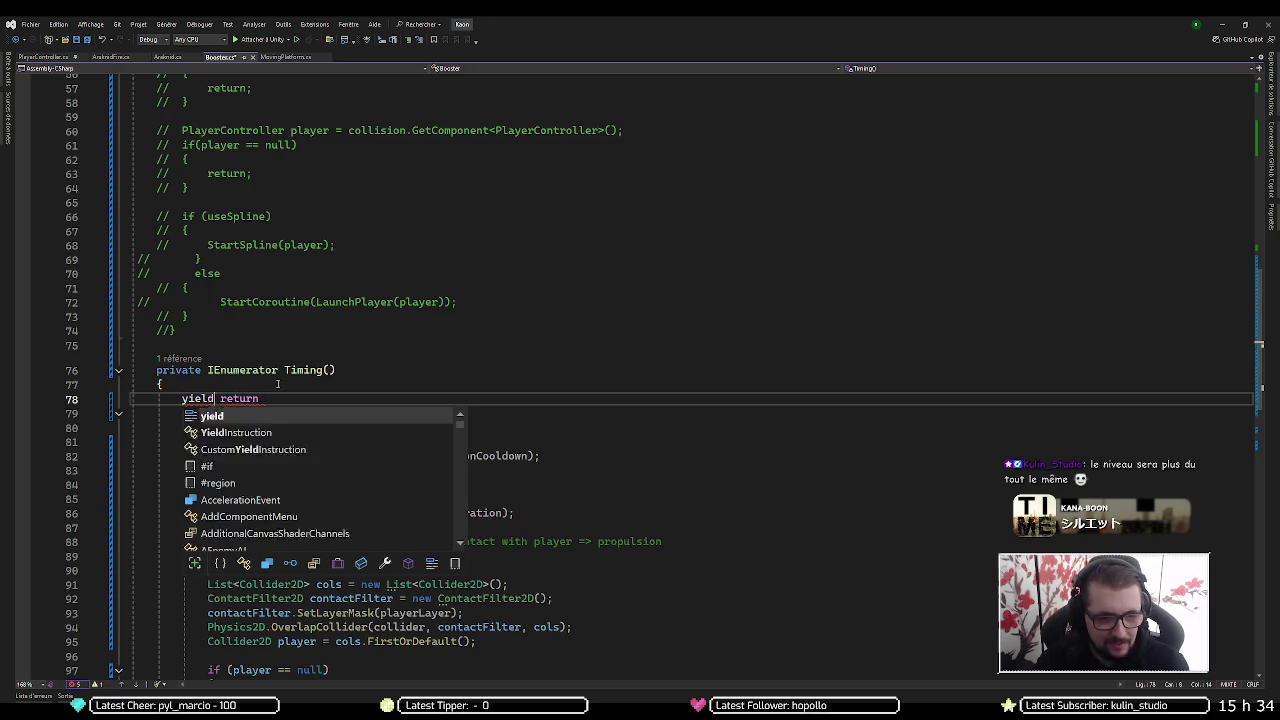
text( return new WaitFor)
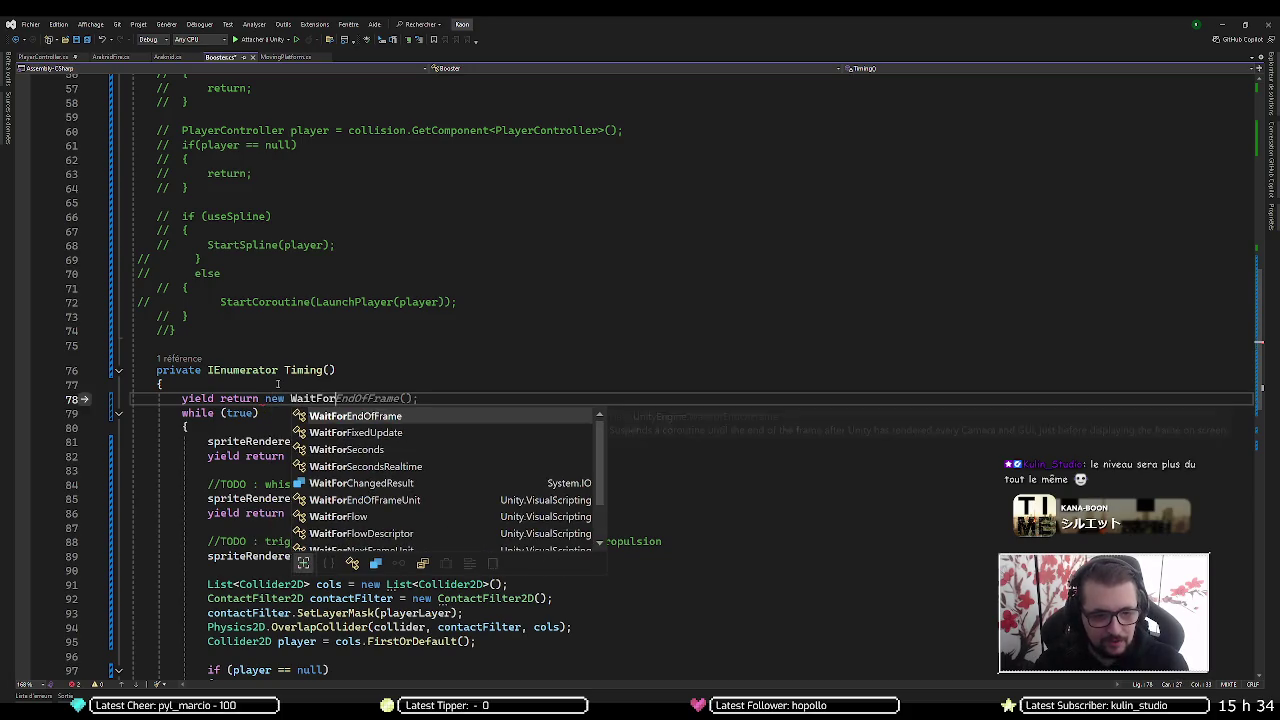
text(s)
key(Tab)
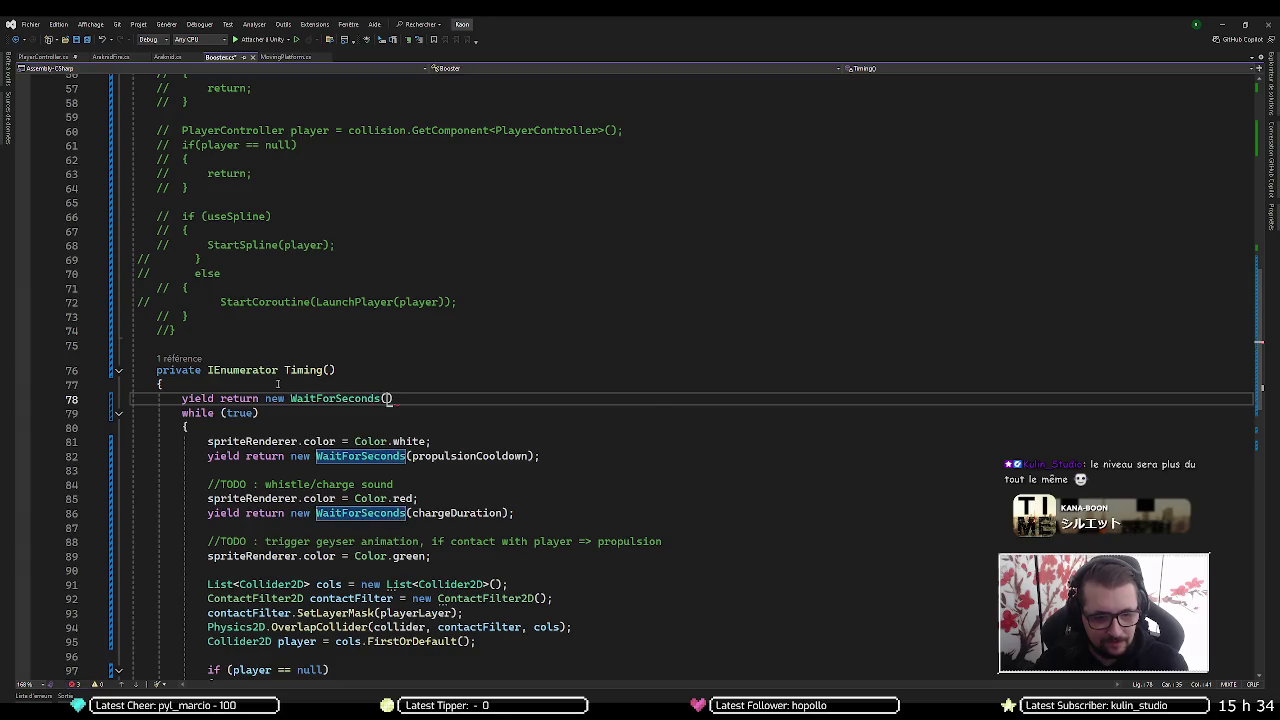
text(()
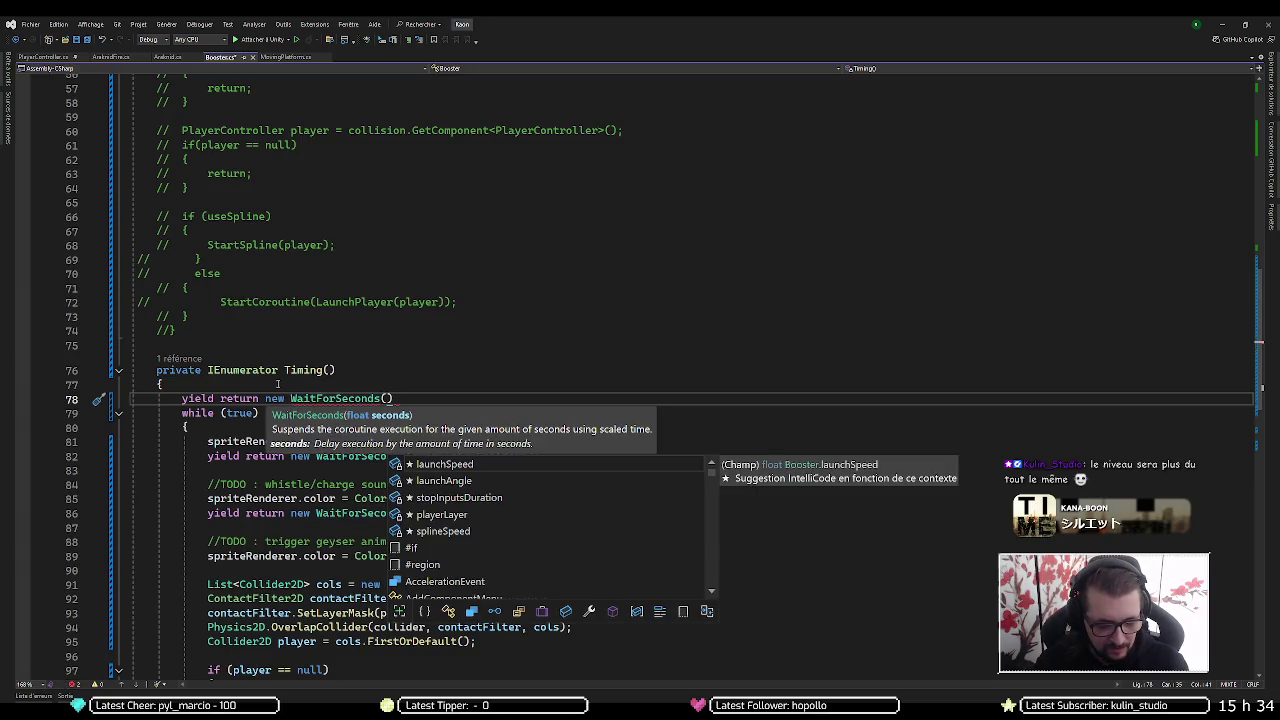
text(s)
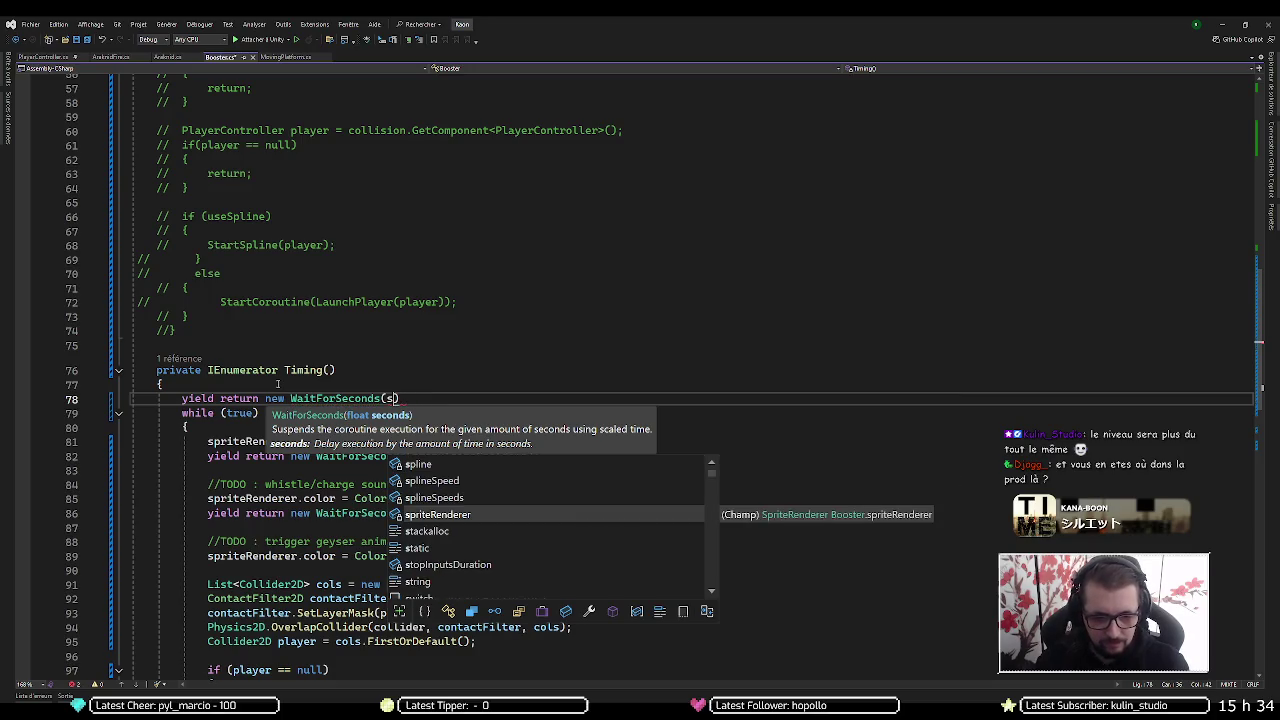
text(yncroDelay)
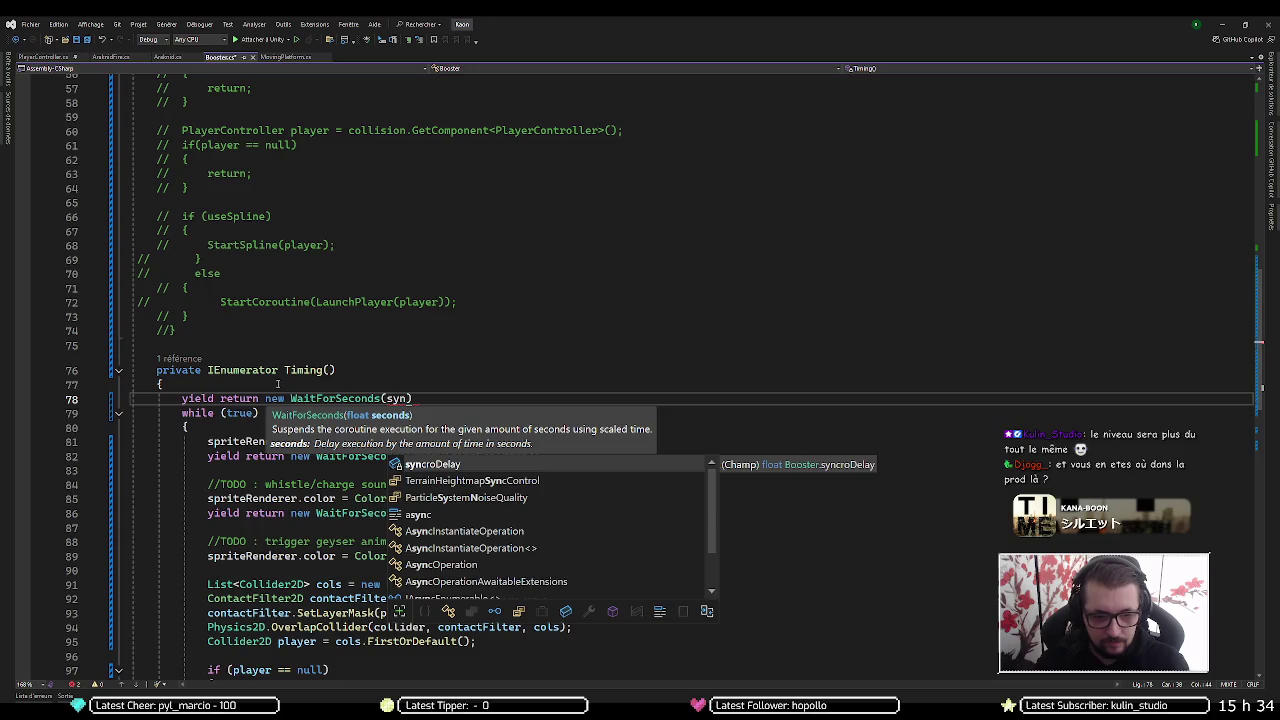
key(Tab)
text(;)
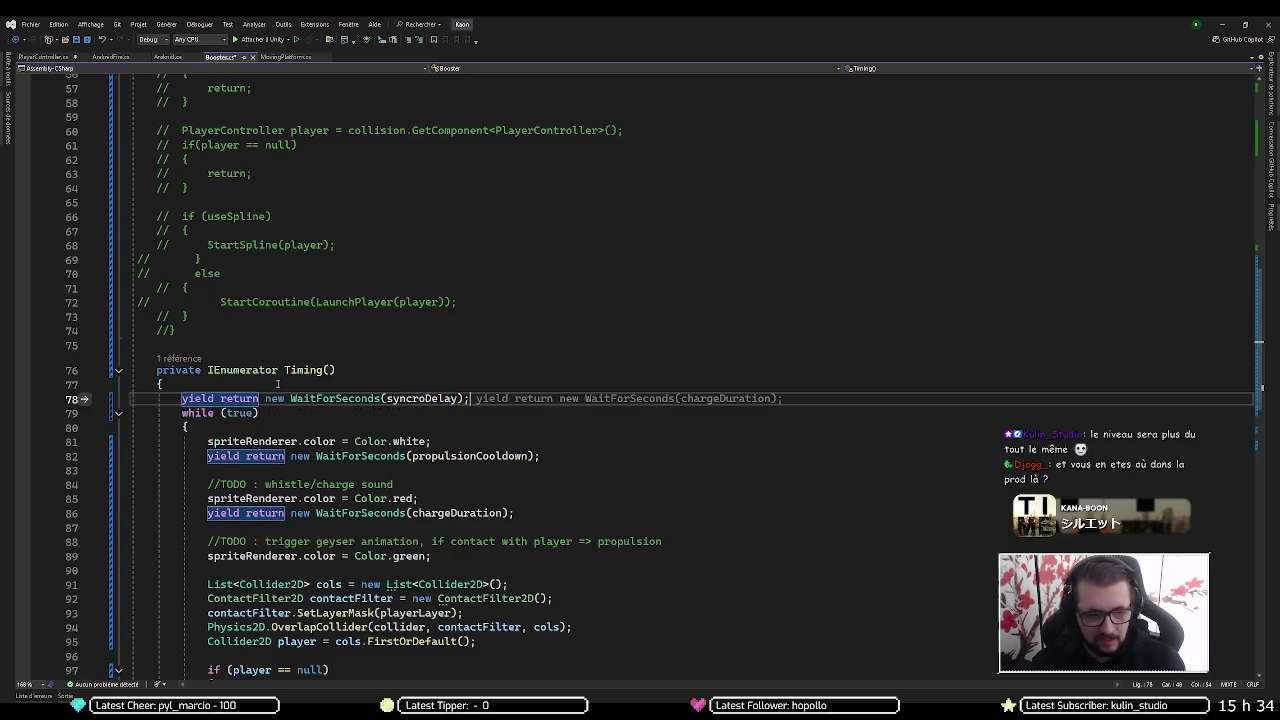
key(Return)
key(Escape)
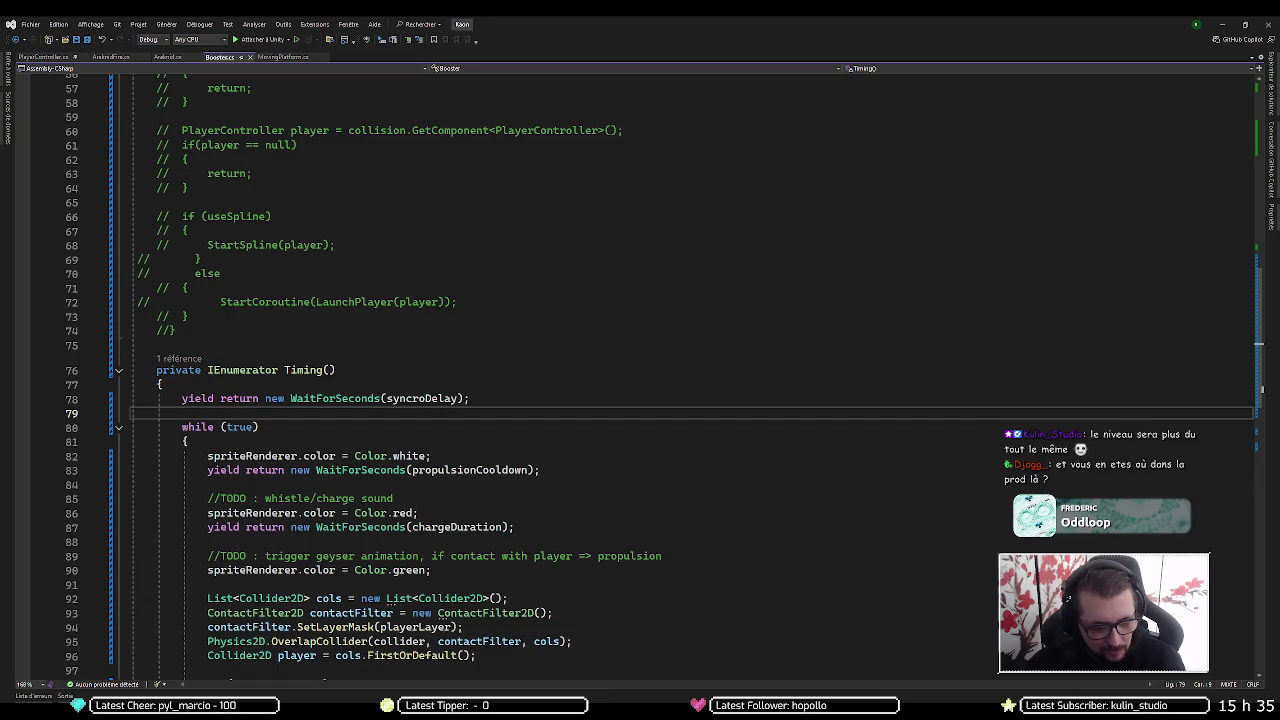
key(alt+Tab)
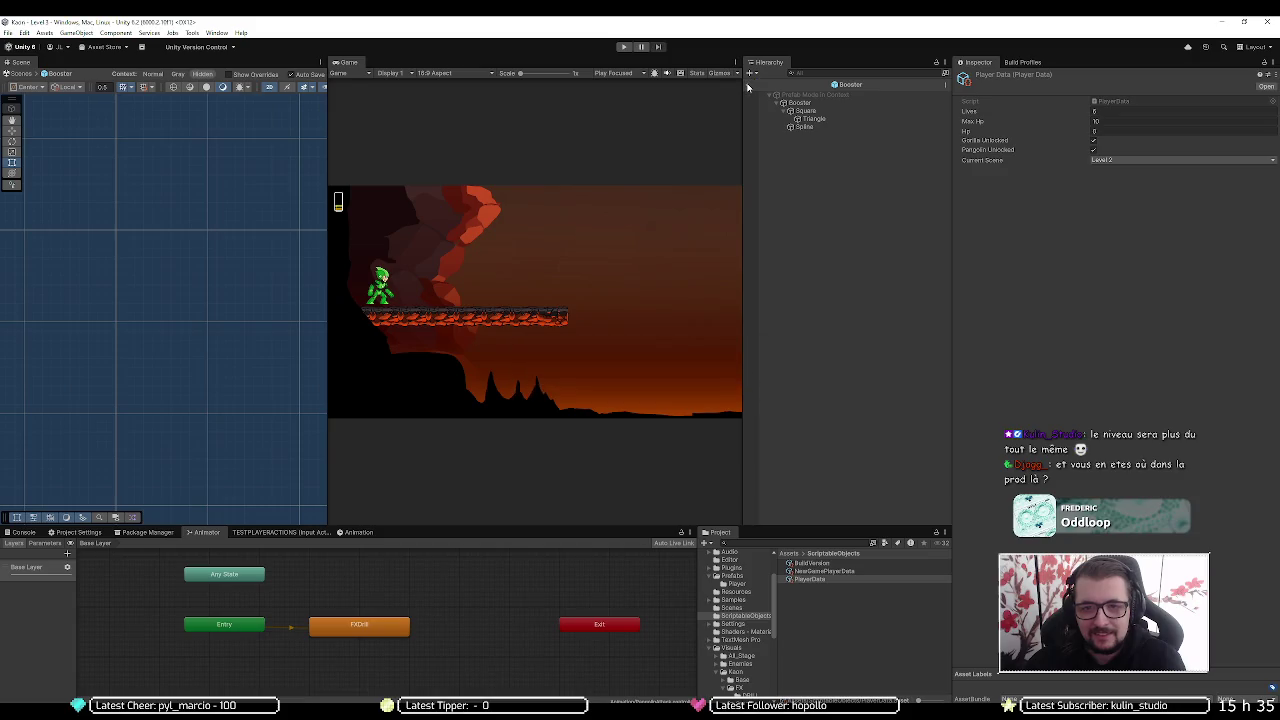
Exit the Booster prefab, load MainMenu, unload Level 3, and enter Play mode
click(748, 87)
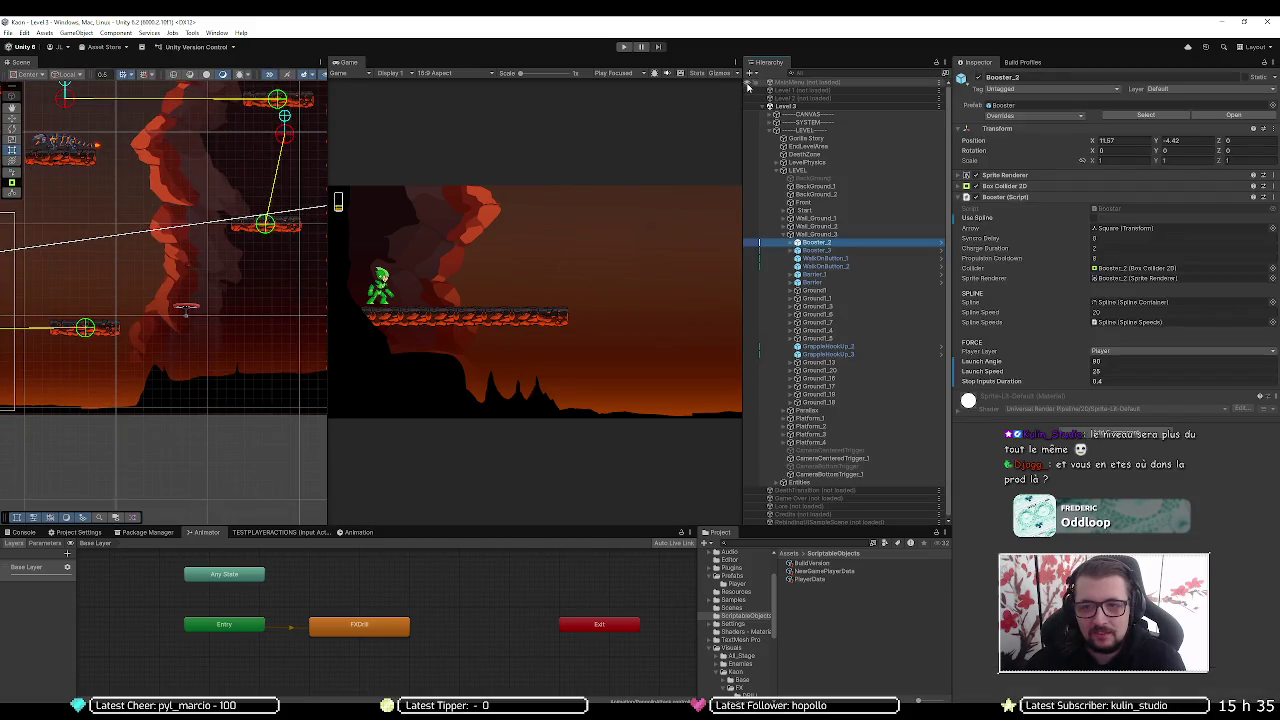
right_click(806, 88)
click(800, 113)
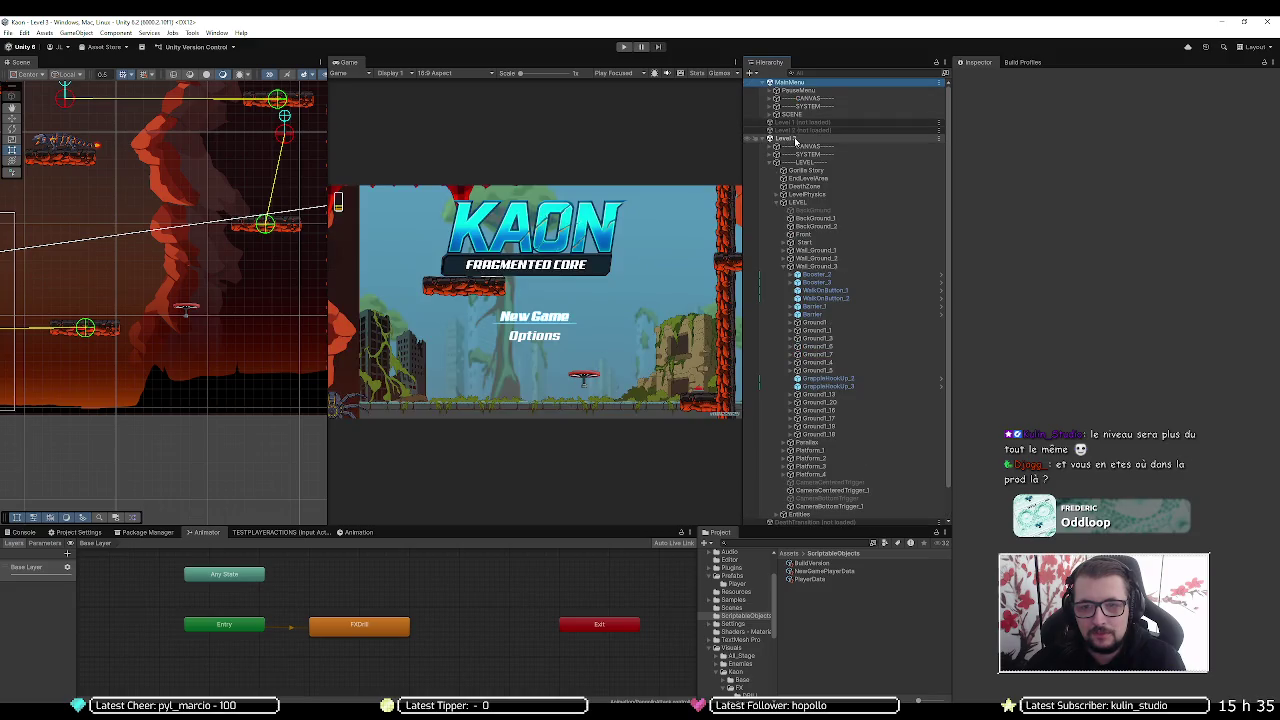
right_click(790, 138)
click(830, 195)
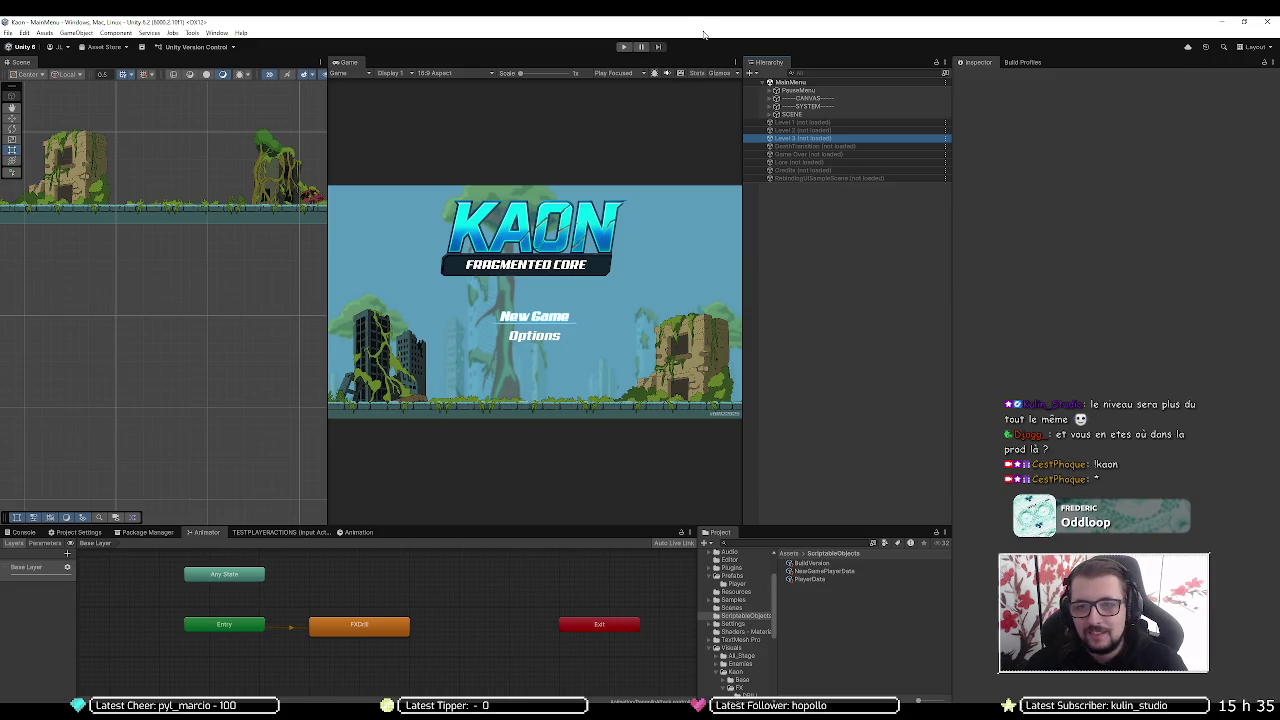
click(623, 47)
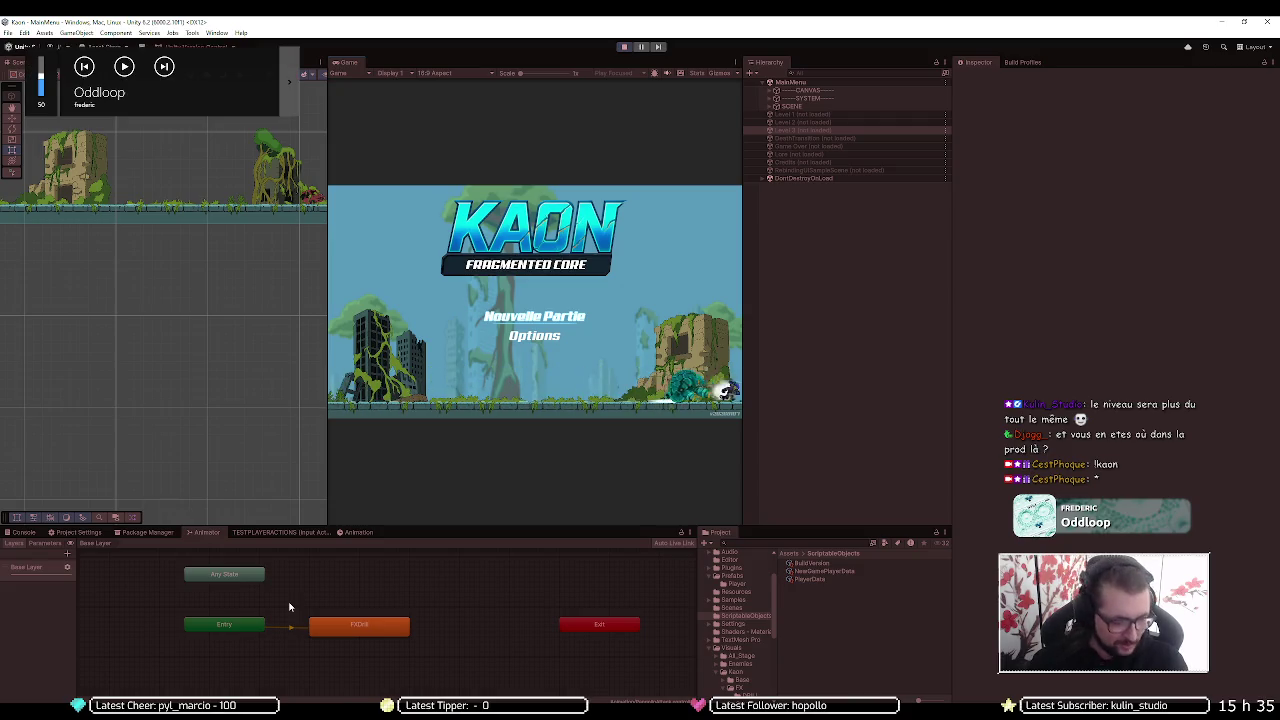
Maximize the Game view and start Nouvelle Partie from the KAON title menu
key(Down)
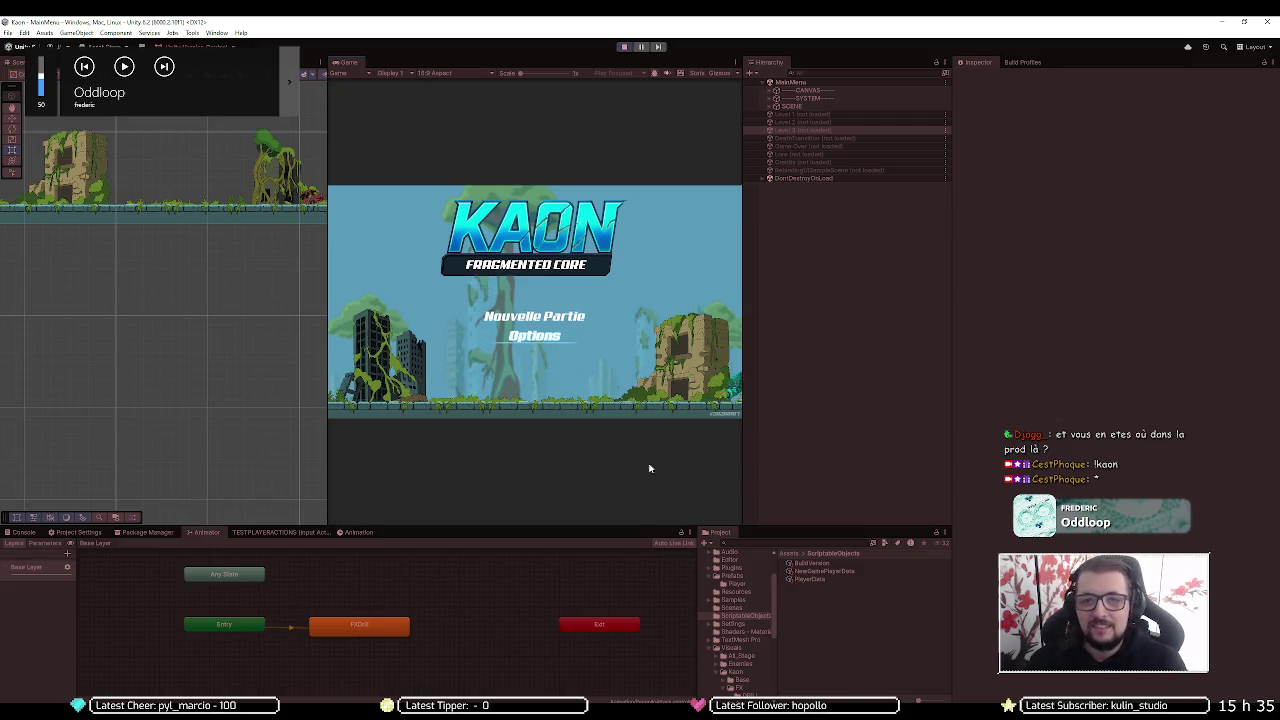
click(735, 64)
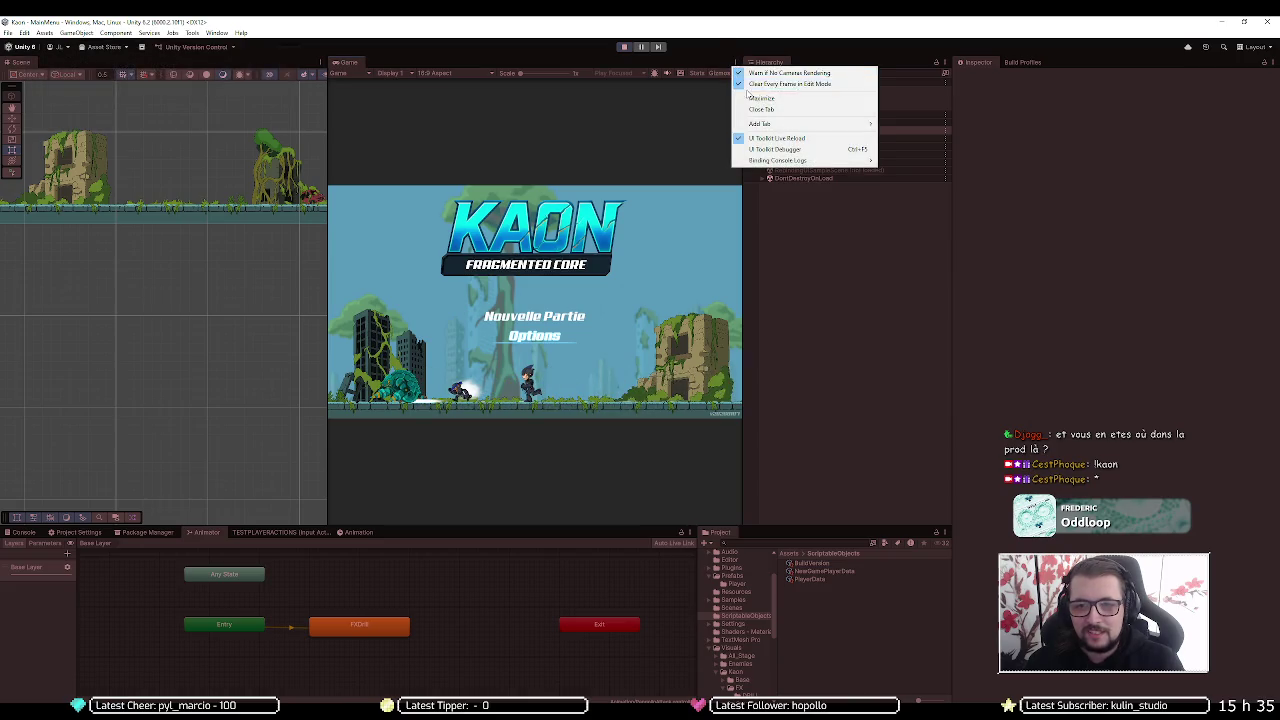
click(760, 73)
key(Return)
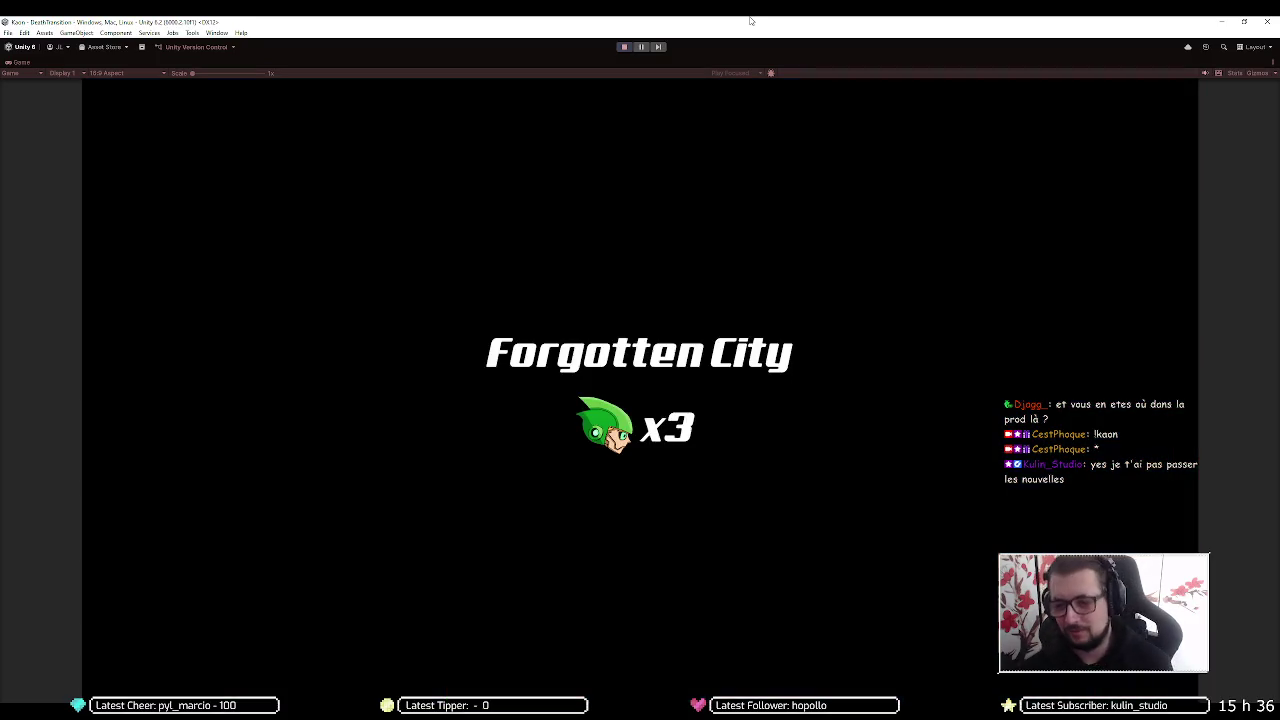
Run, jump, dash and jetpack through the start of Level 1, shooting enemies along the way
key(Right)
key(space)
key(space)
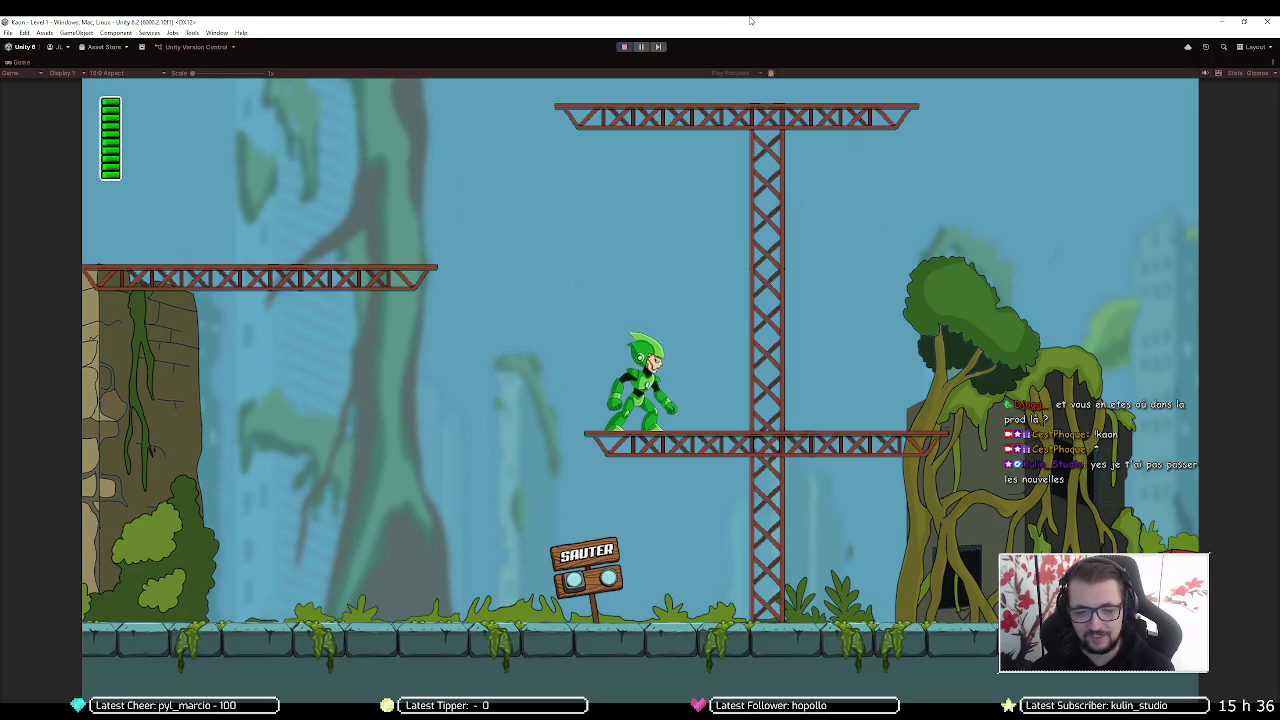
key(space)
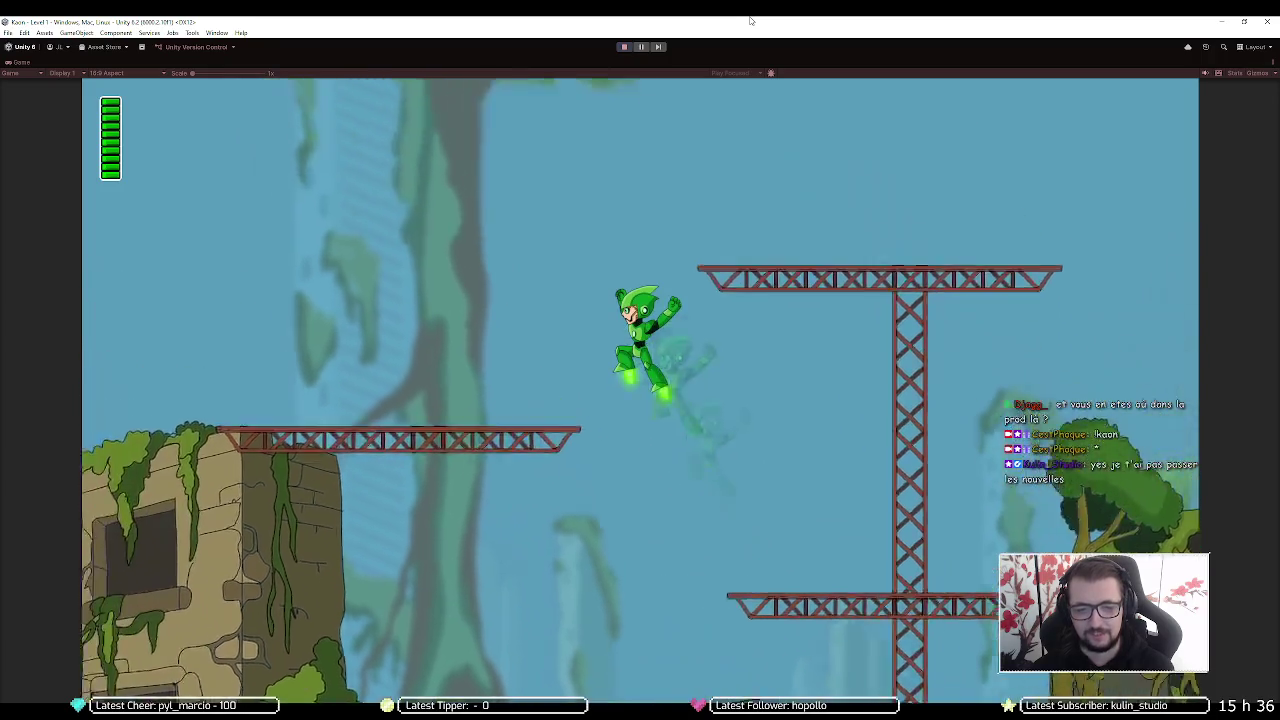
key(space)
key(shift)
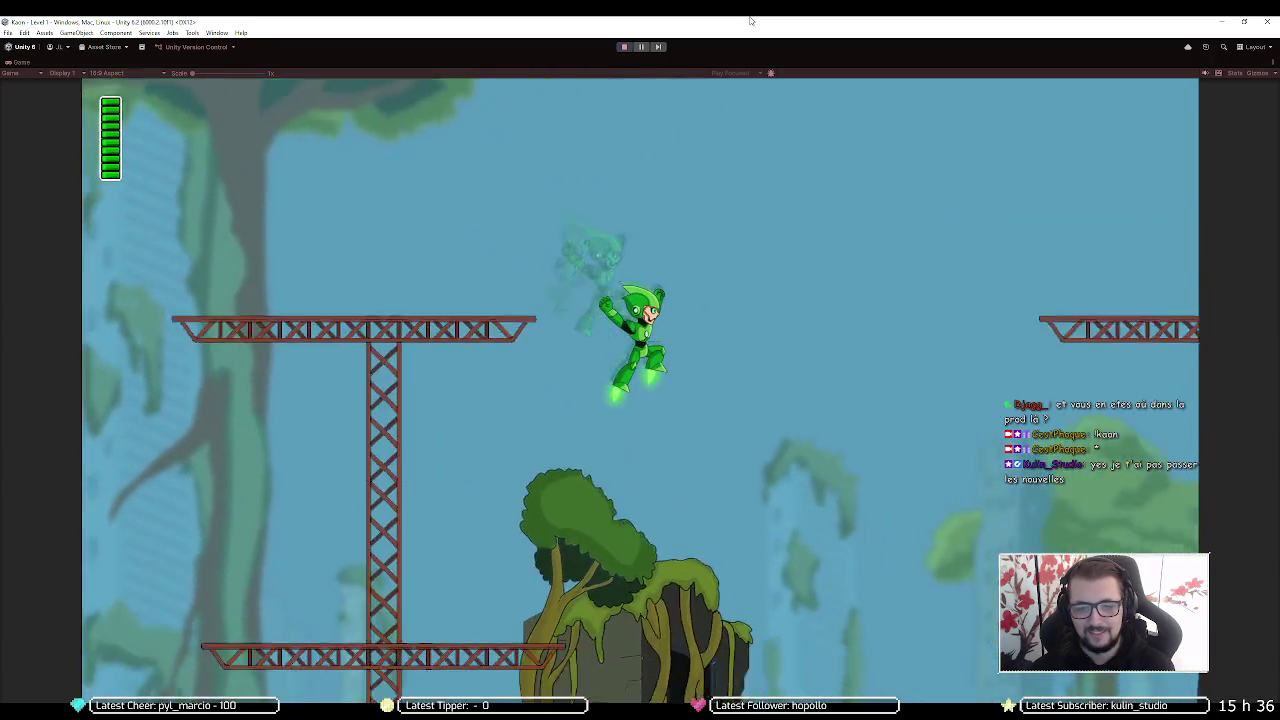
key(s)
key(d)
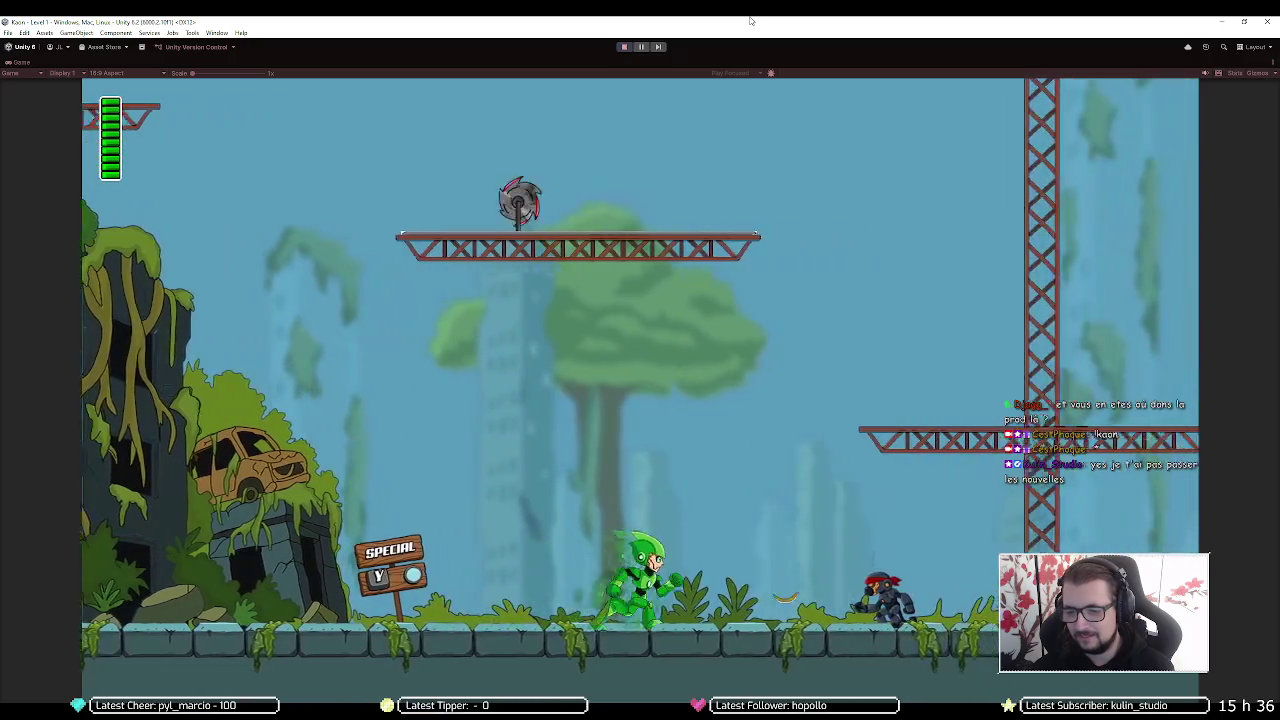
key(space)
key(space)
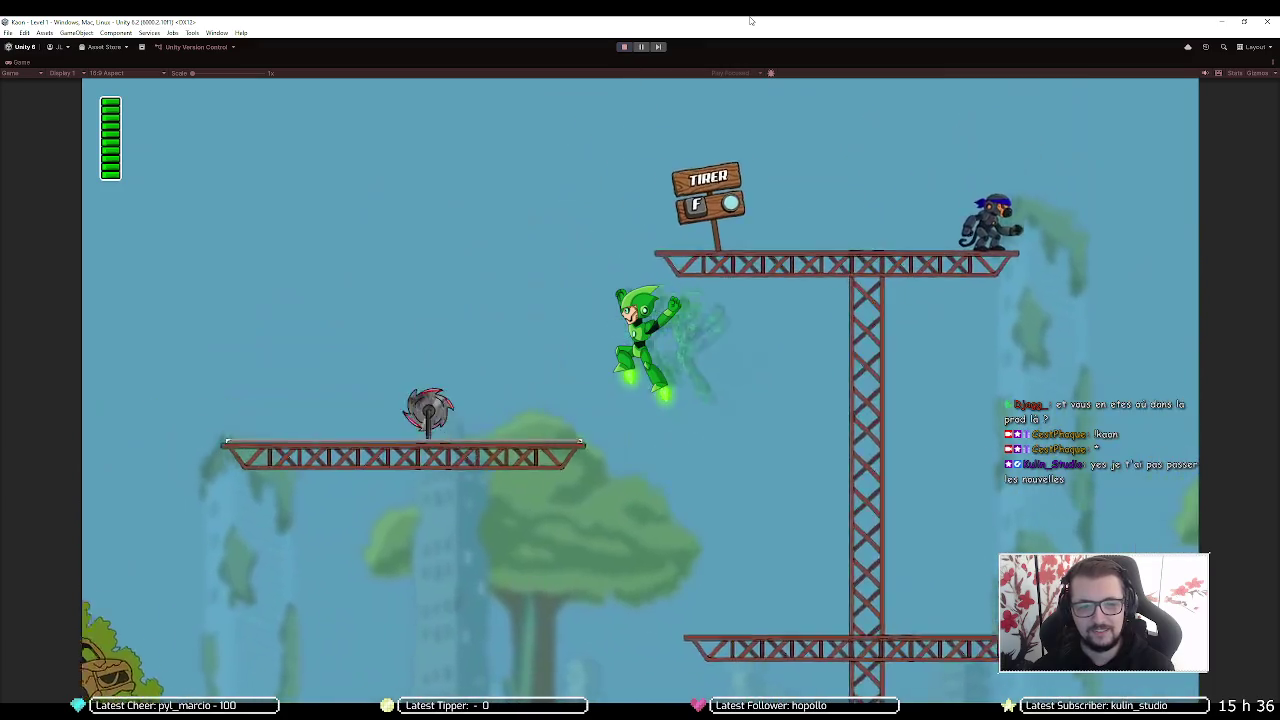
key(d)
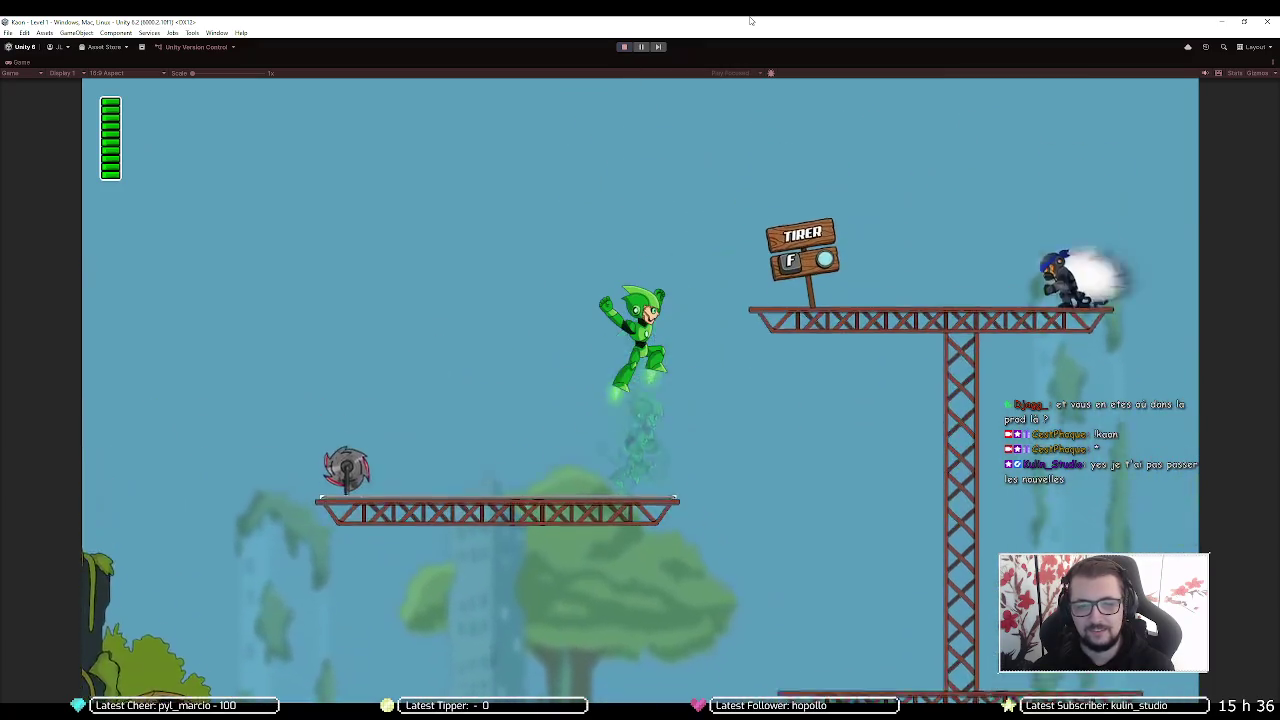
key(space)
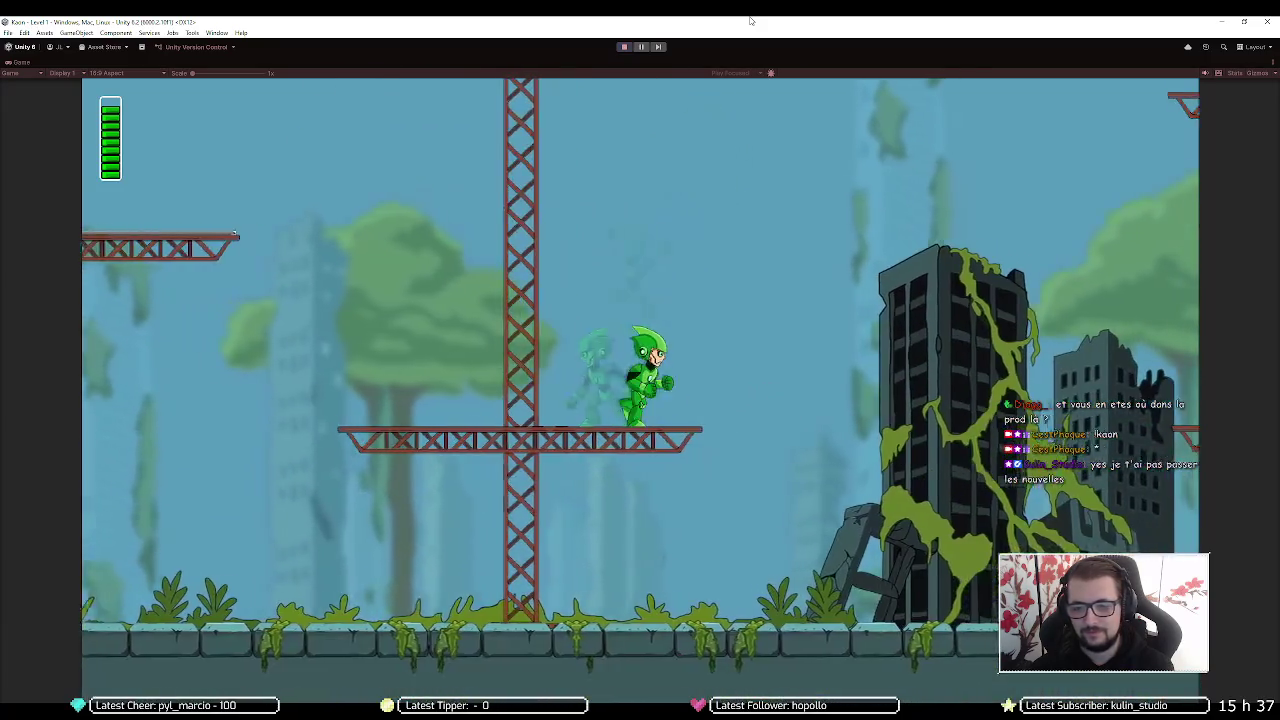
key(d)
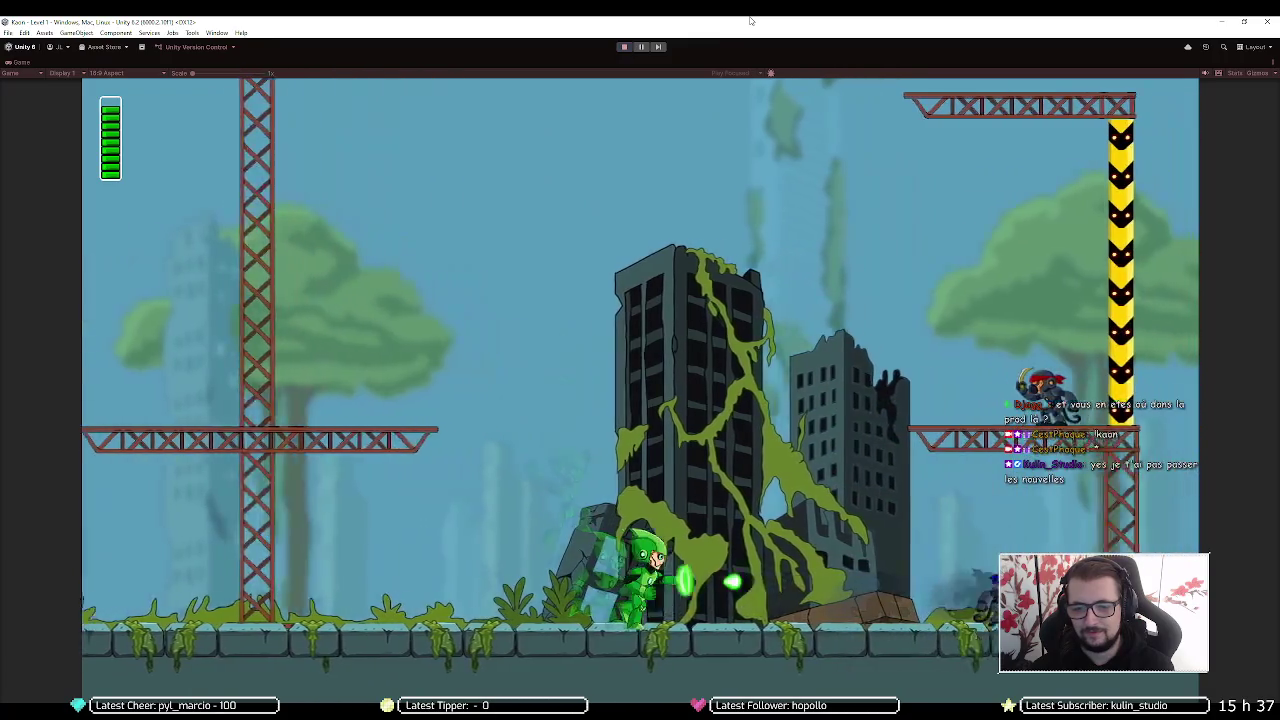
key(a)
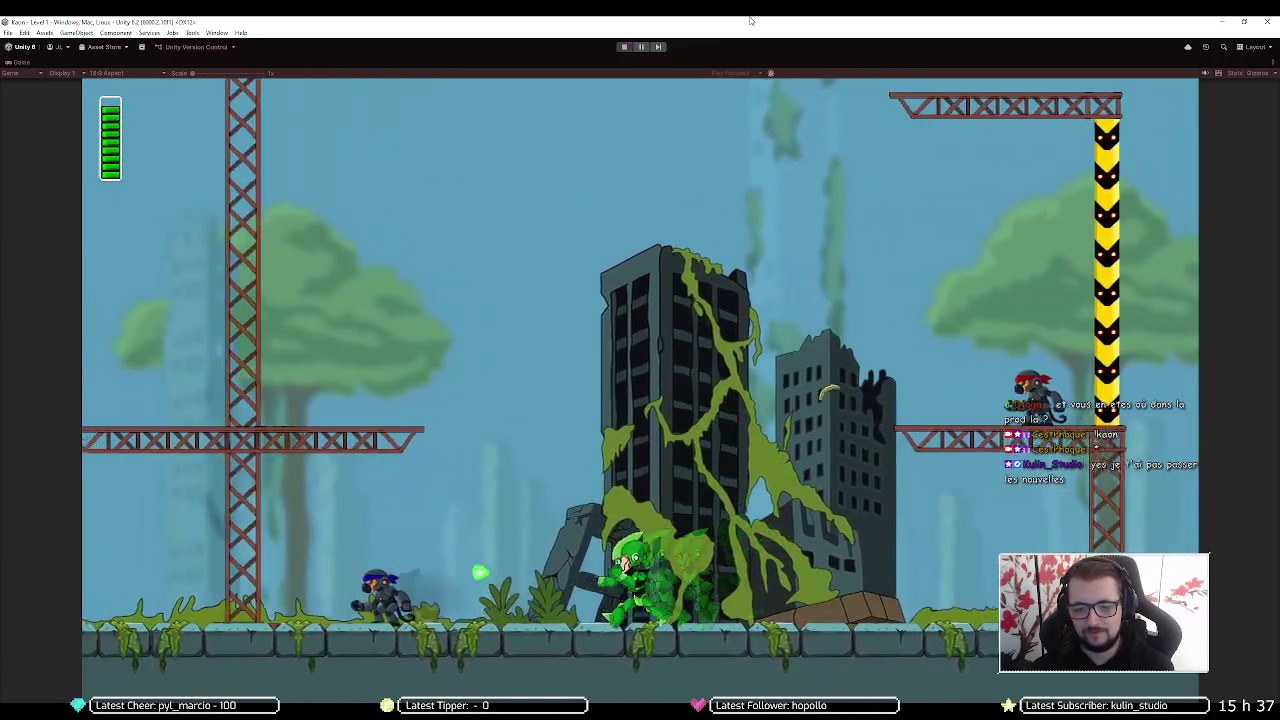
key(d)
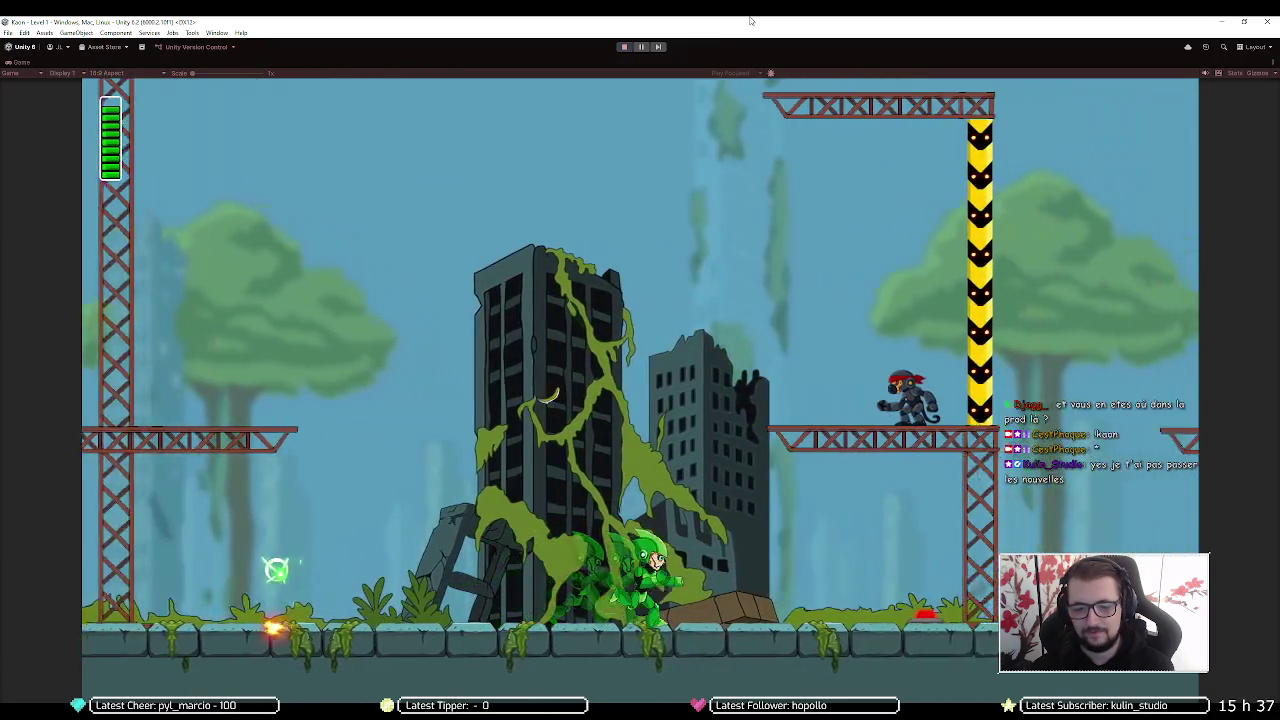
key(space)
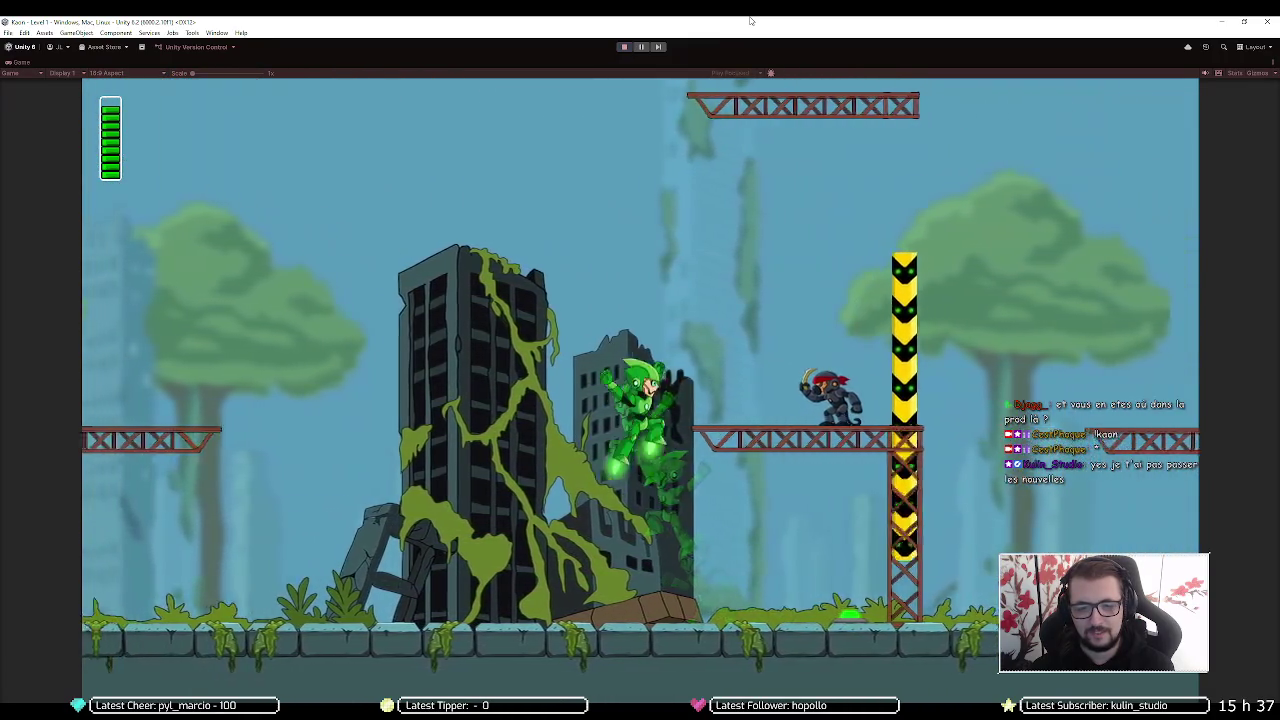
key(a)
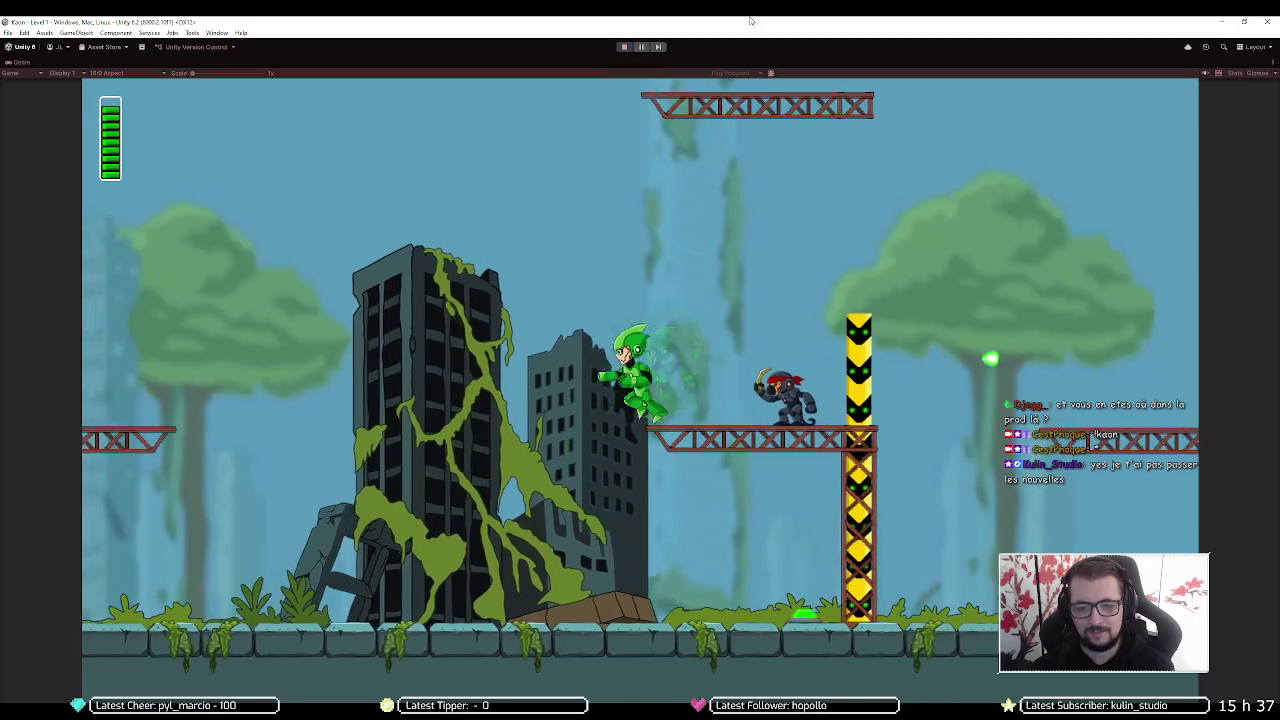
key(d)
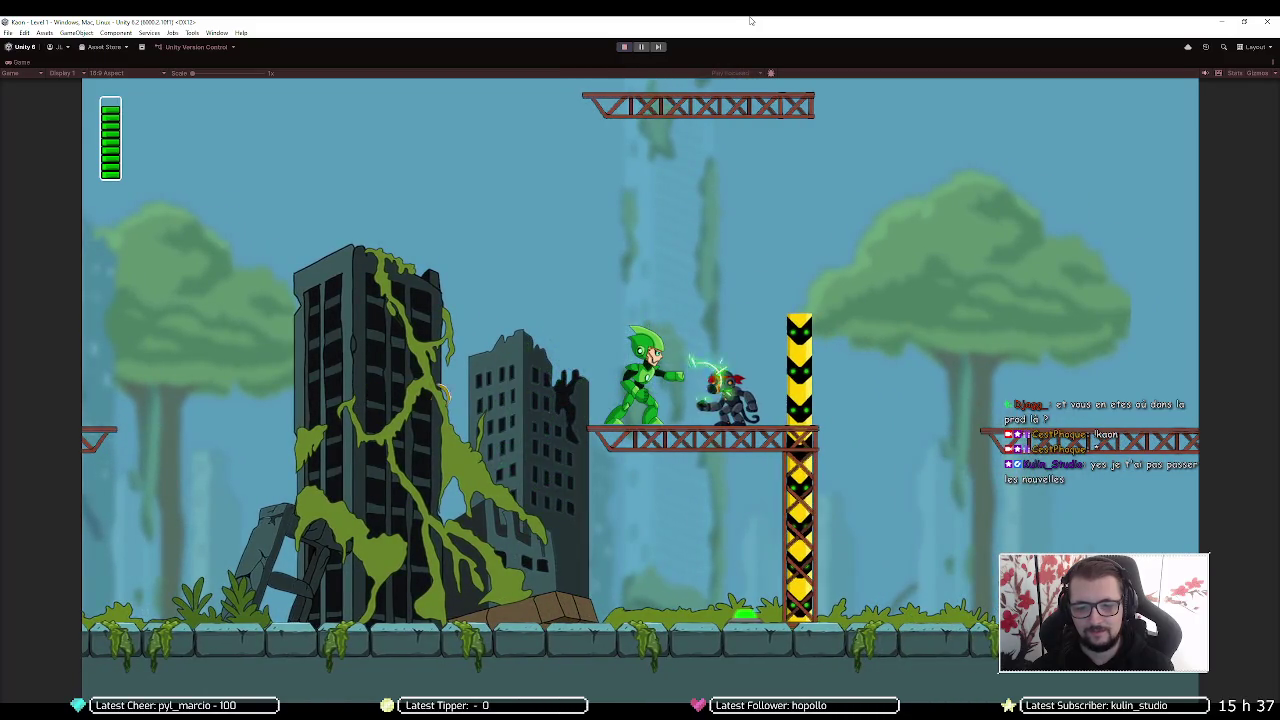
key(space)
key(d)
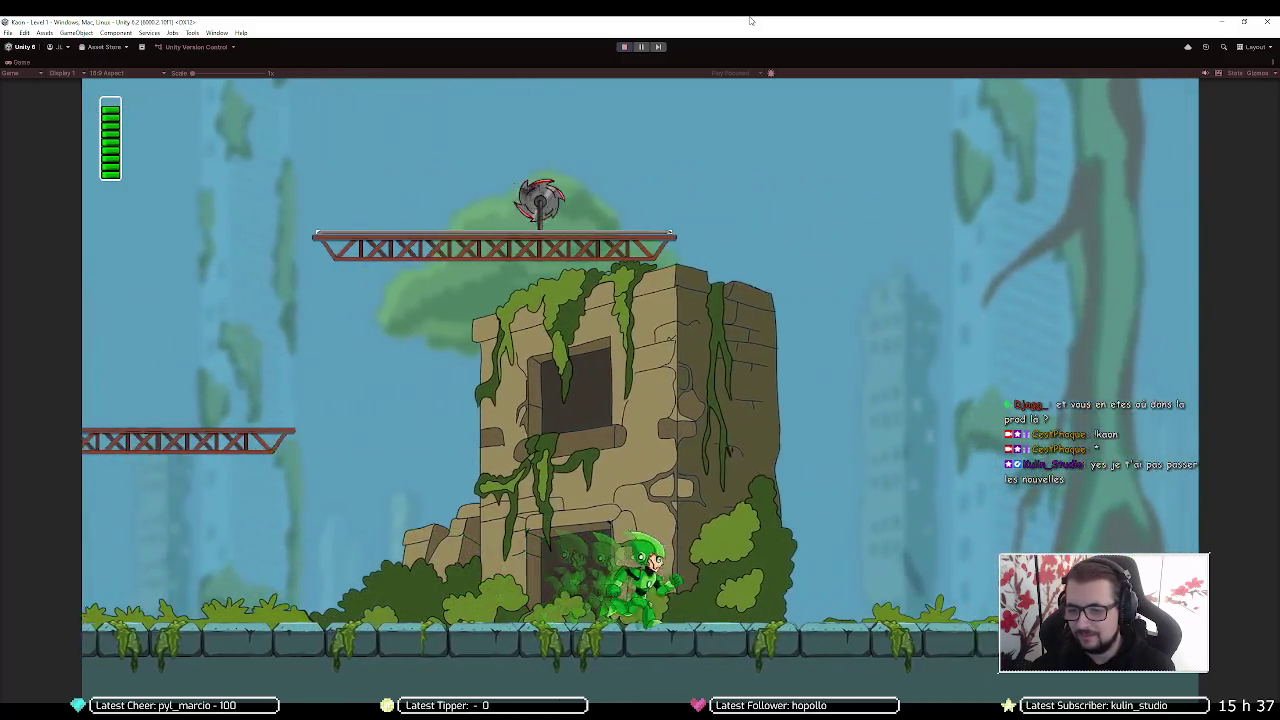
key(space)
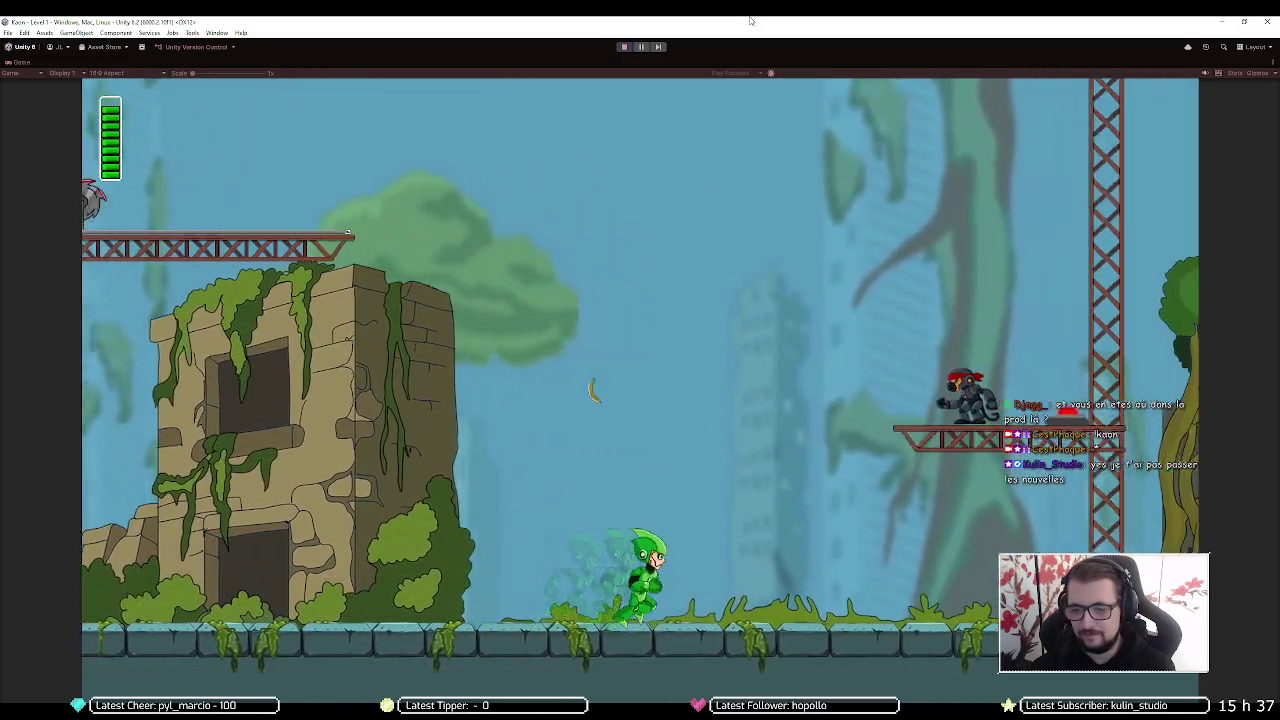
key(space)
key(space)
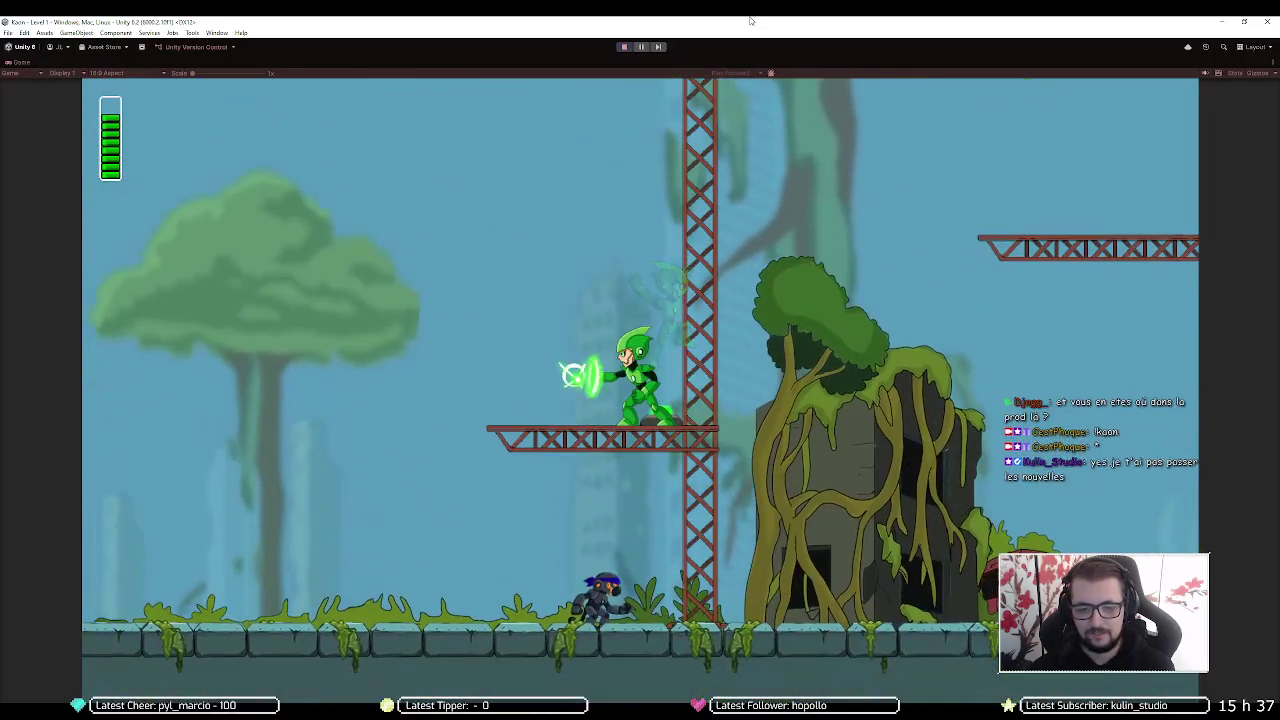
key(space)
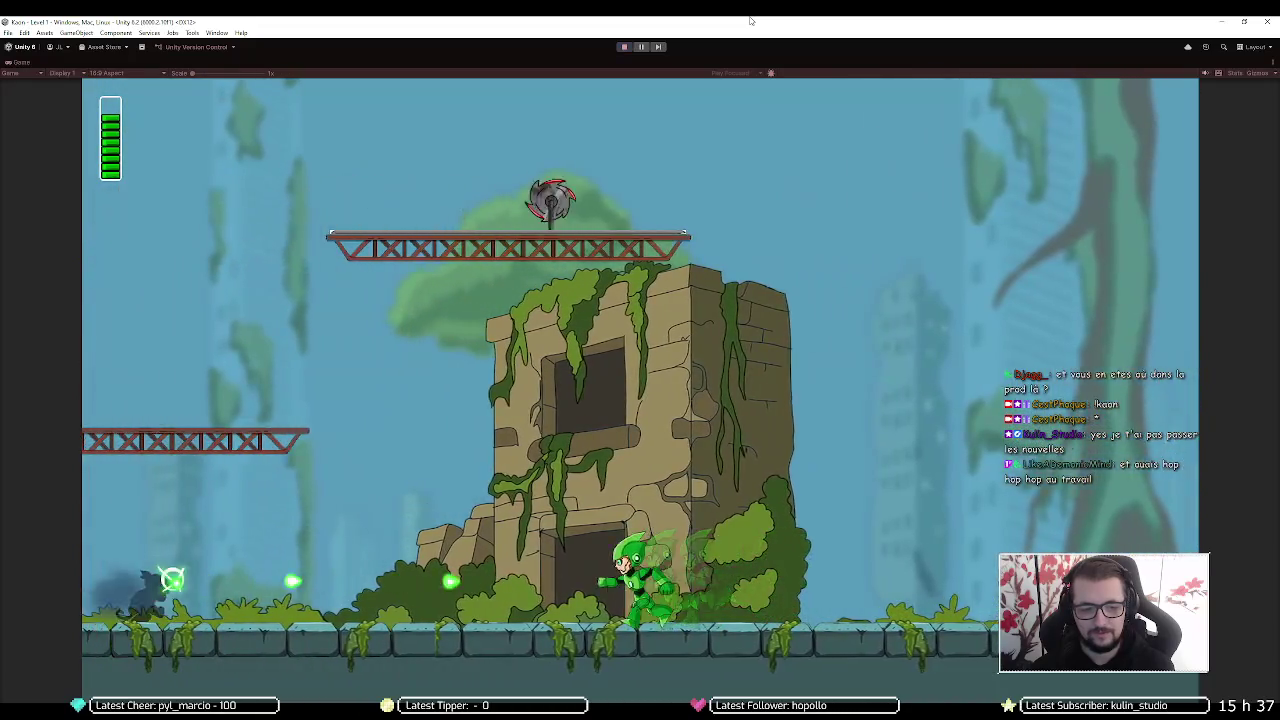
key(space)
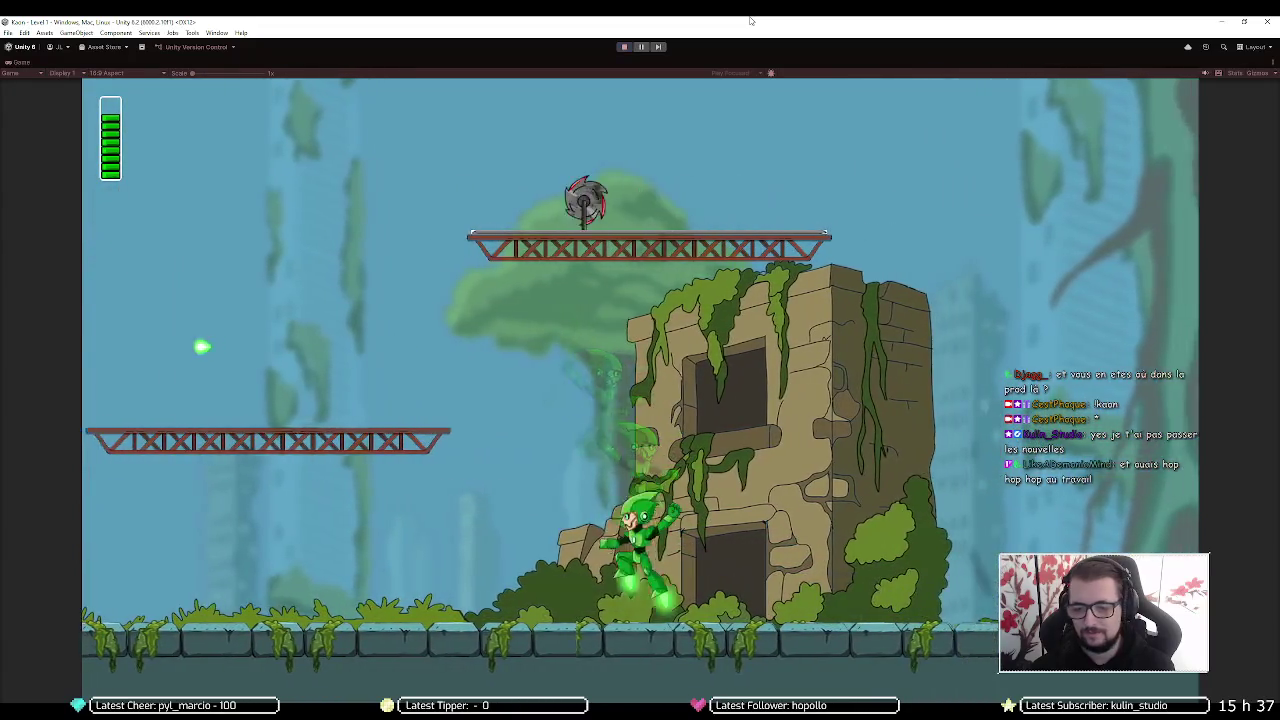
key(space)
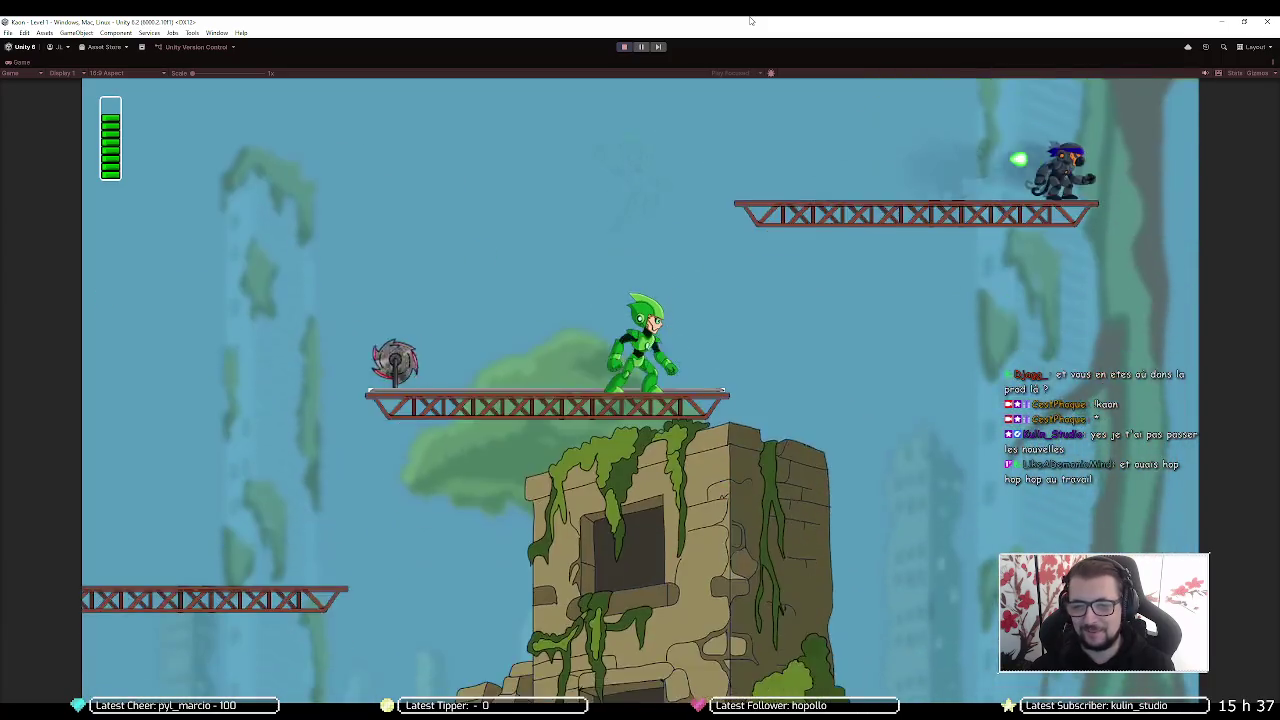
key(x)
key(space)
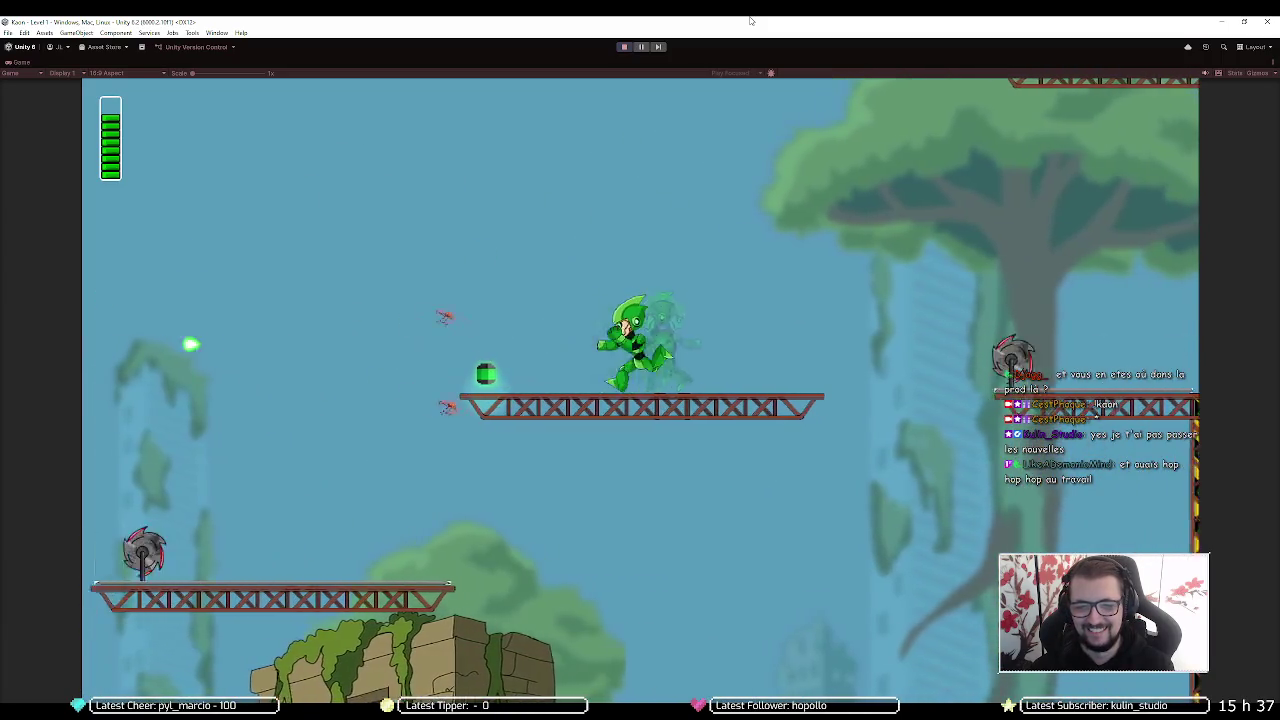
Grab the battery pickup and climb the girders toward the CO.KULIN building
key(Right)
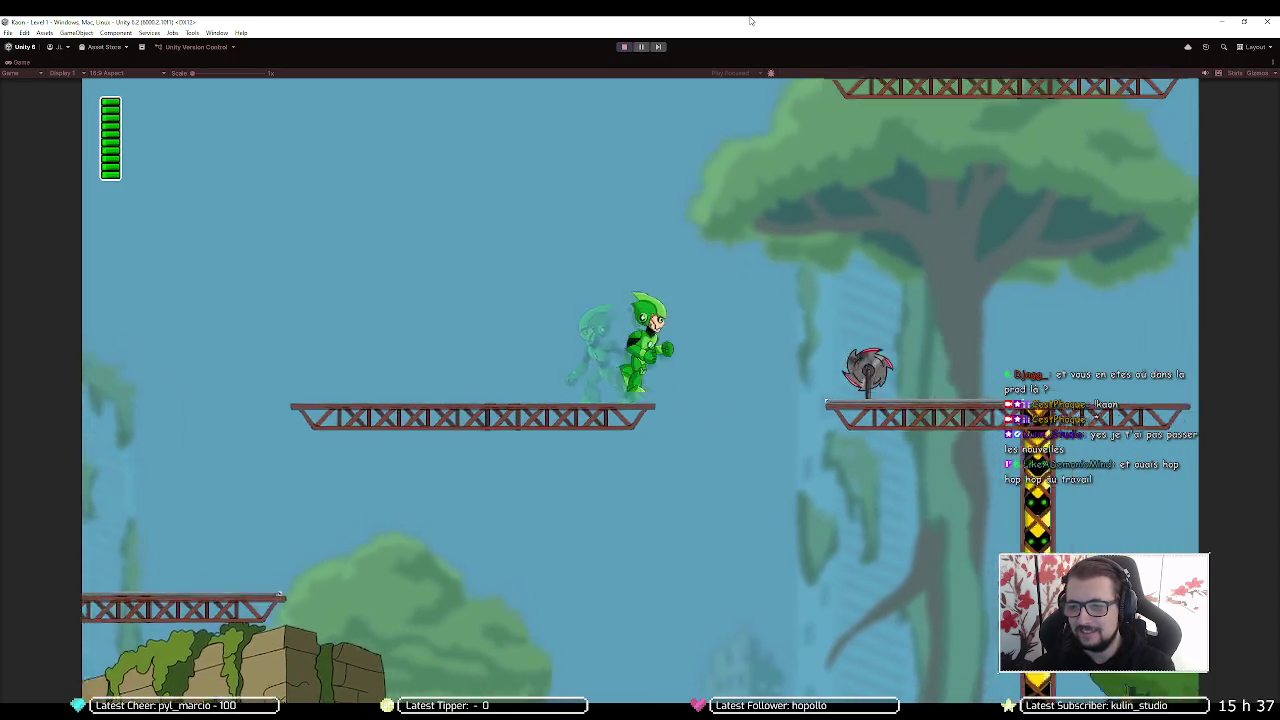
key(space)
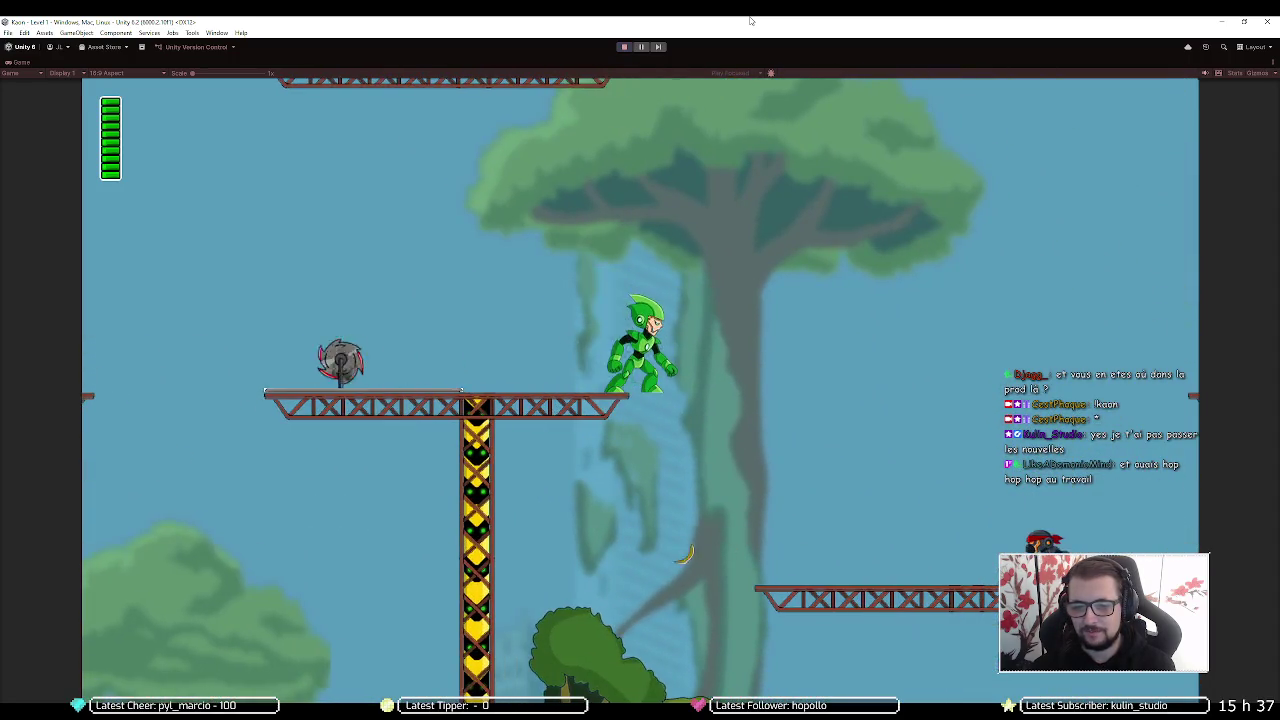
key(Right)
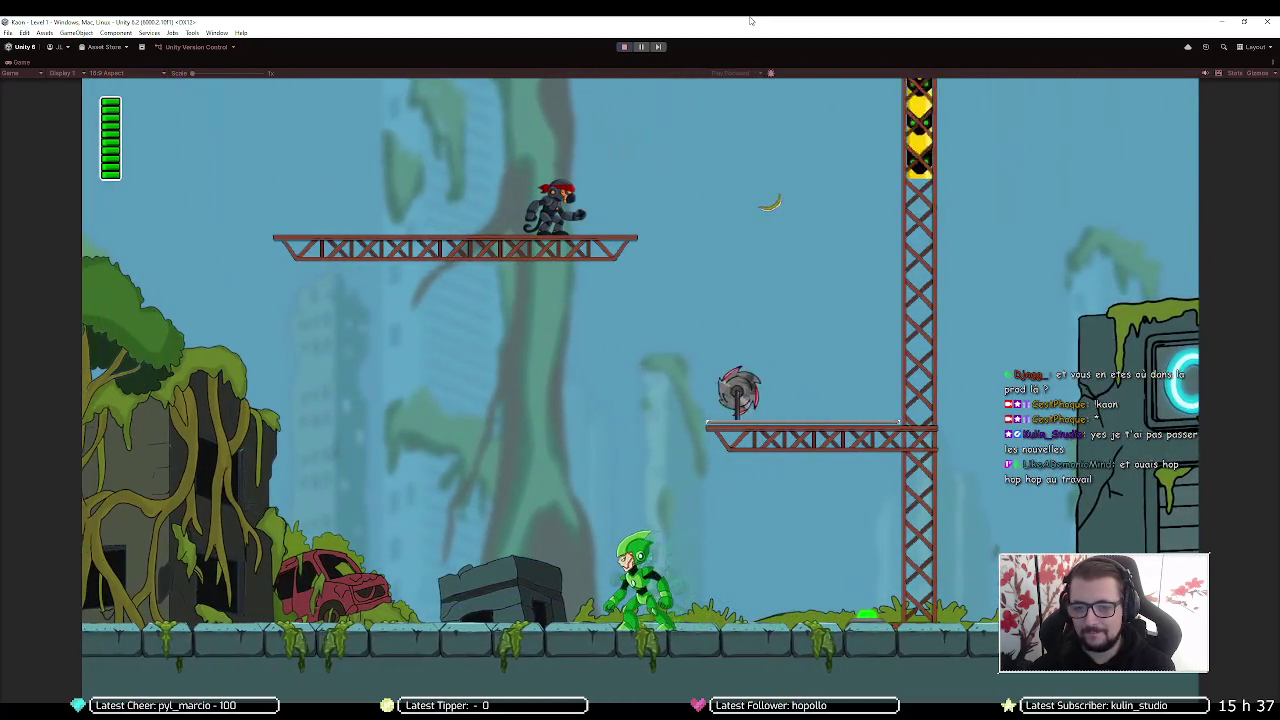
key(space)
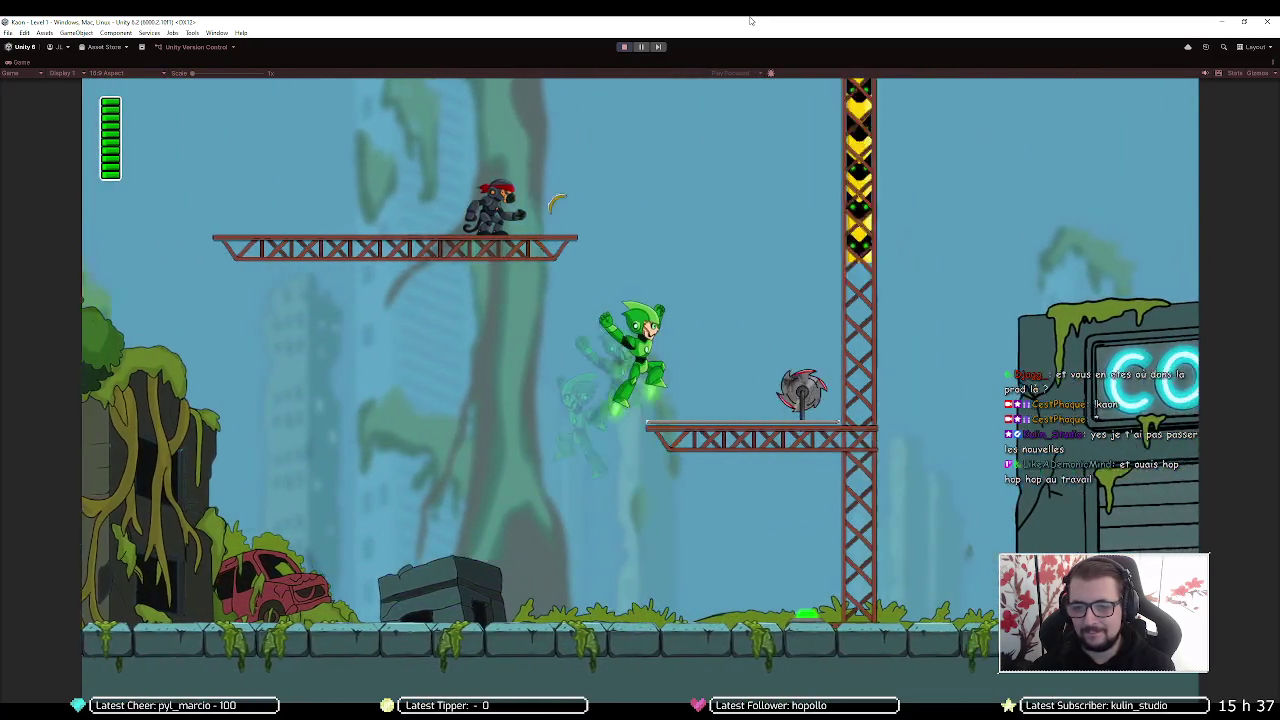
key(space)
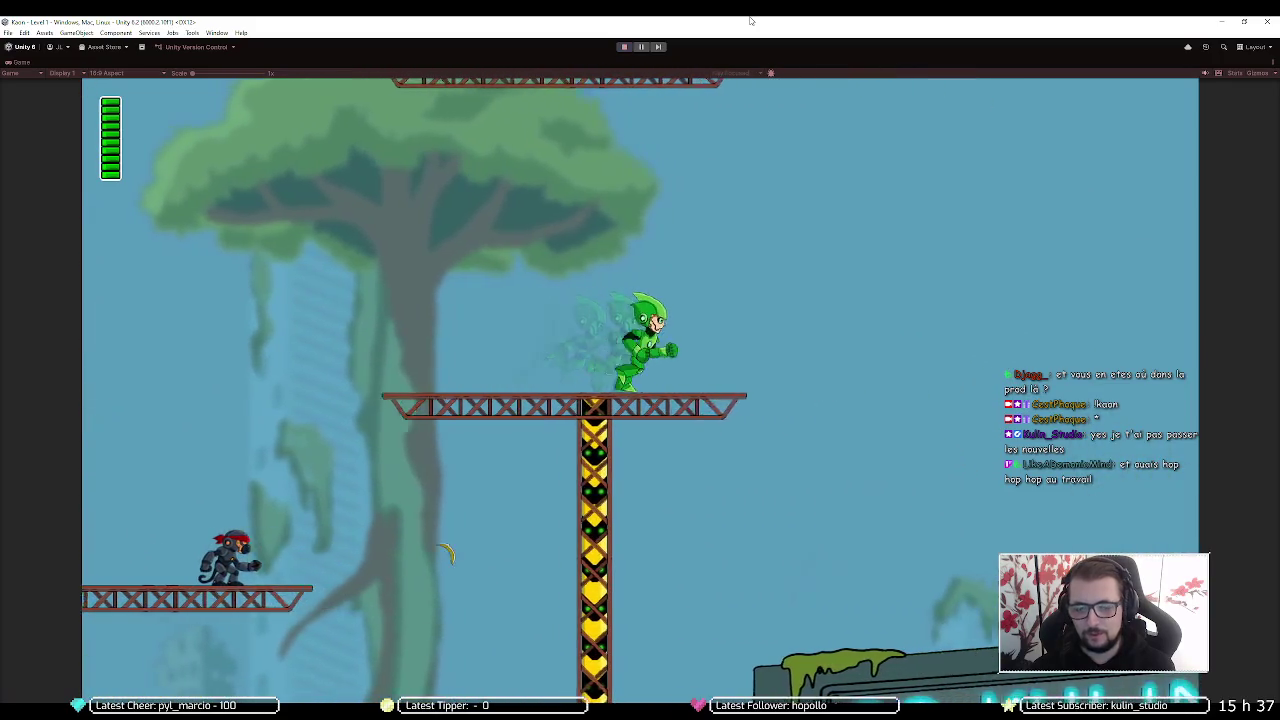
key(Right)
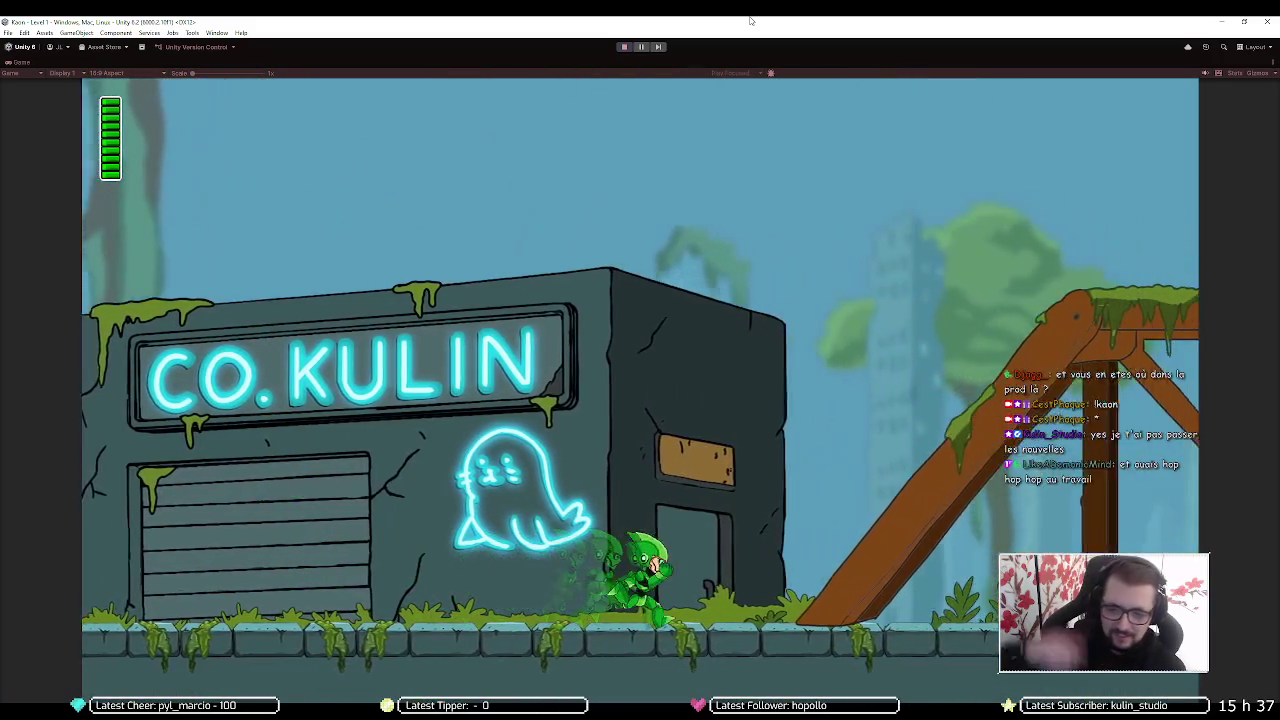
key(Right)
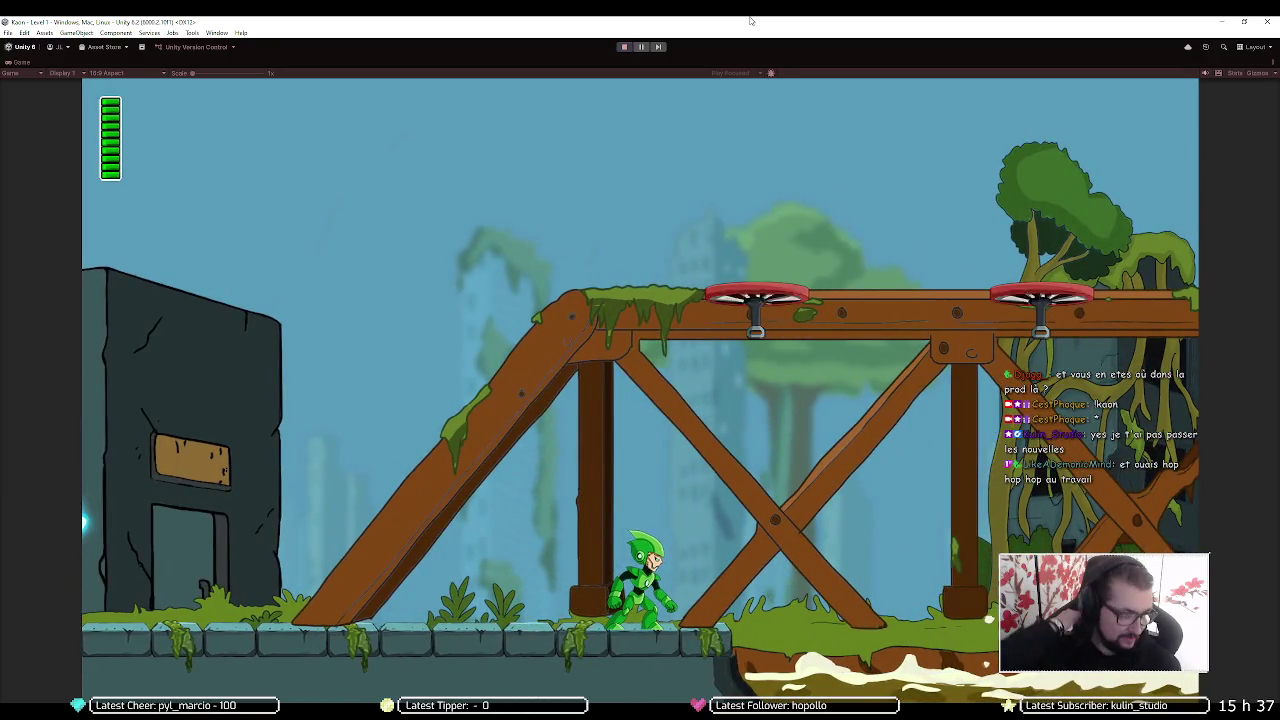
Fight the G-R1L robot gorilla, jumping its charges and firing green shots until it falls
key(Left)
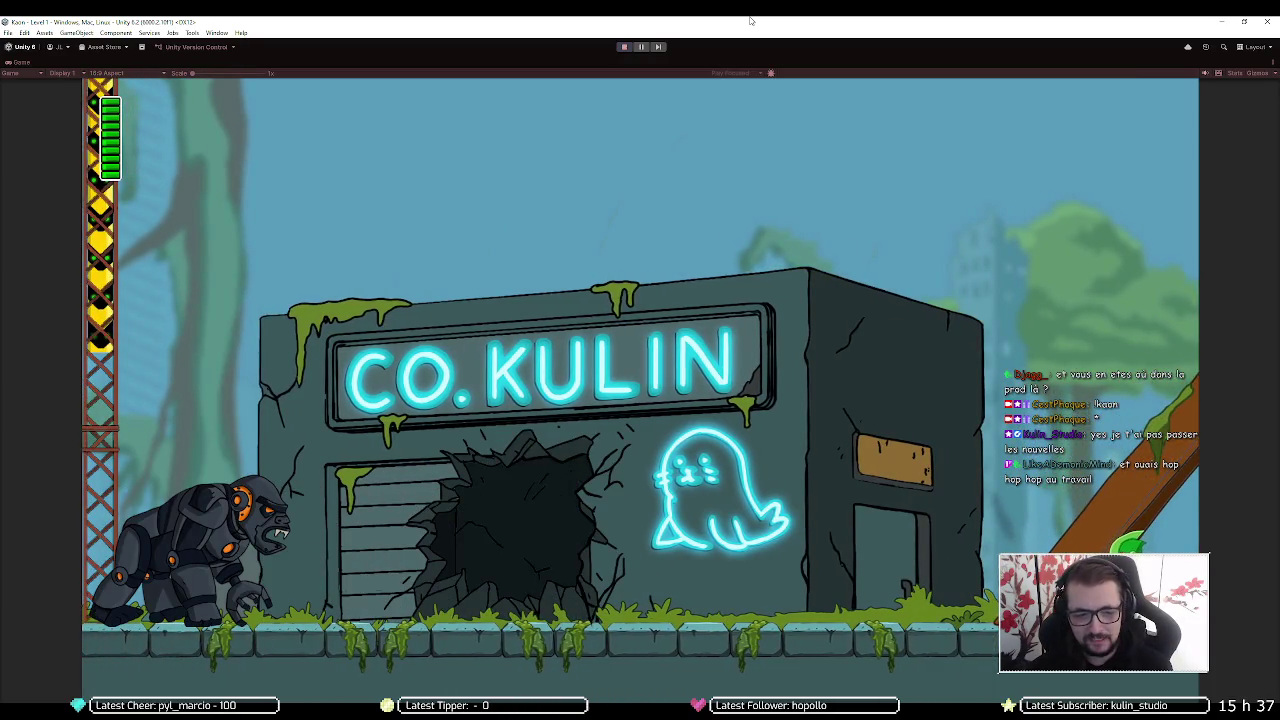
key(Left)
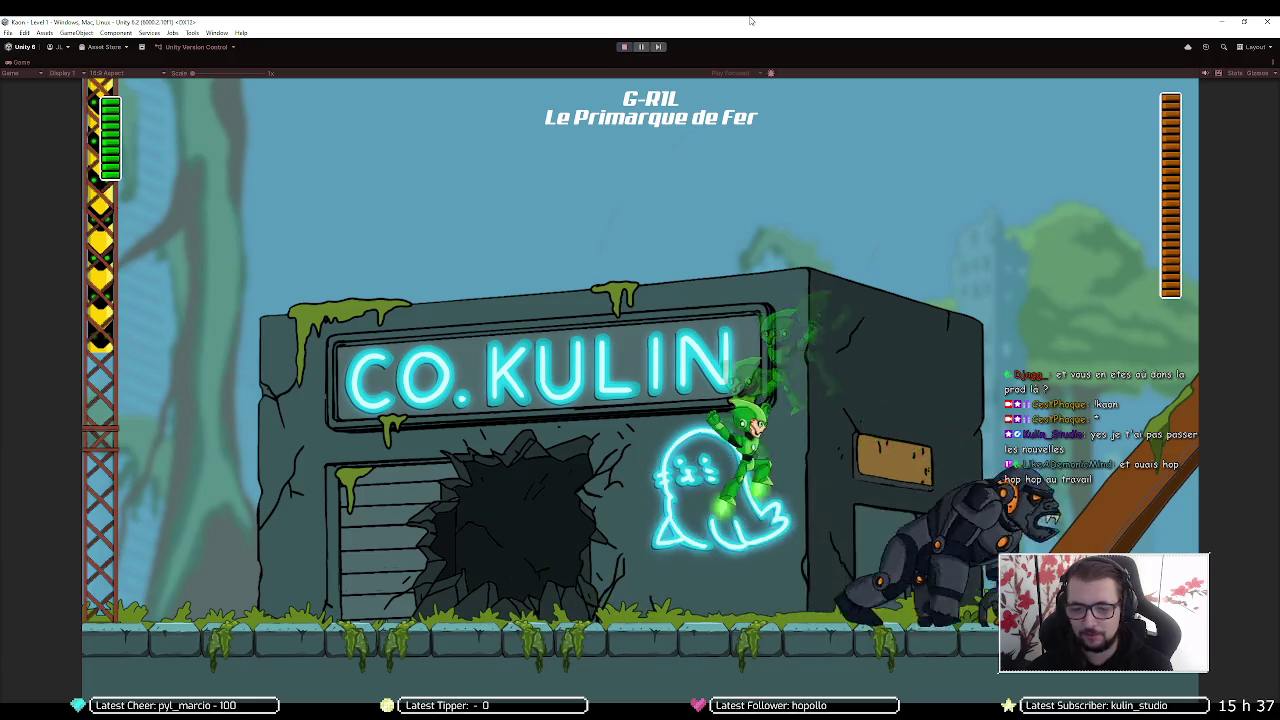
key(Left)
key(space)
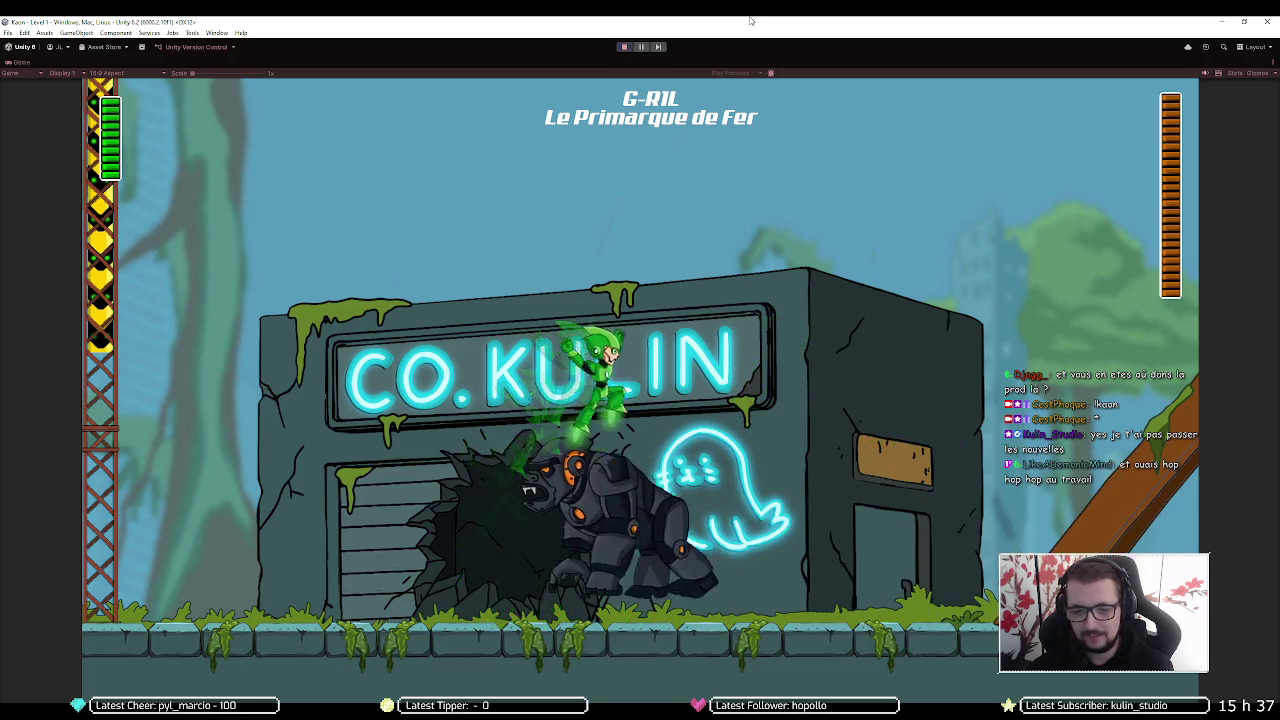
key(Right)
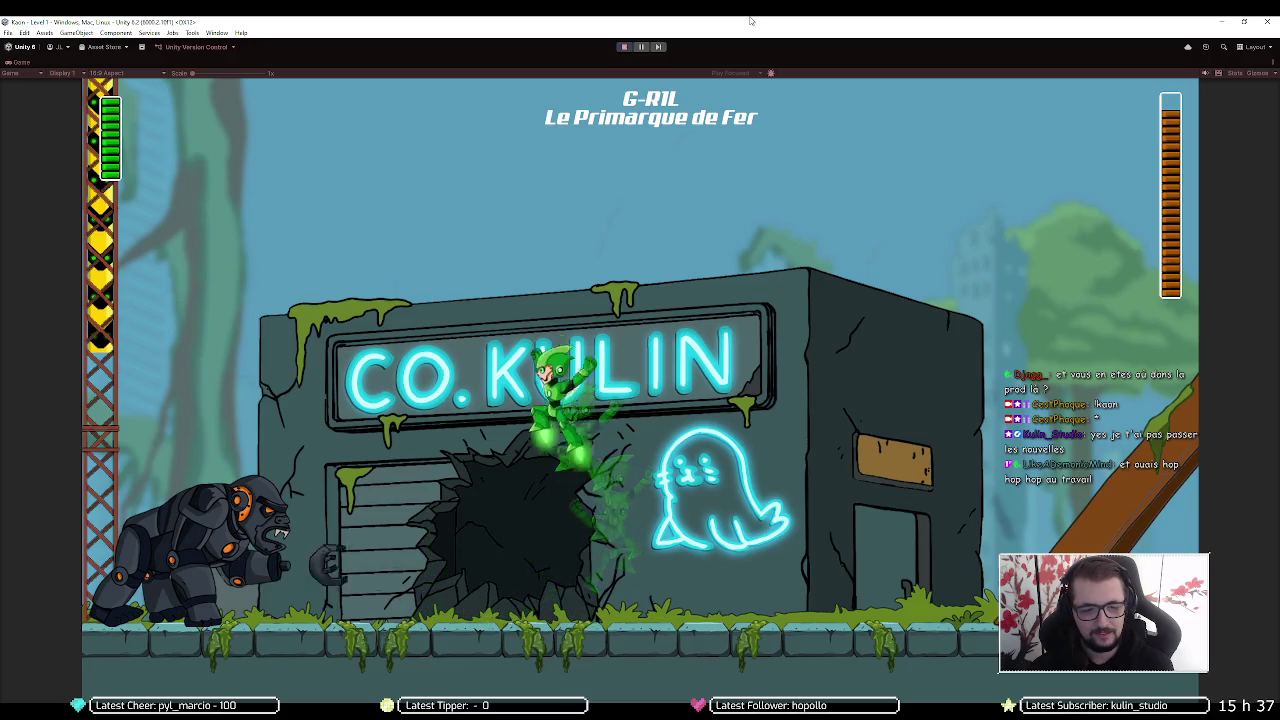
key(space)
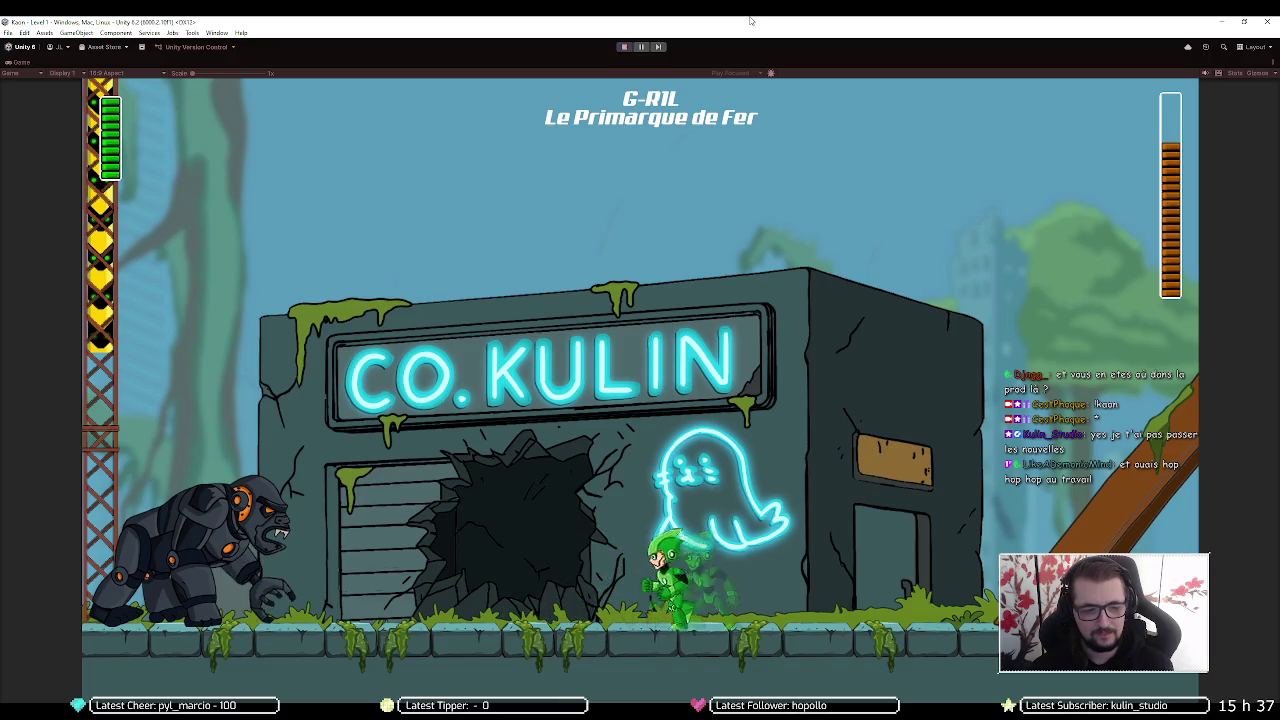
key(Left)
key(space)
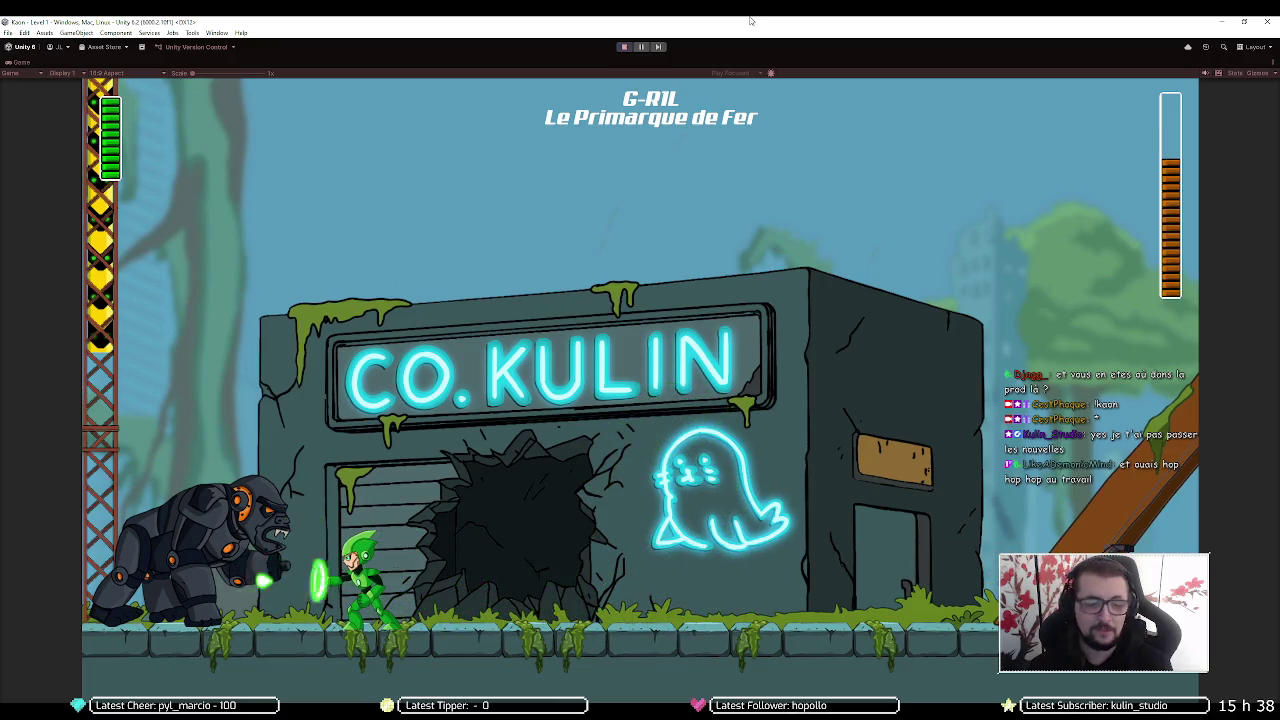
key(Right)
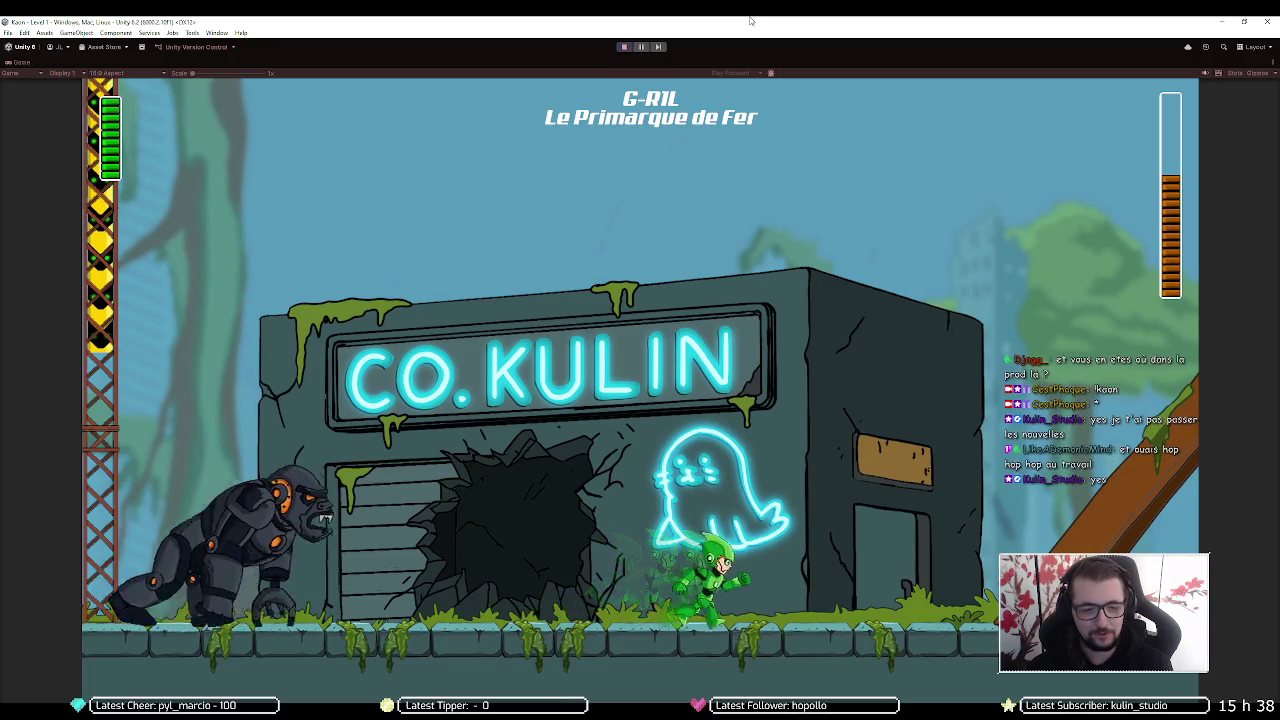
key(Up)
key(Right)
key(space)
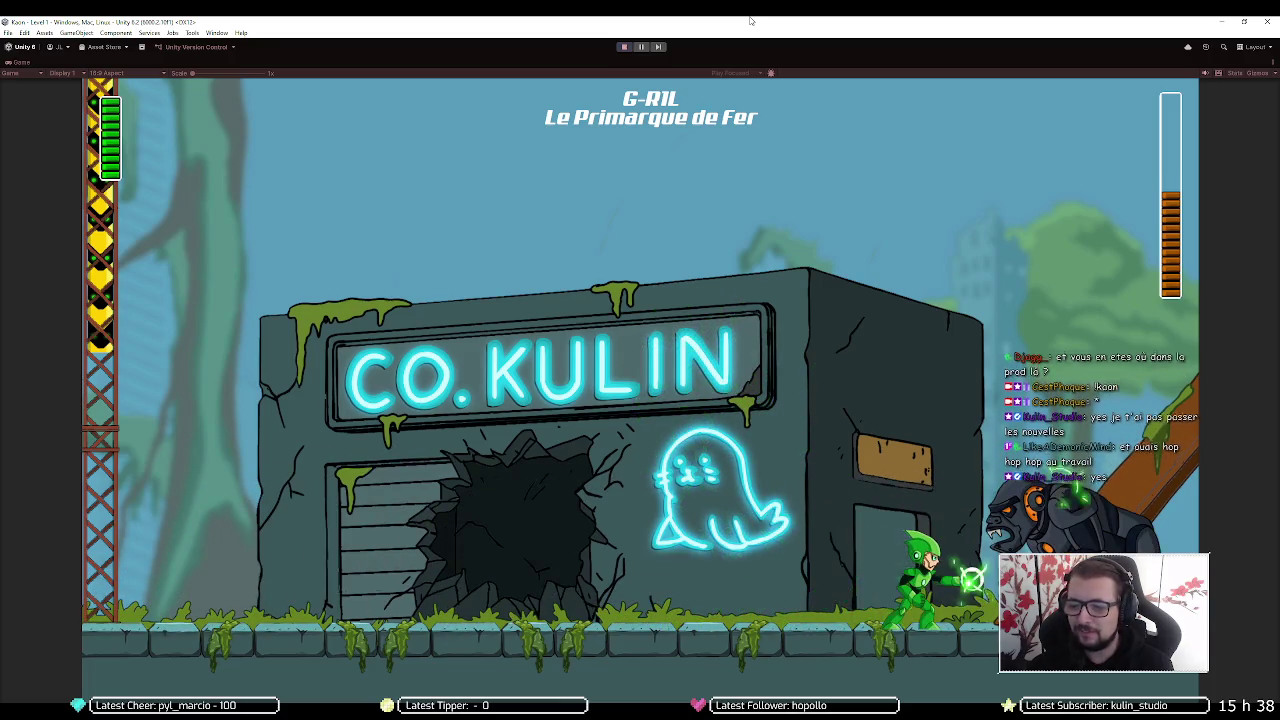
key(Left)
key(Up)
key(Left)
key(space)
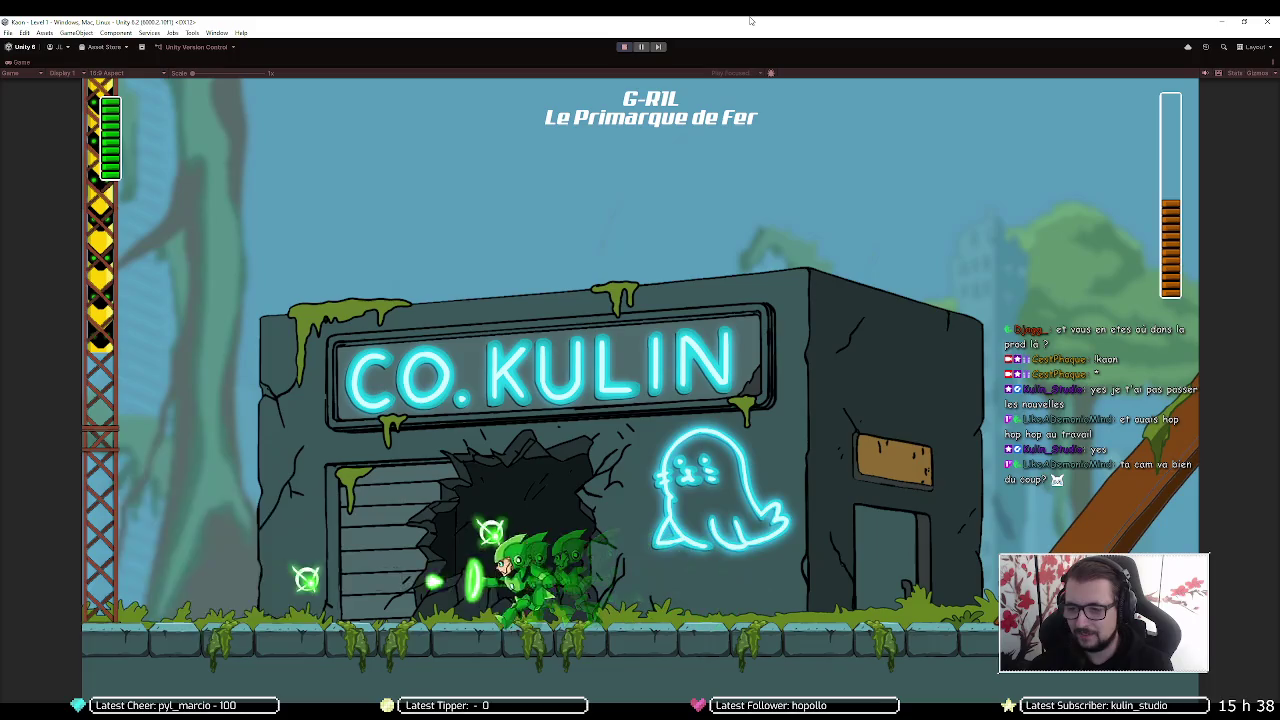
key(Right)
key(Up)
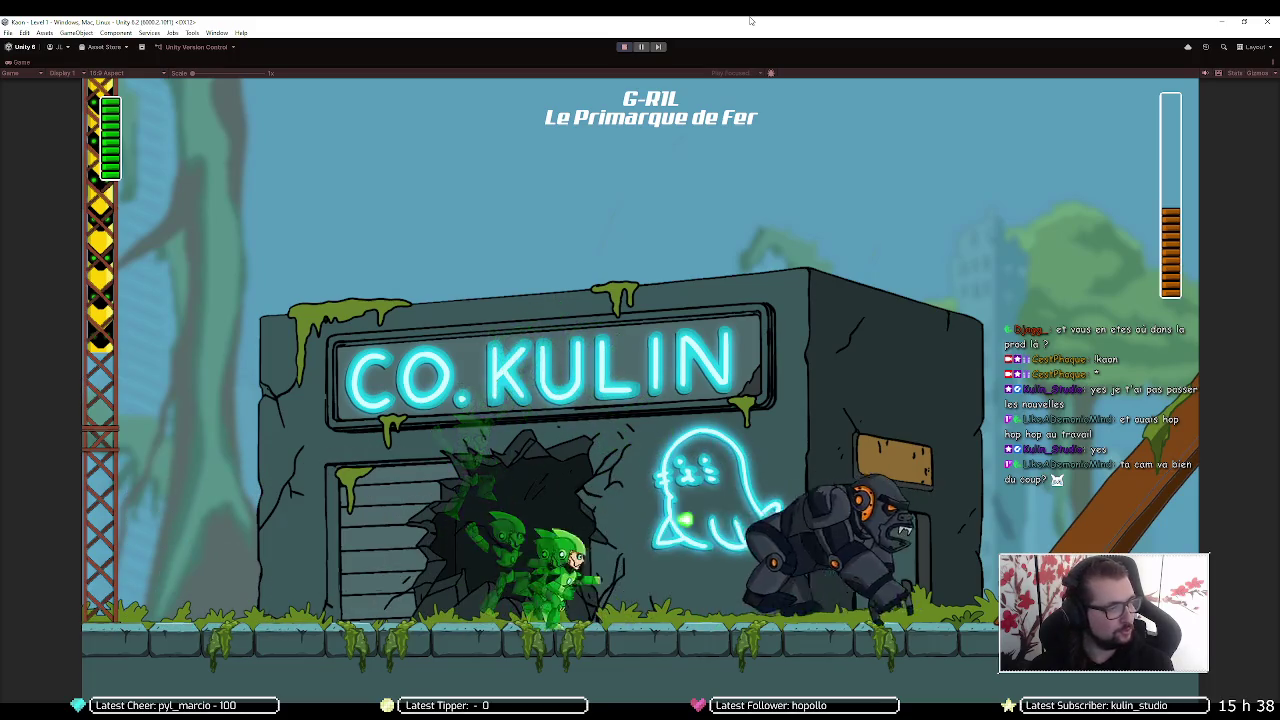
key(Right)
key(space)
key(Left)
key(Up)
key(Right)
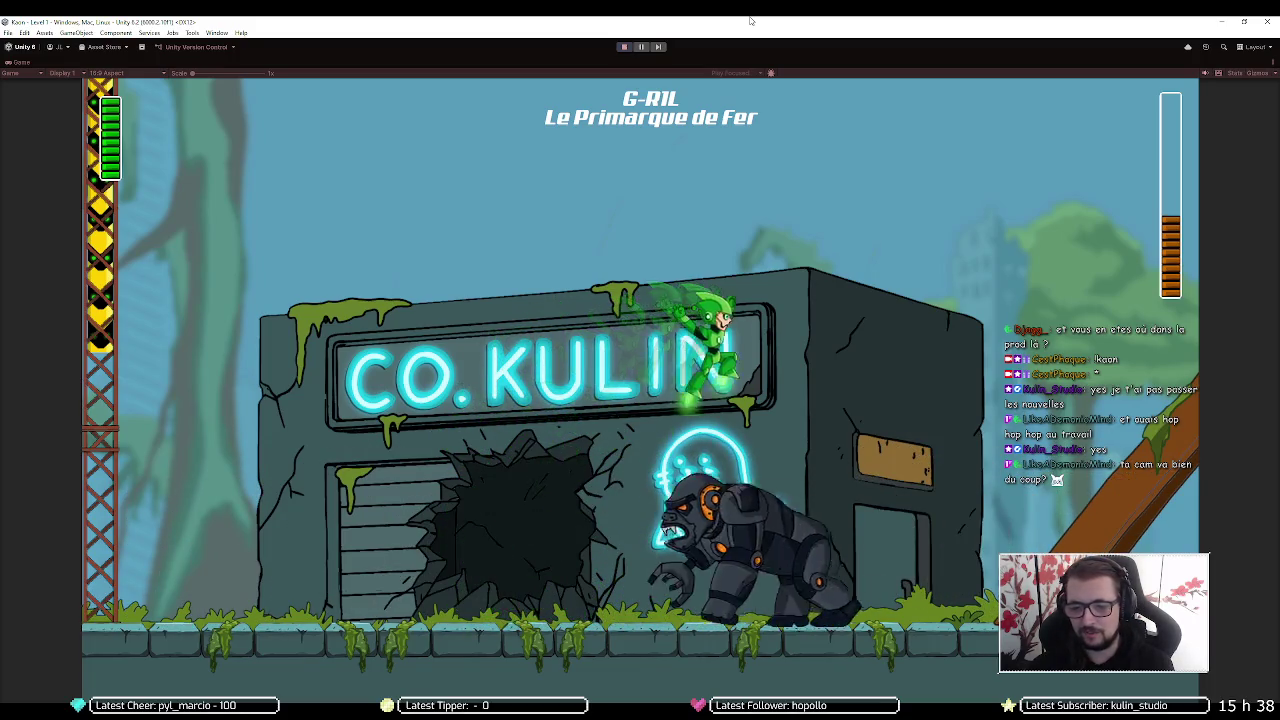
key(Left)
key(space)
key(space)
key(Up)
key(Left)
key(space)
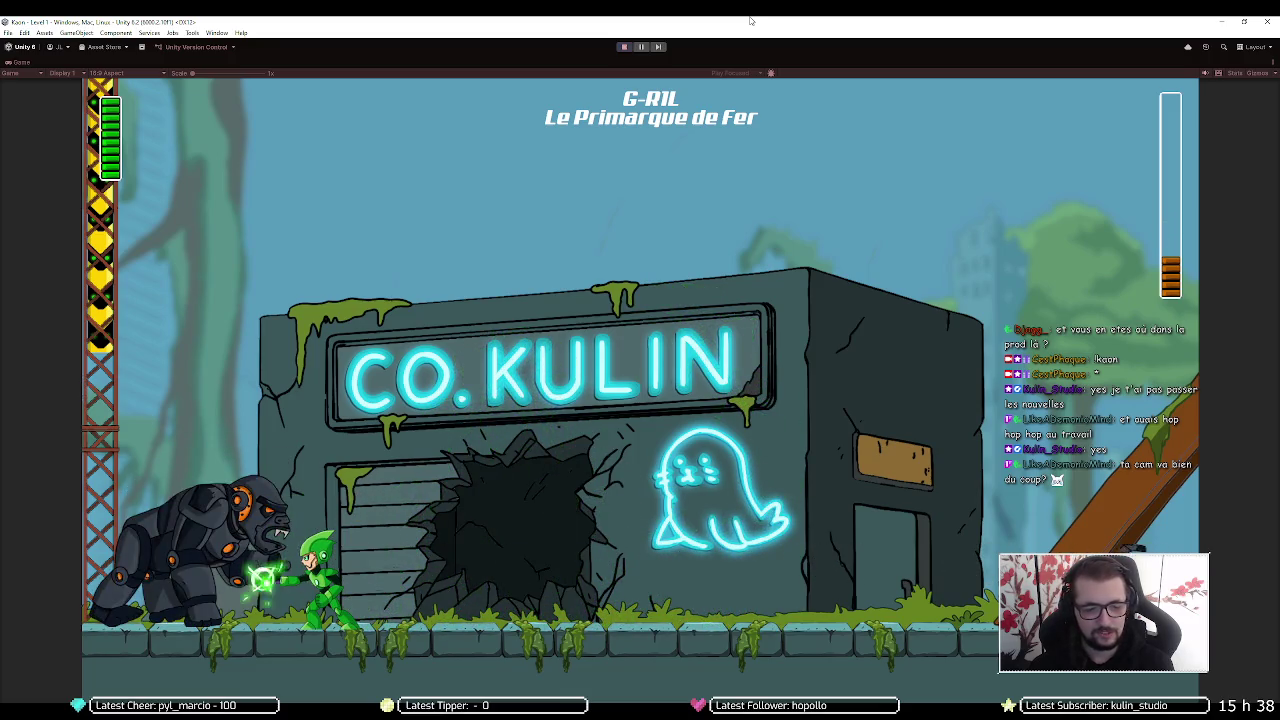
key(Up)
key(Right)
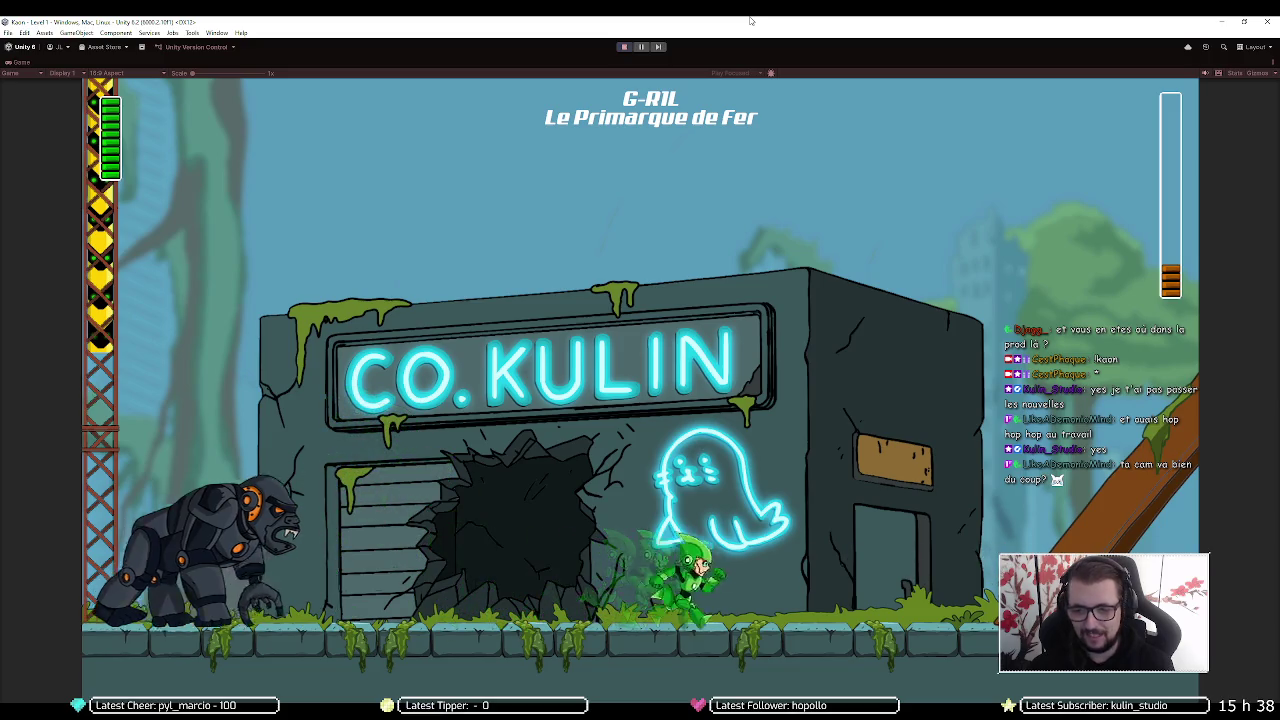
key(Up)
key(Left)
key(Right)
key(space)
key(Left)
key(Up)
key(space)
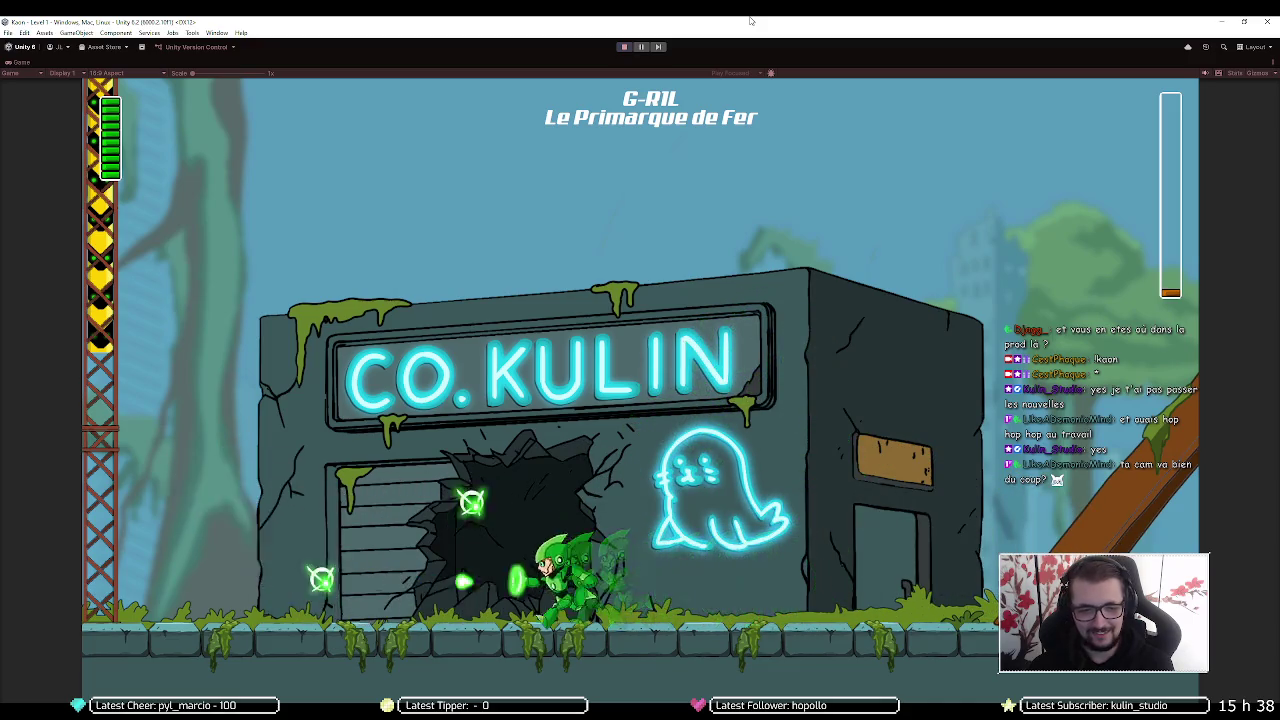
key(Left)
key(space)
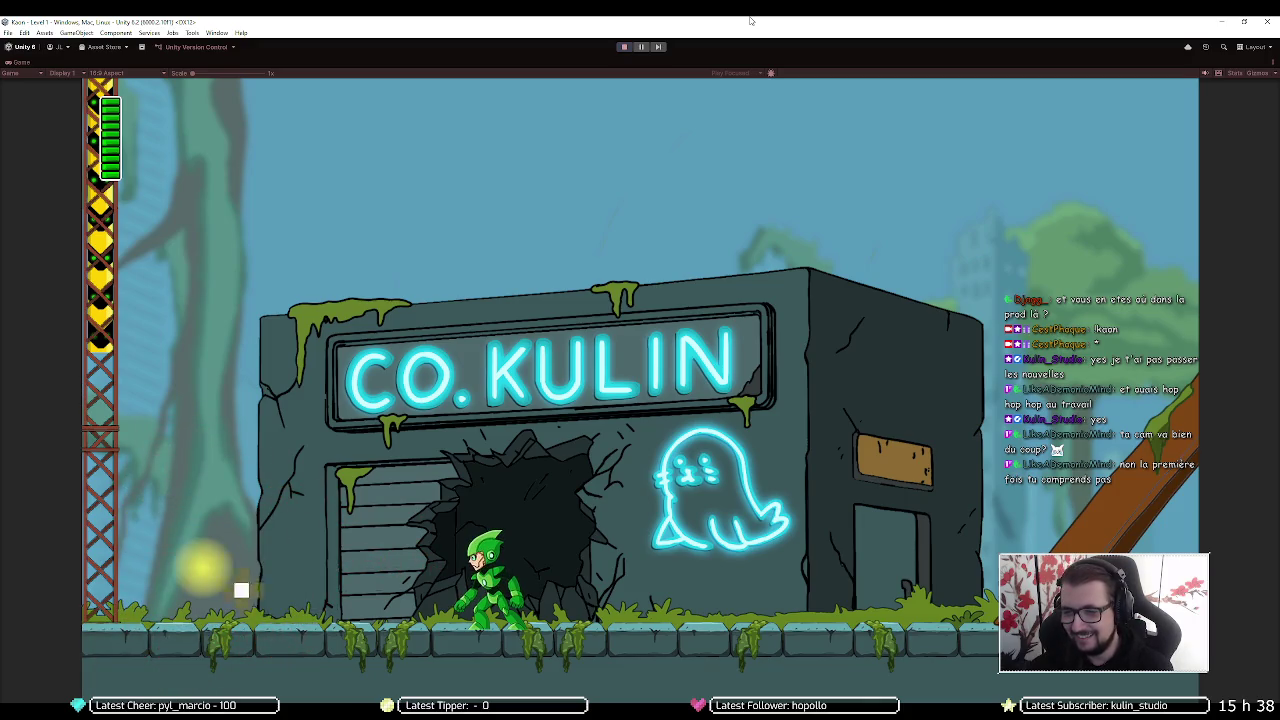
key(space)
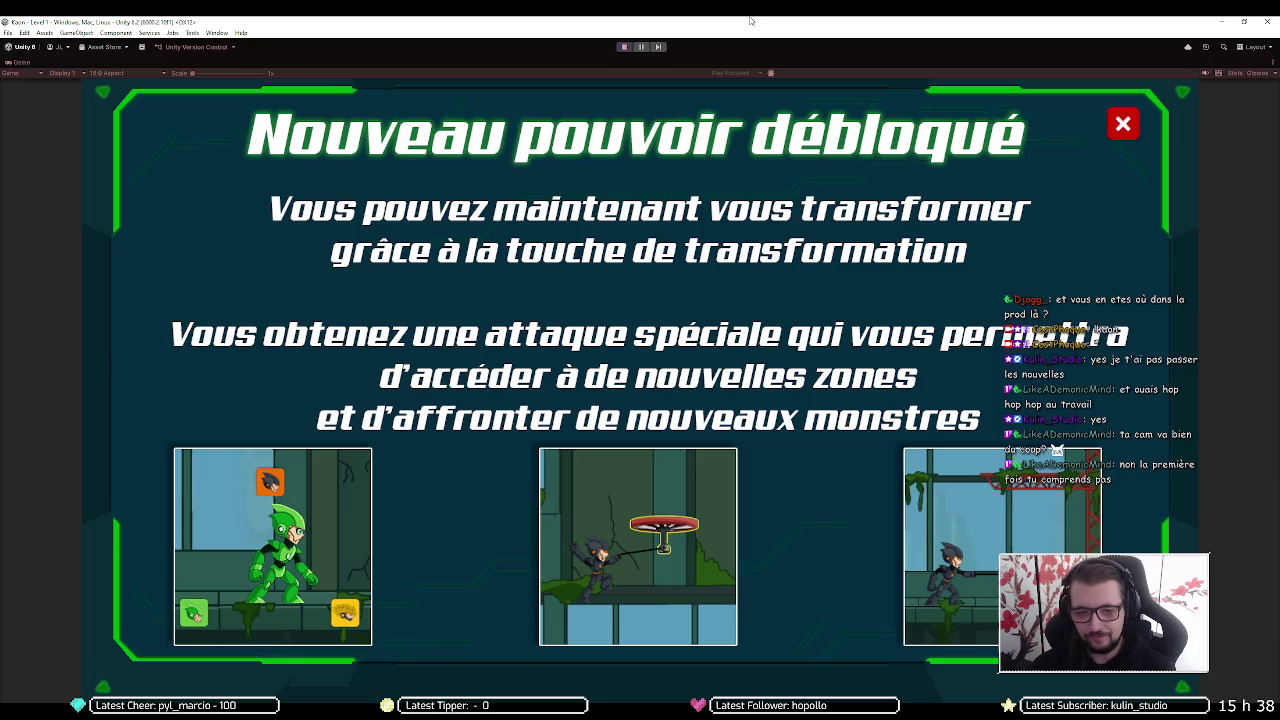
Close the 'Nouveau pouvoir débloqué' popup with Escape and run right to resume play
key(Escape)
key(d)
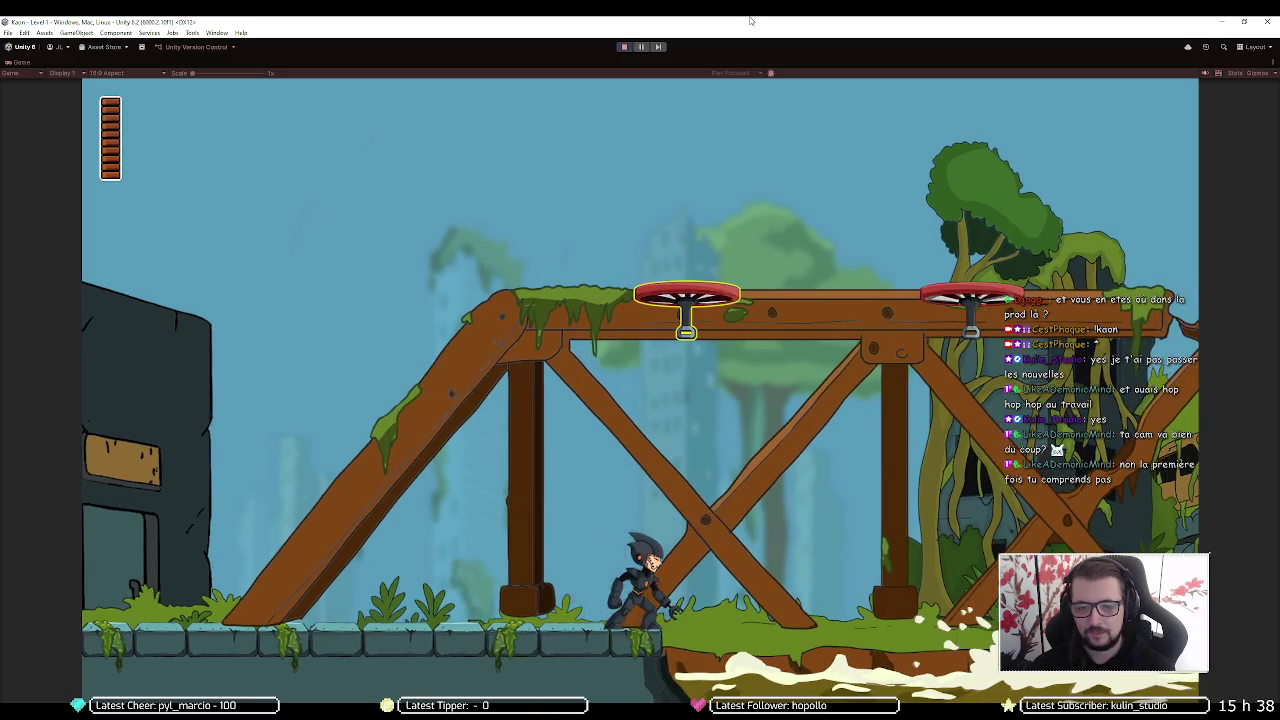
Jump up onto the wooden bridge beside its red booster pads
key(space)
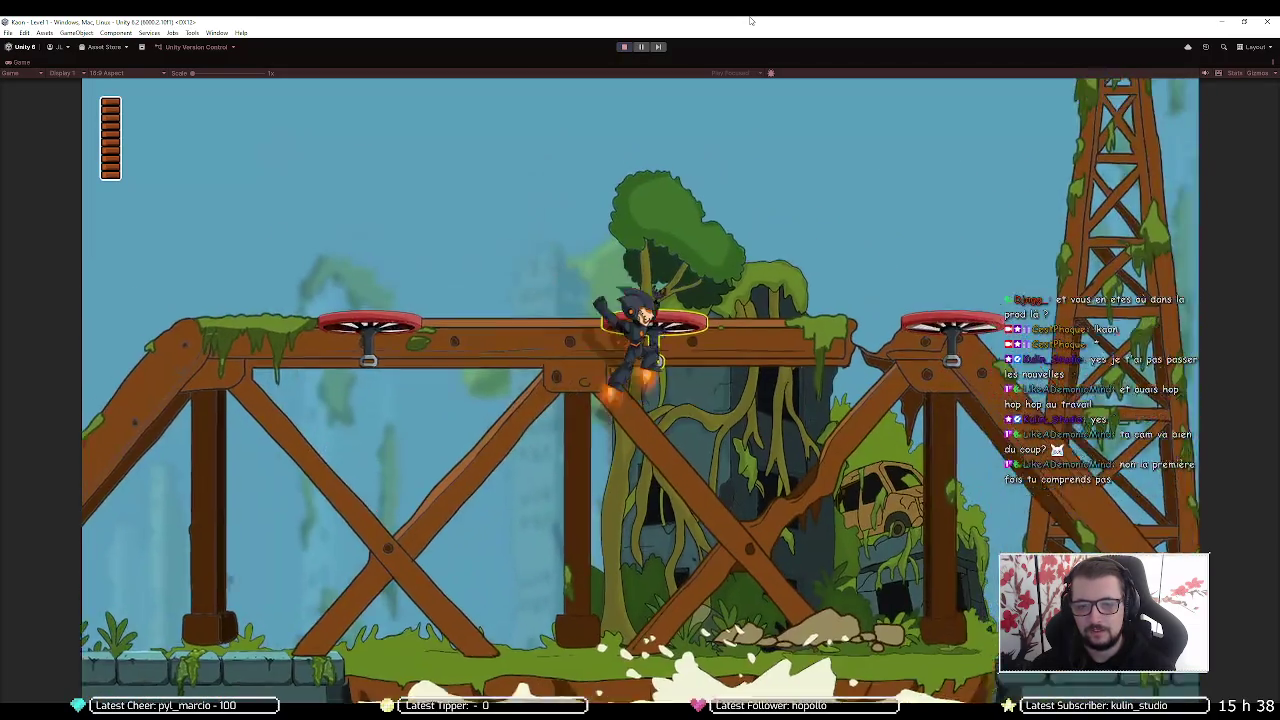
key(space)
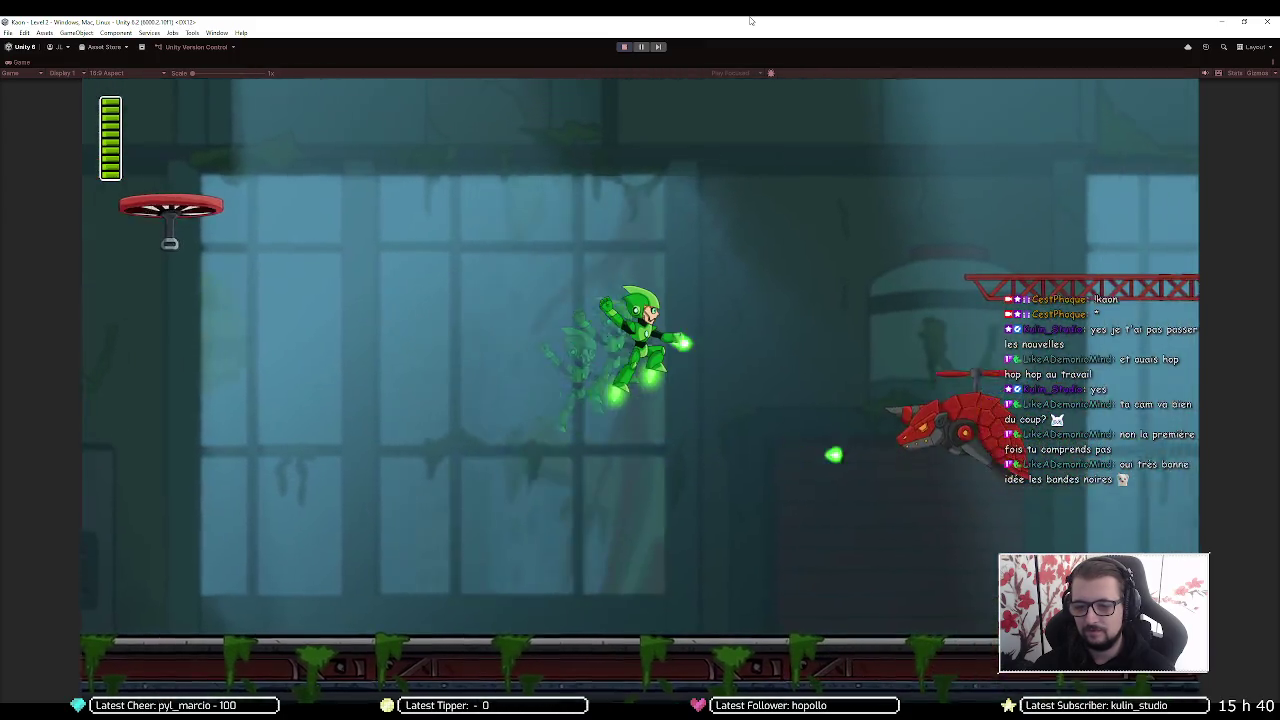
Run and jump right through Level 2 to the PangaDrill boss arena
key(space)
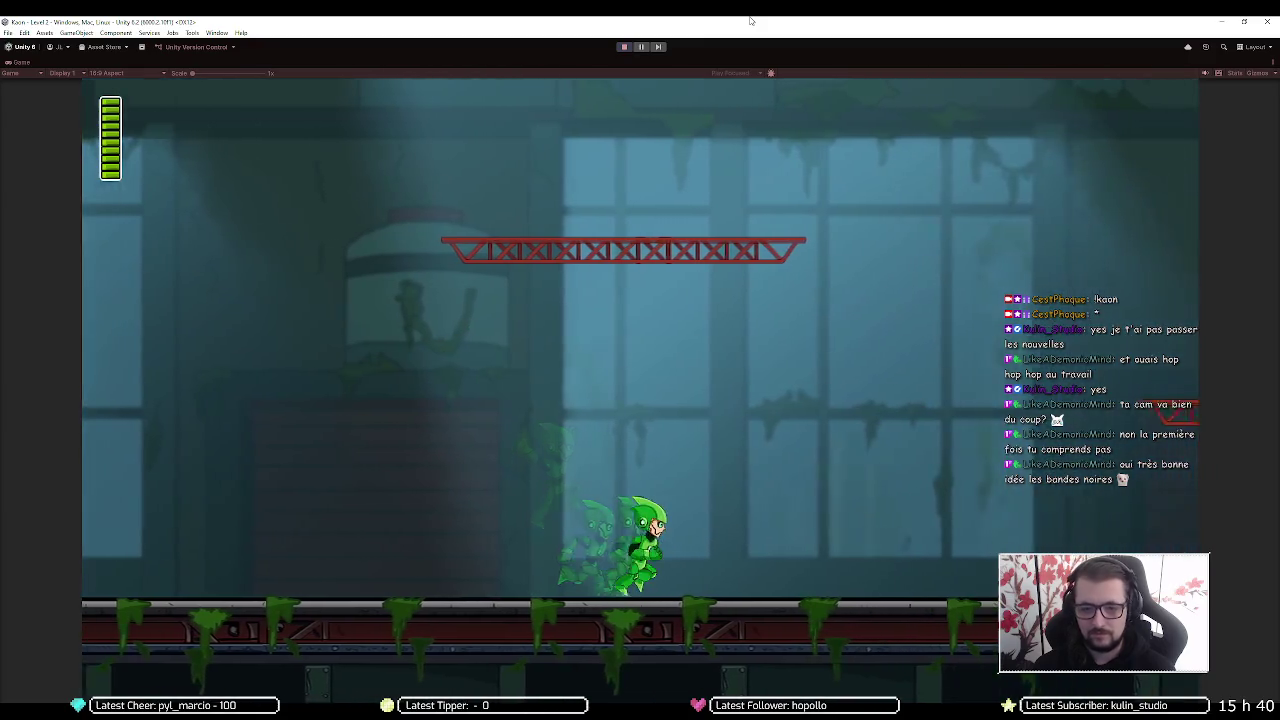
key(Right)
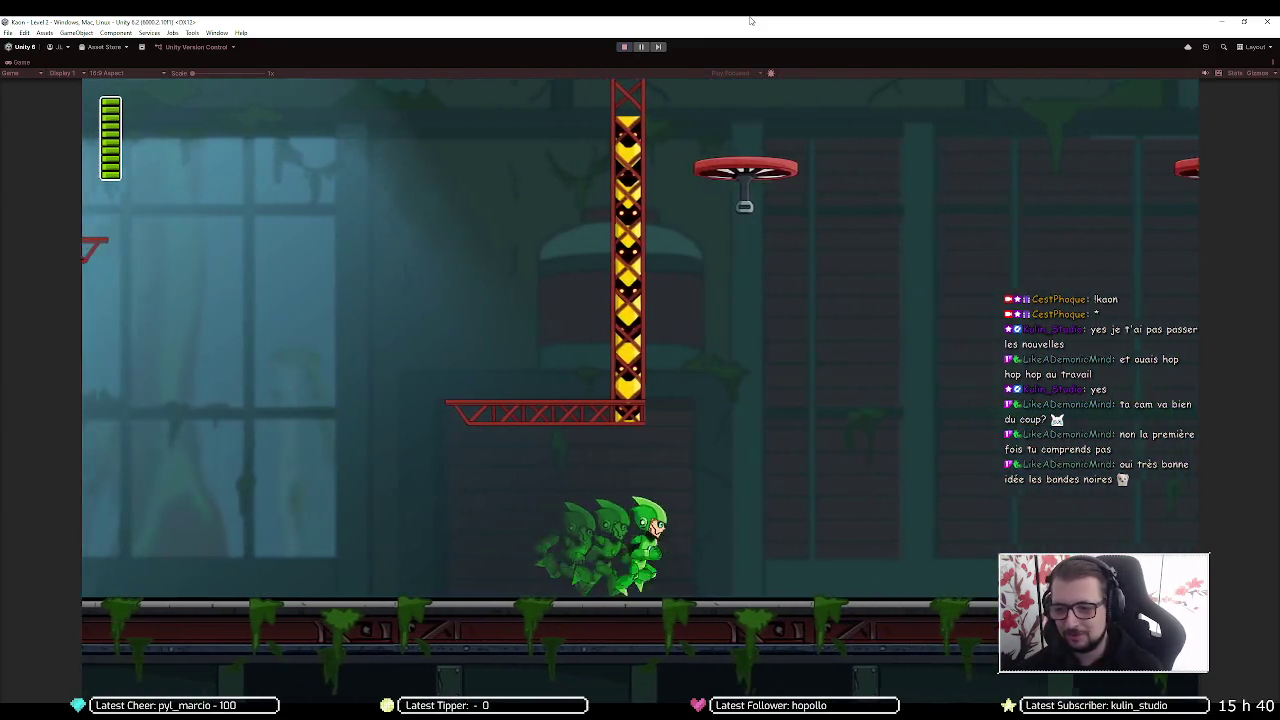
key(Right)
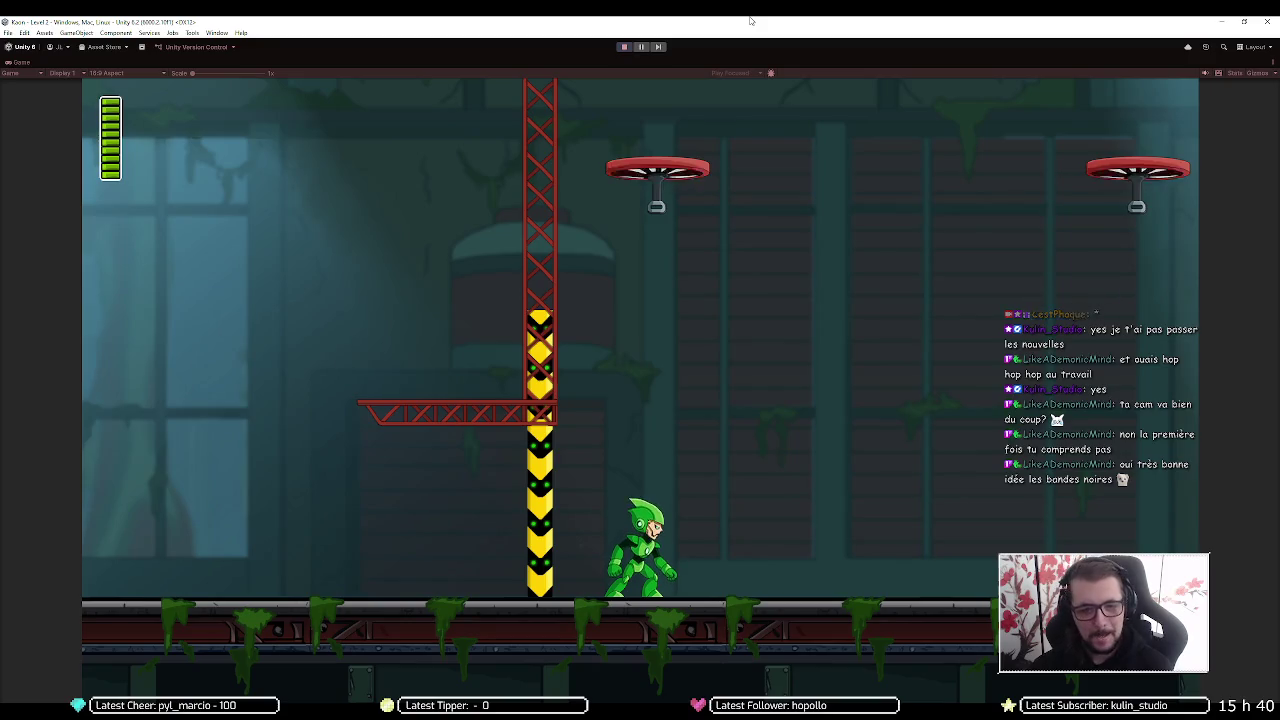
key(Right)
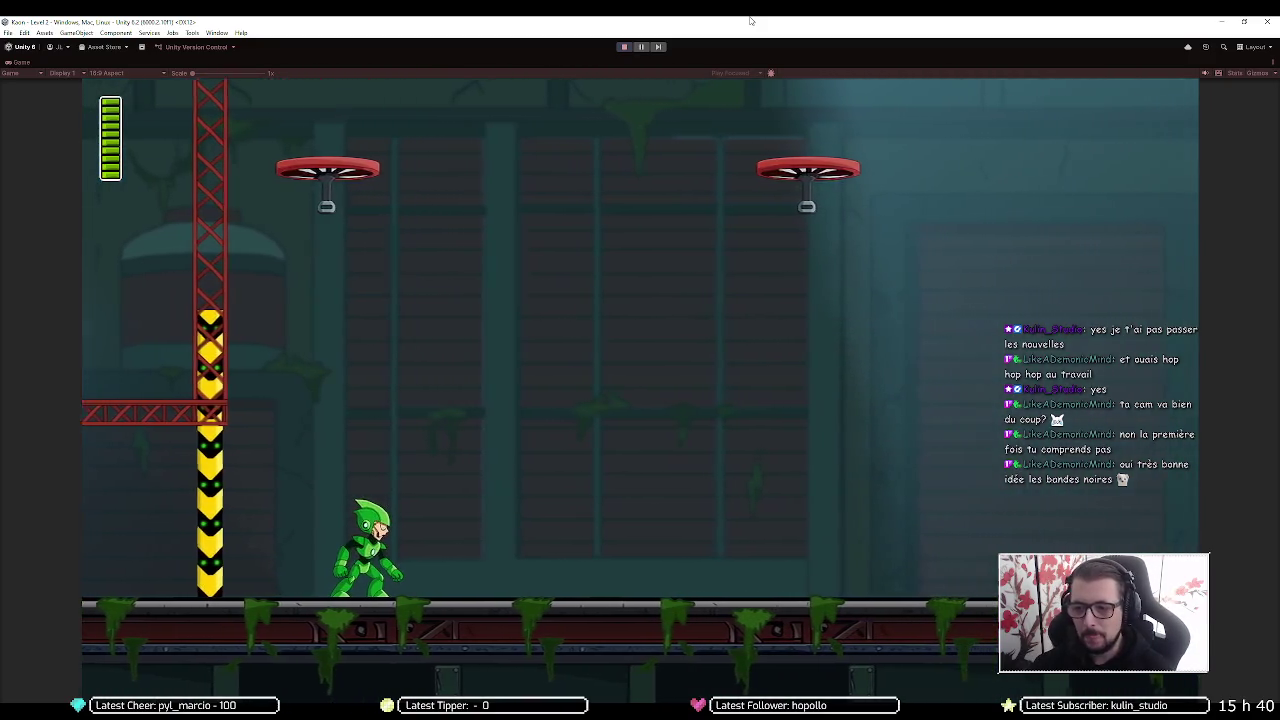
key(Right)
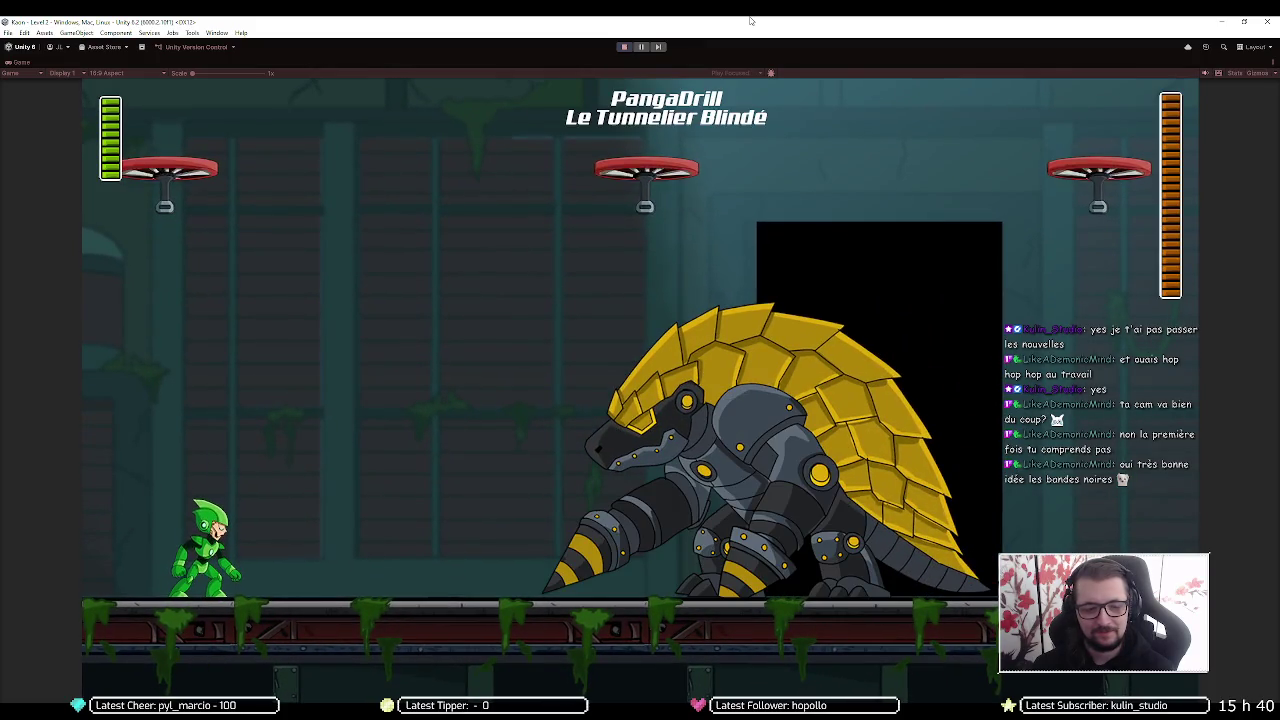
Dodge the rolling PangaDrill boss and its red lasers using the platforms
key(Left)
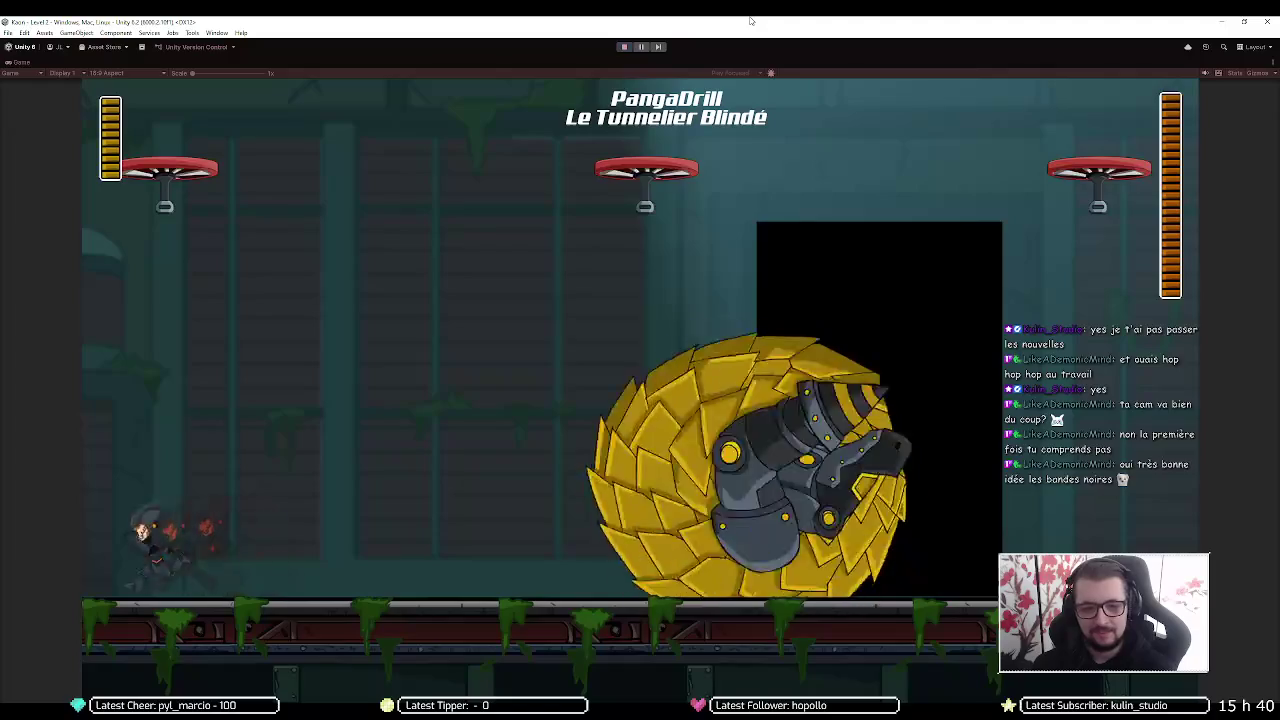
key(space)
key(Right)
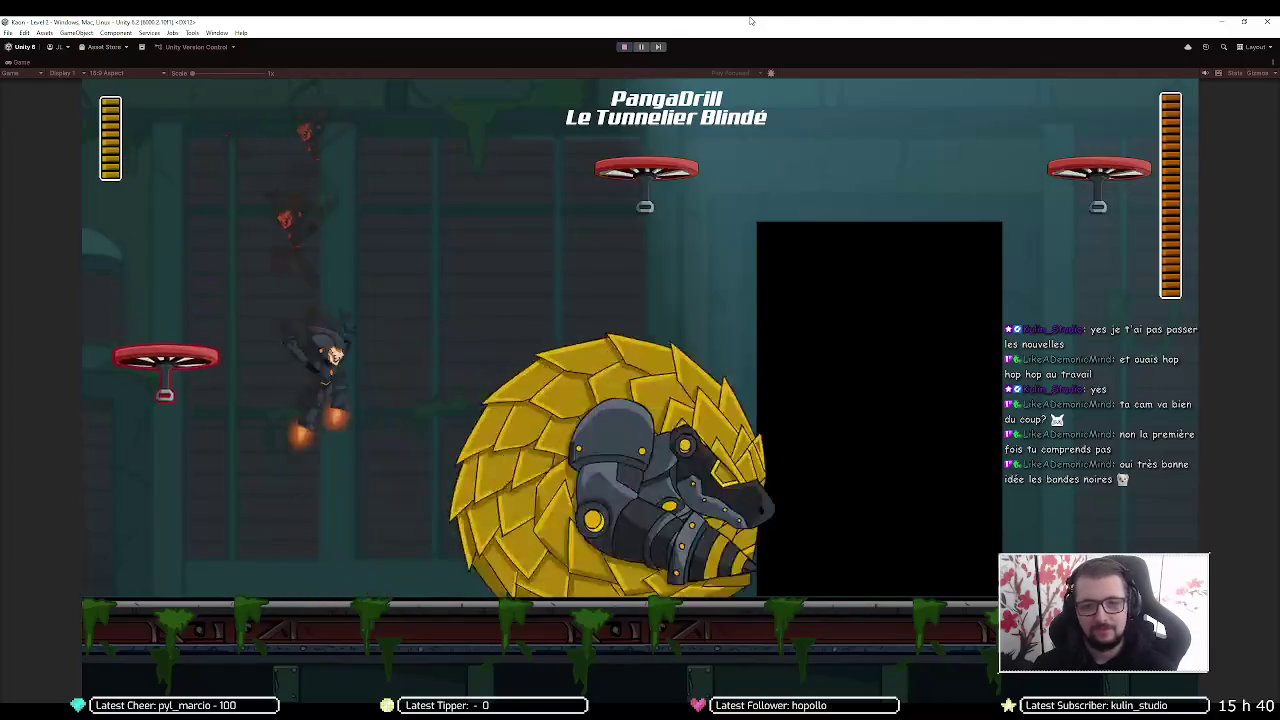
key(space)
key(Right)
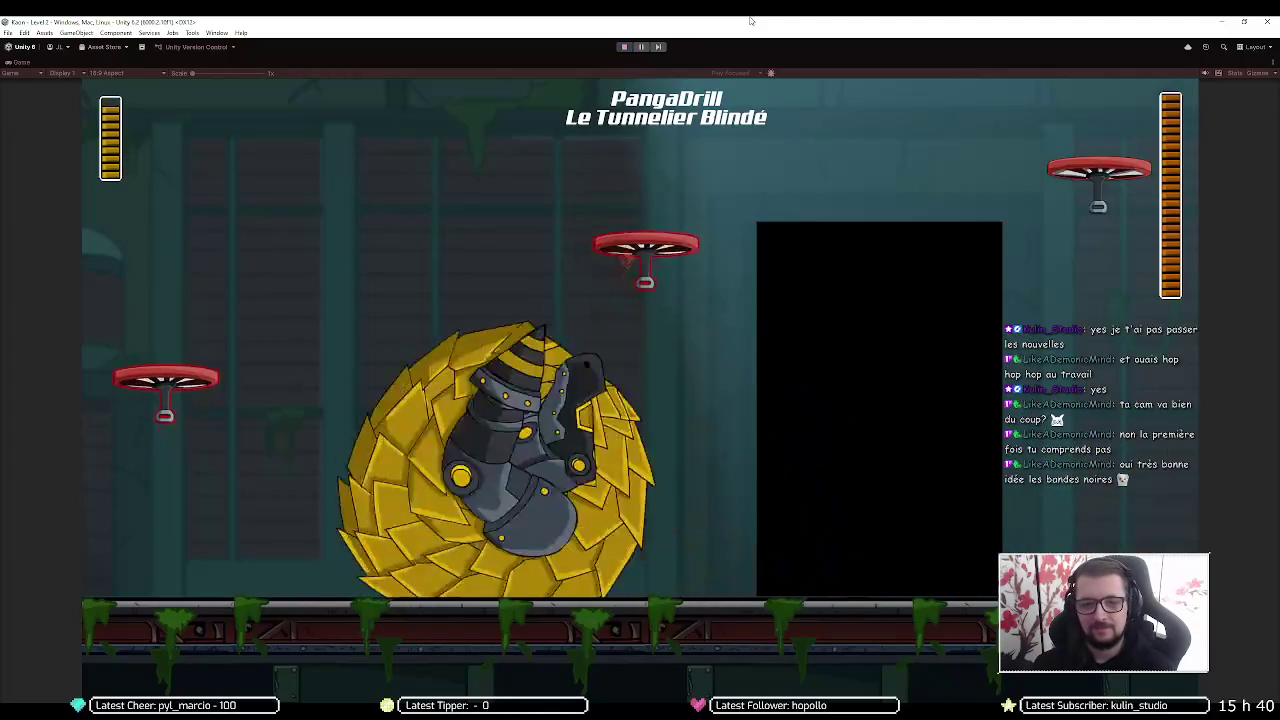
key(Right)
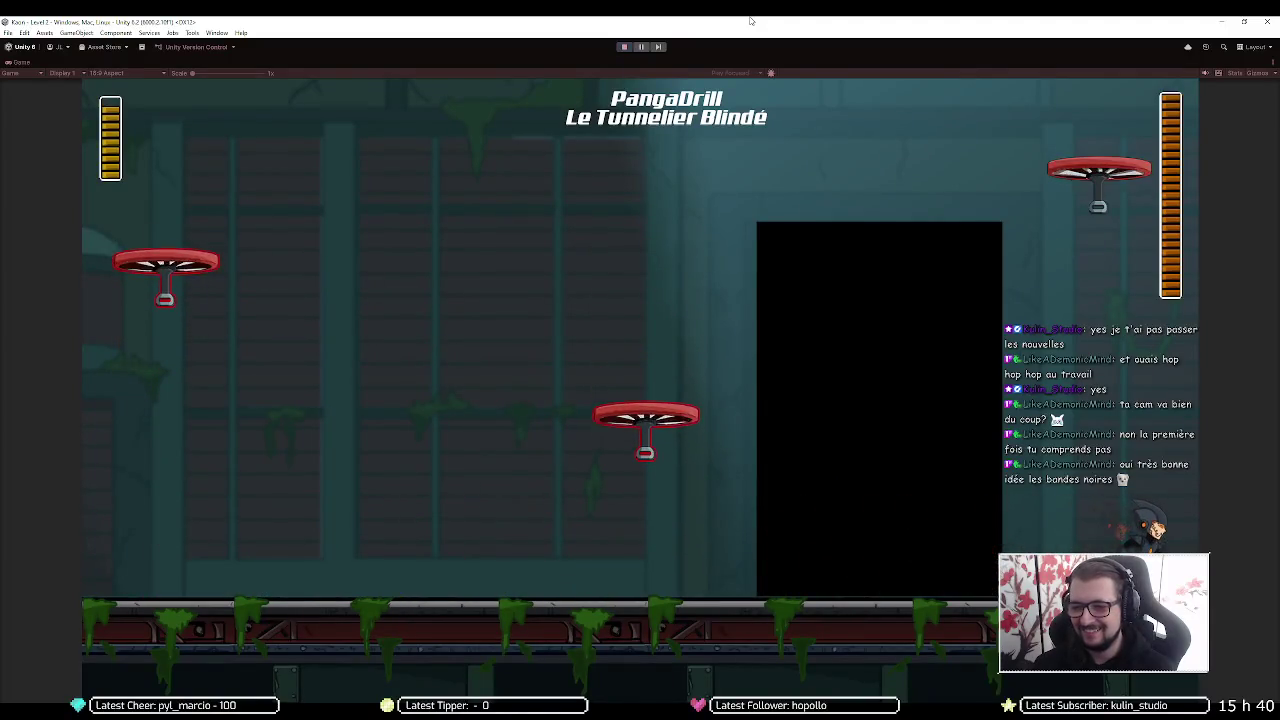
key(Left)
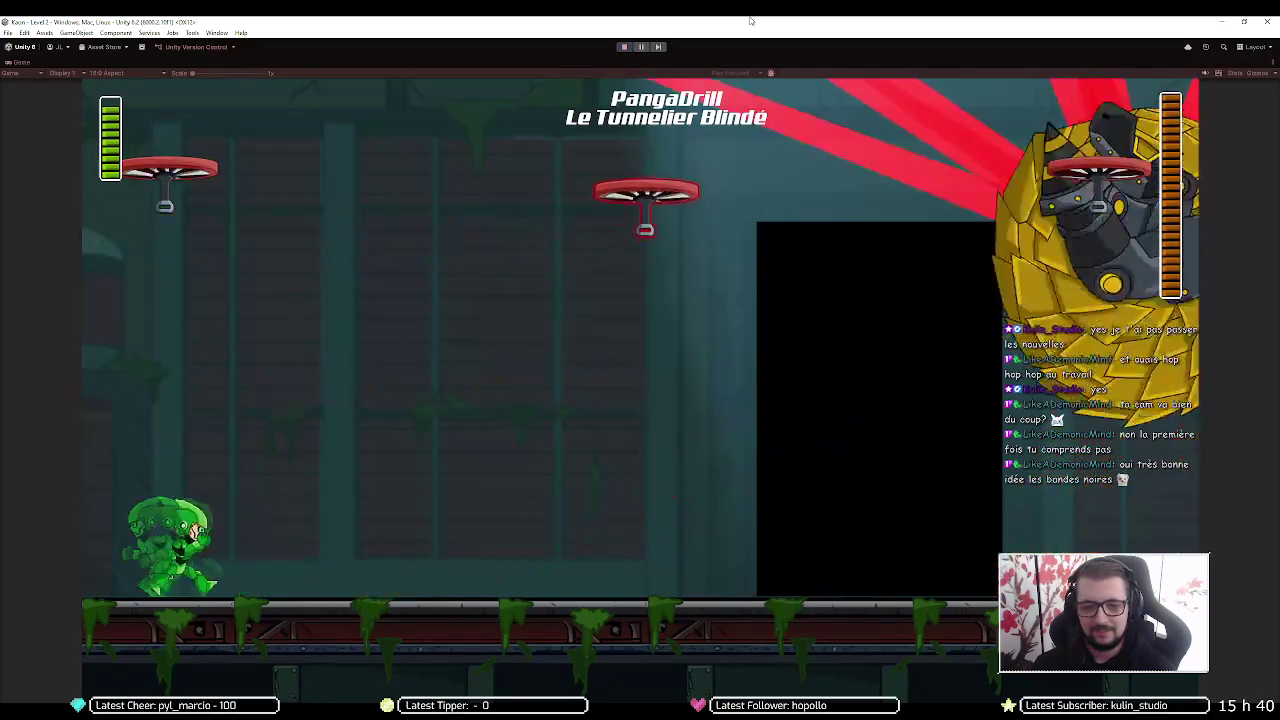
key(Right)
key(Left)
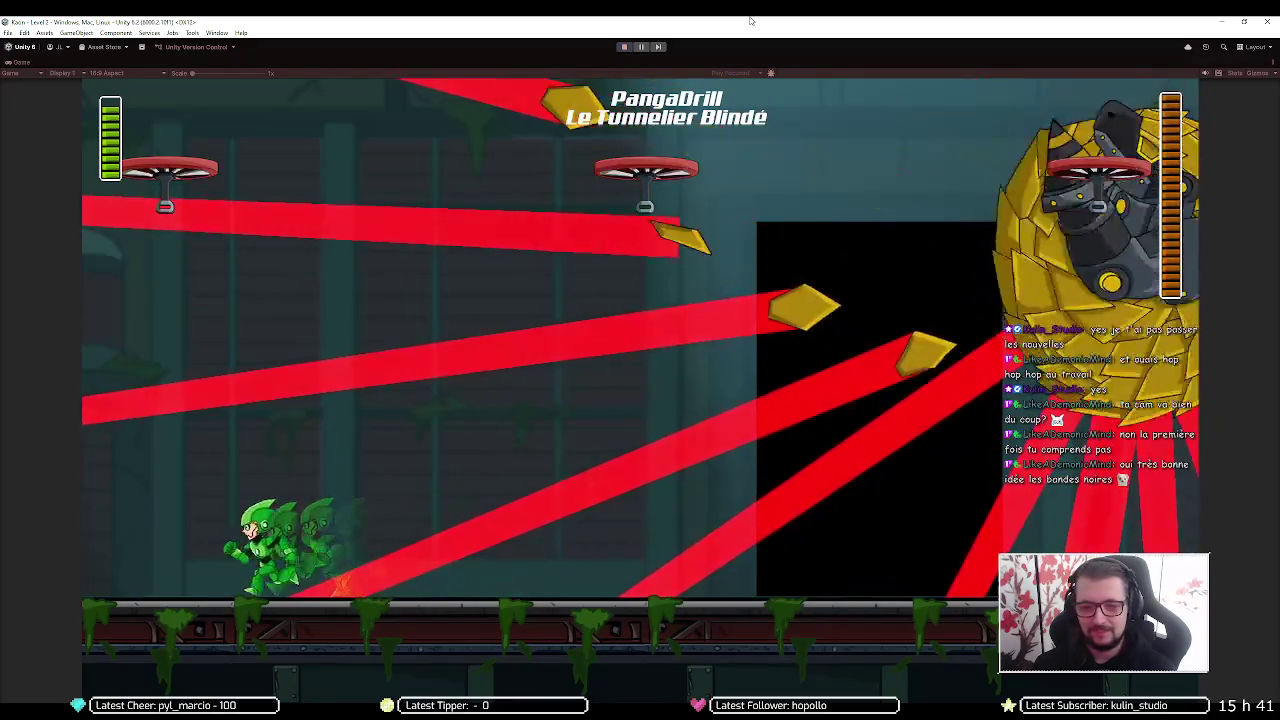
key(Right)
key(Right)
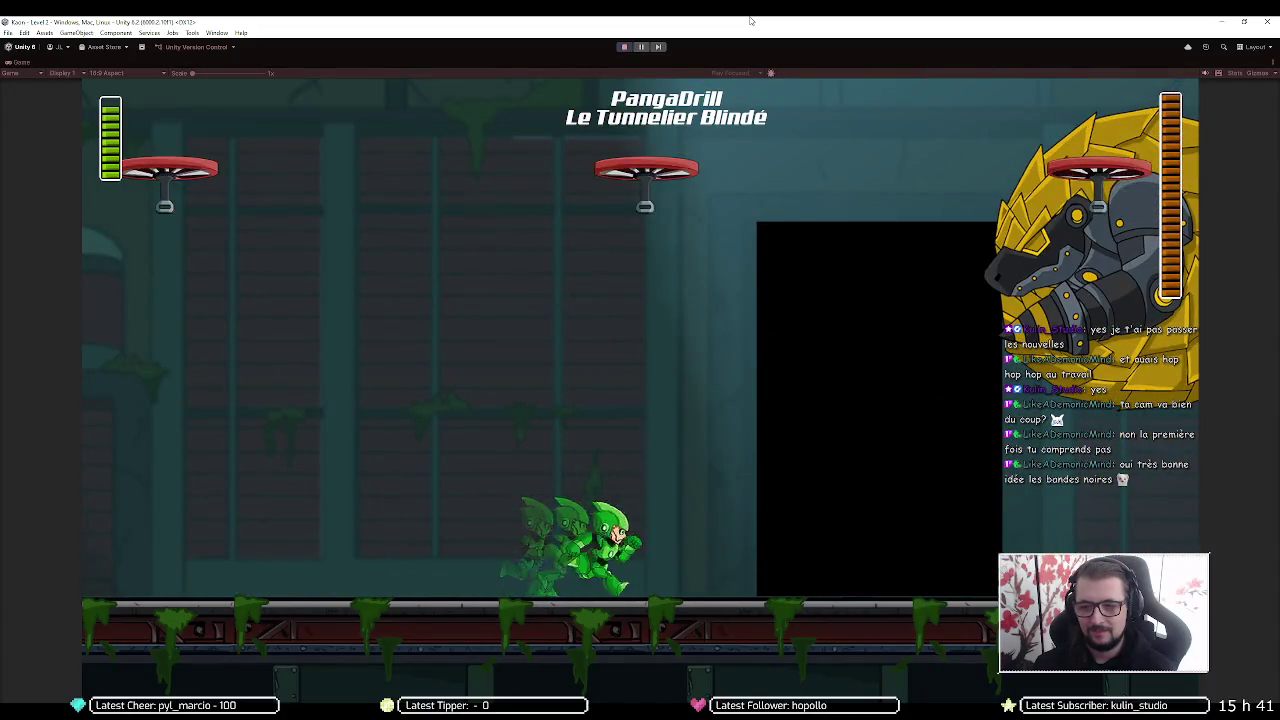
key(space)
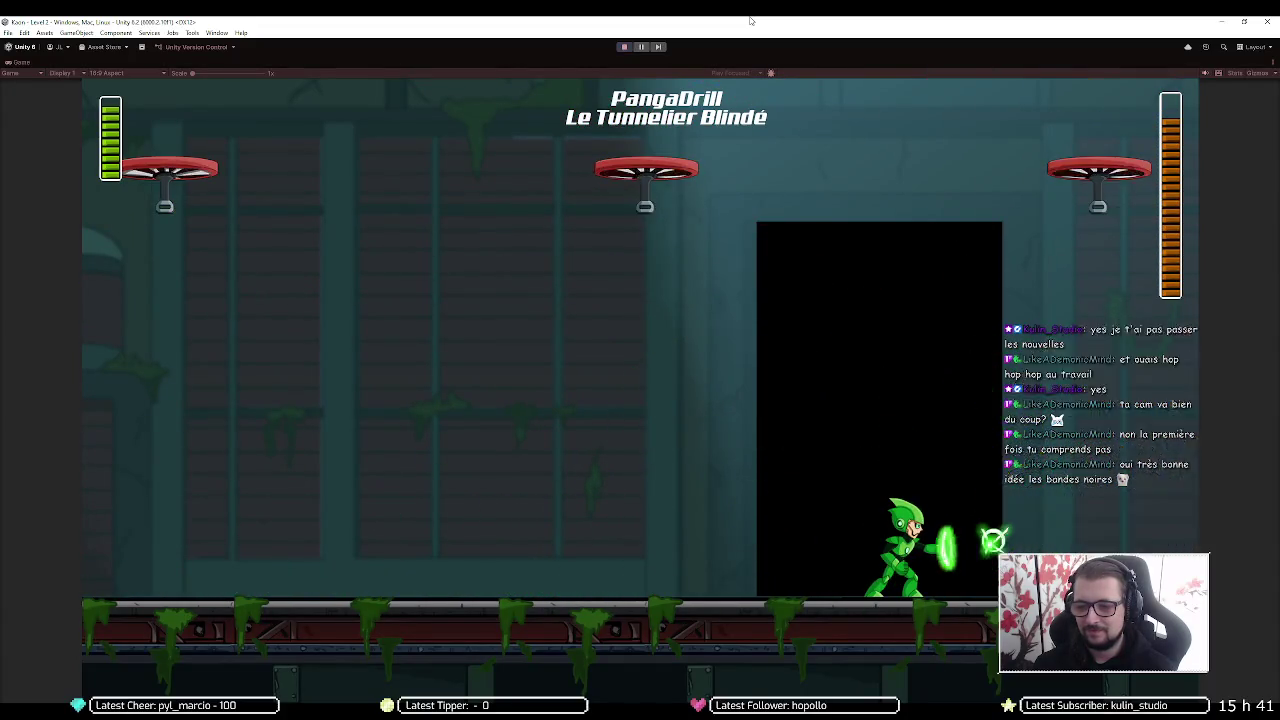
Shoot the drill boss, then climb the left wall and cross to the right floor
key(x)
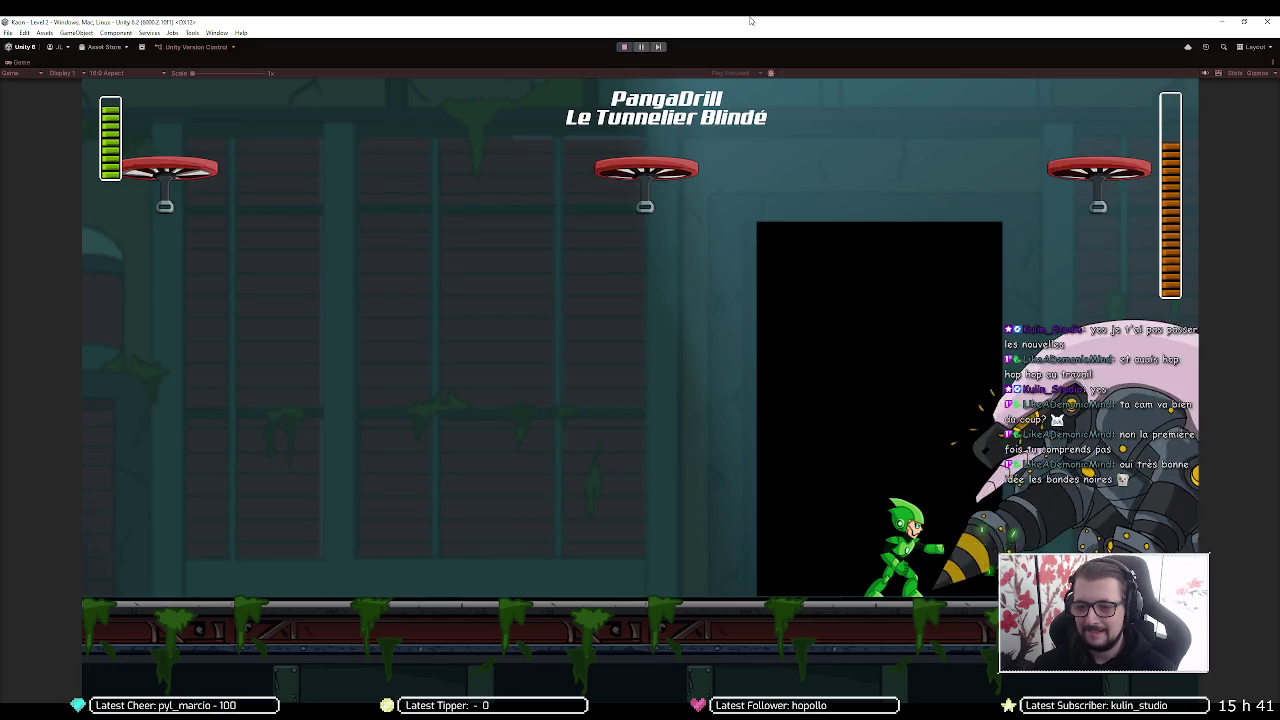
key(Left)
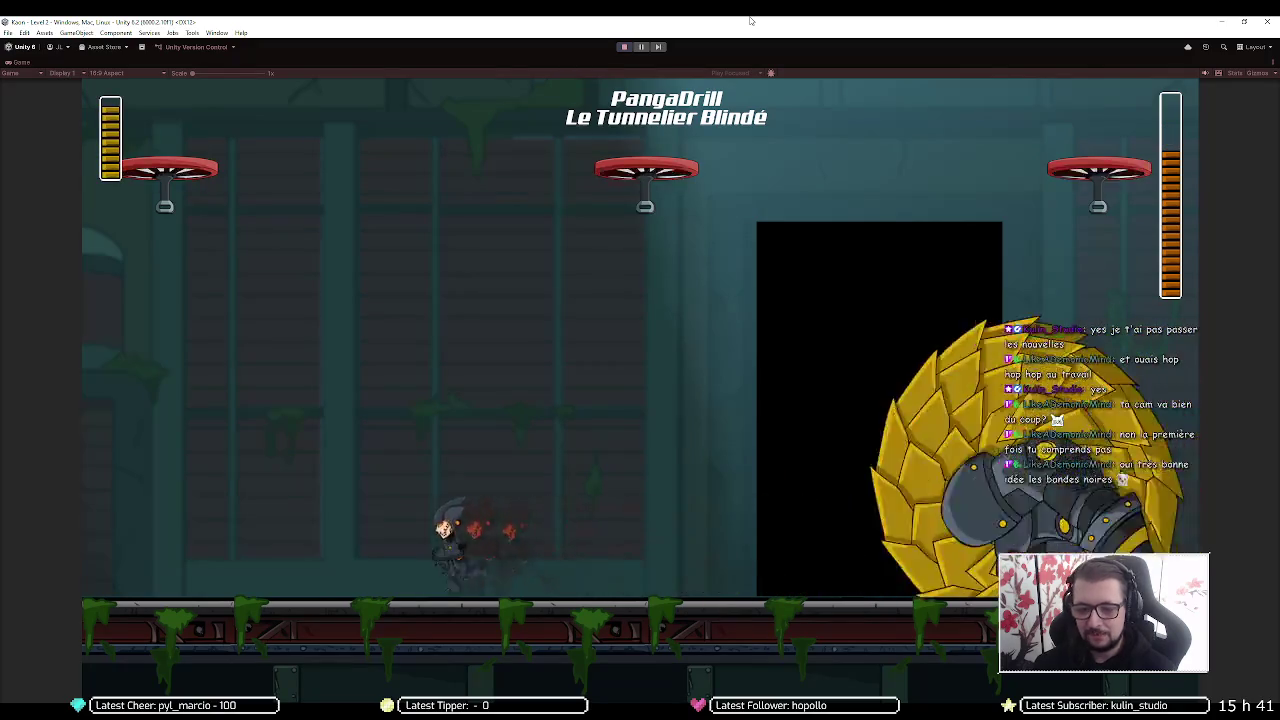
key(space)
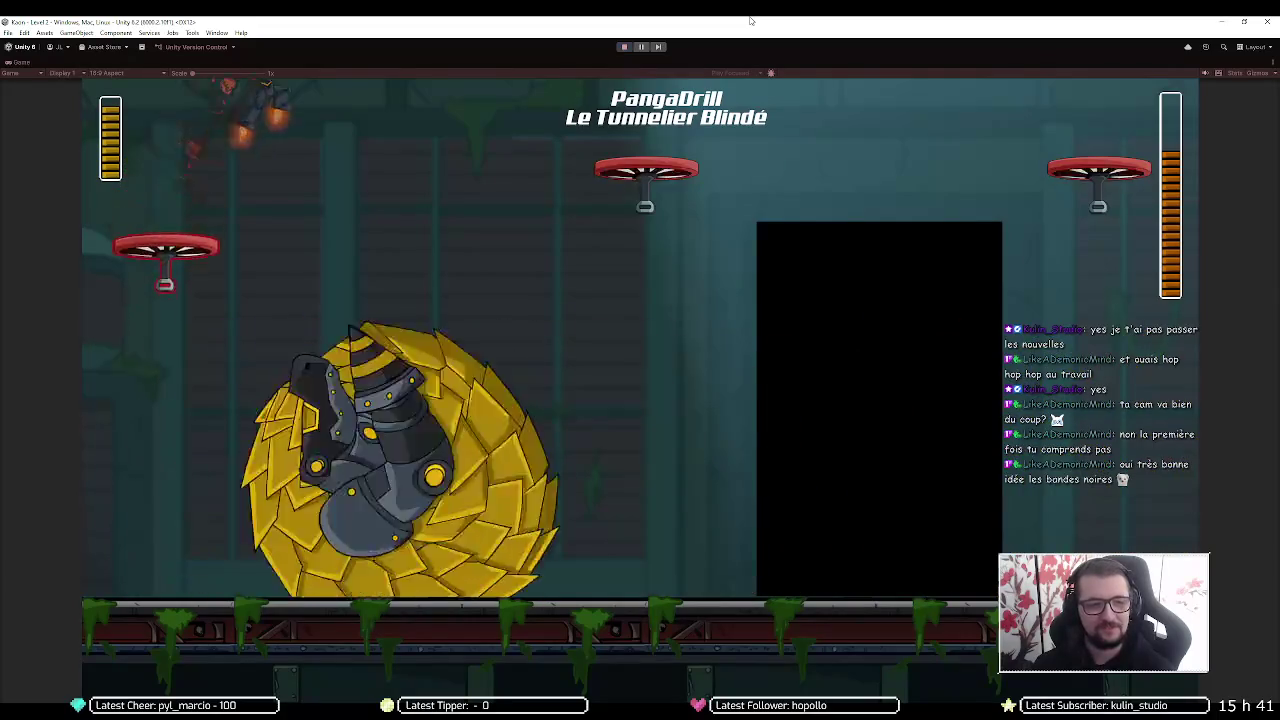
key(Right)
key(Right)
key(space)
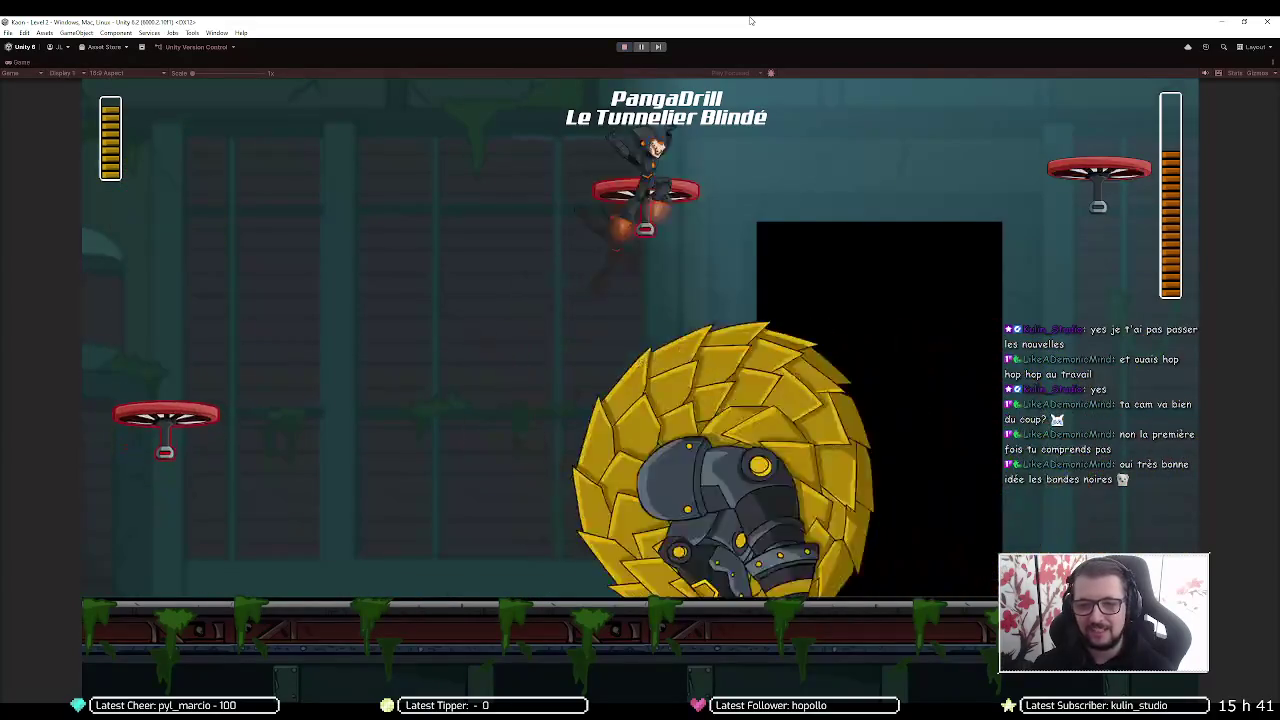
key(Right)
key(space)
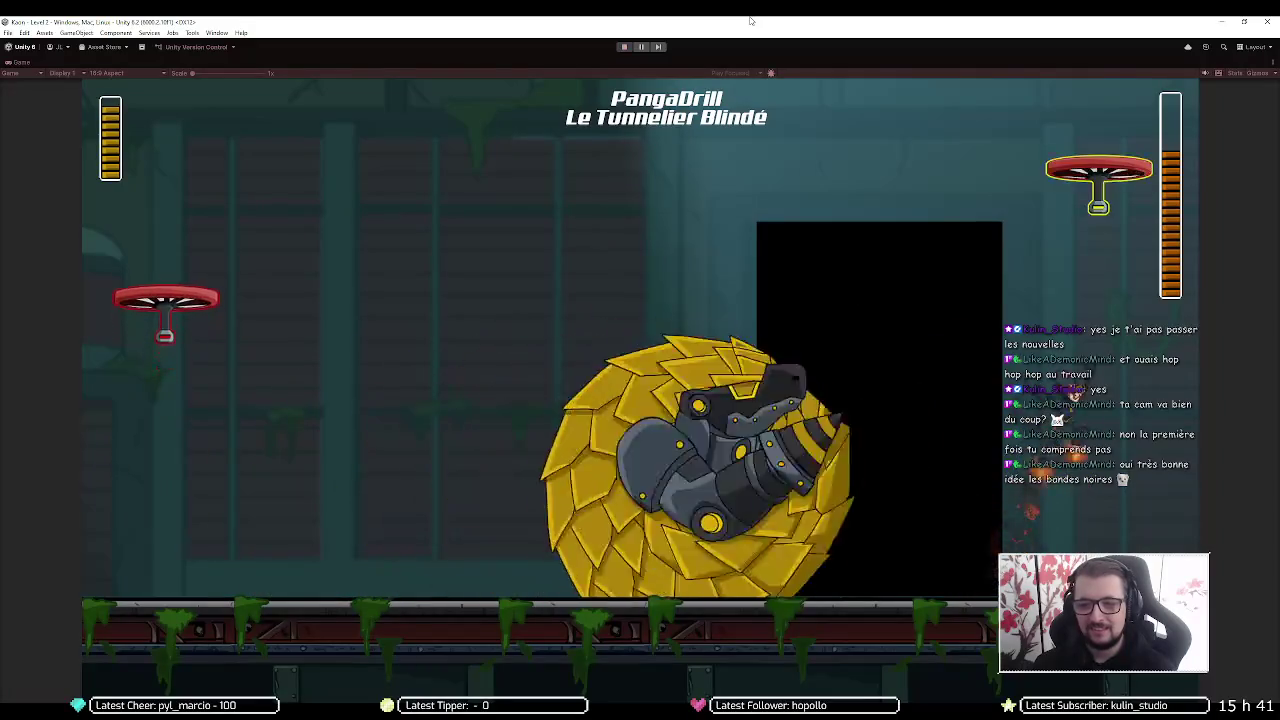
key(space)
key(Right)
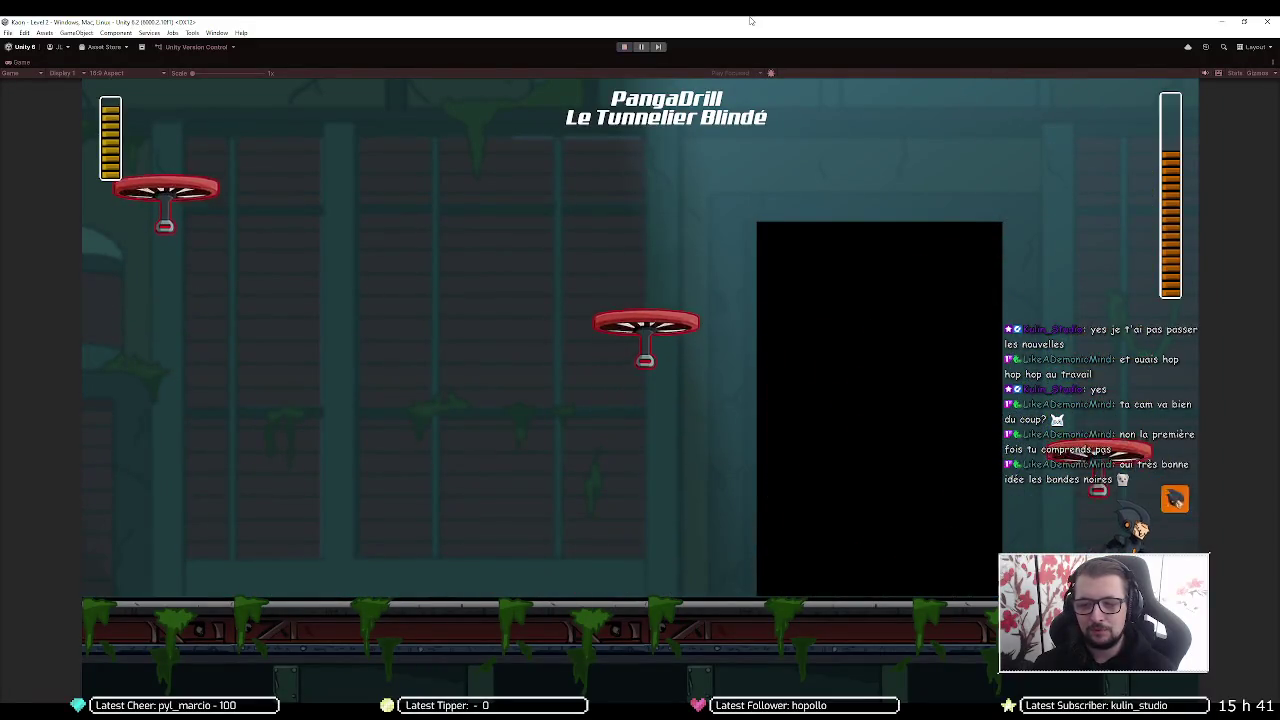
Run beneath the laser beams and hop across the middle platform to the right wall
key(Left)
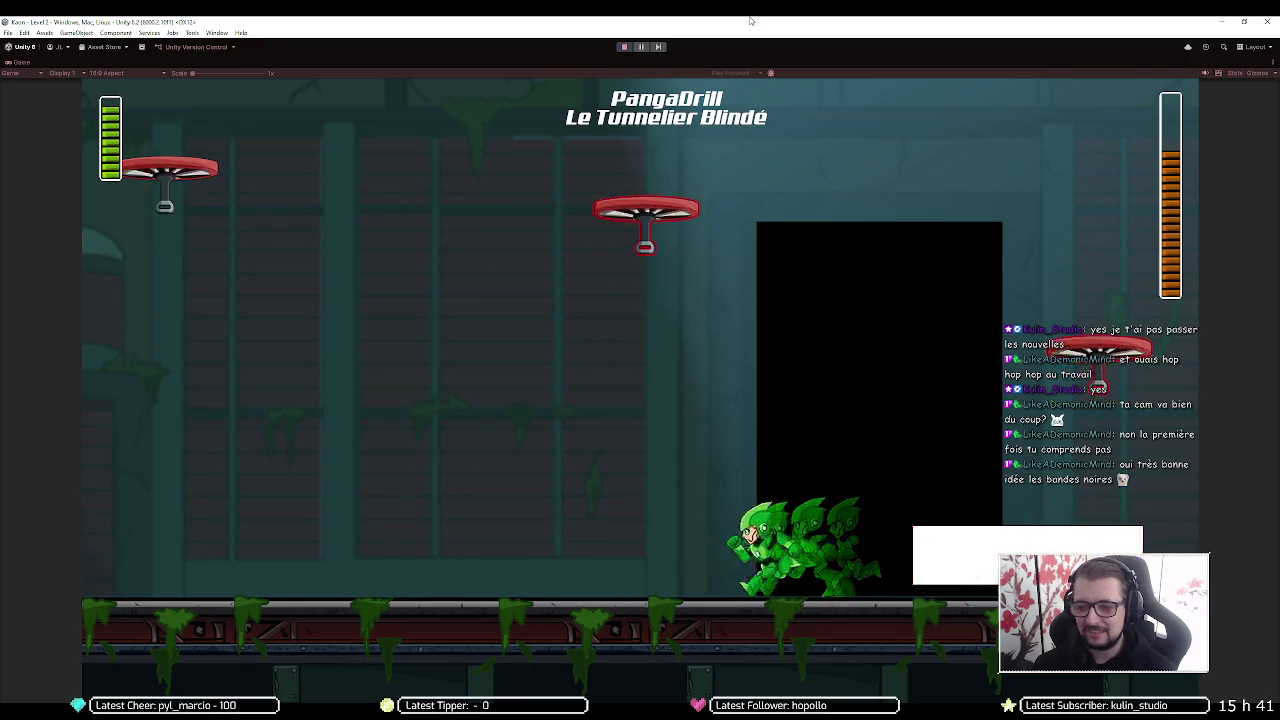
key(Left)
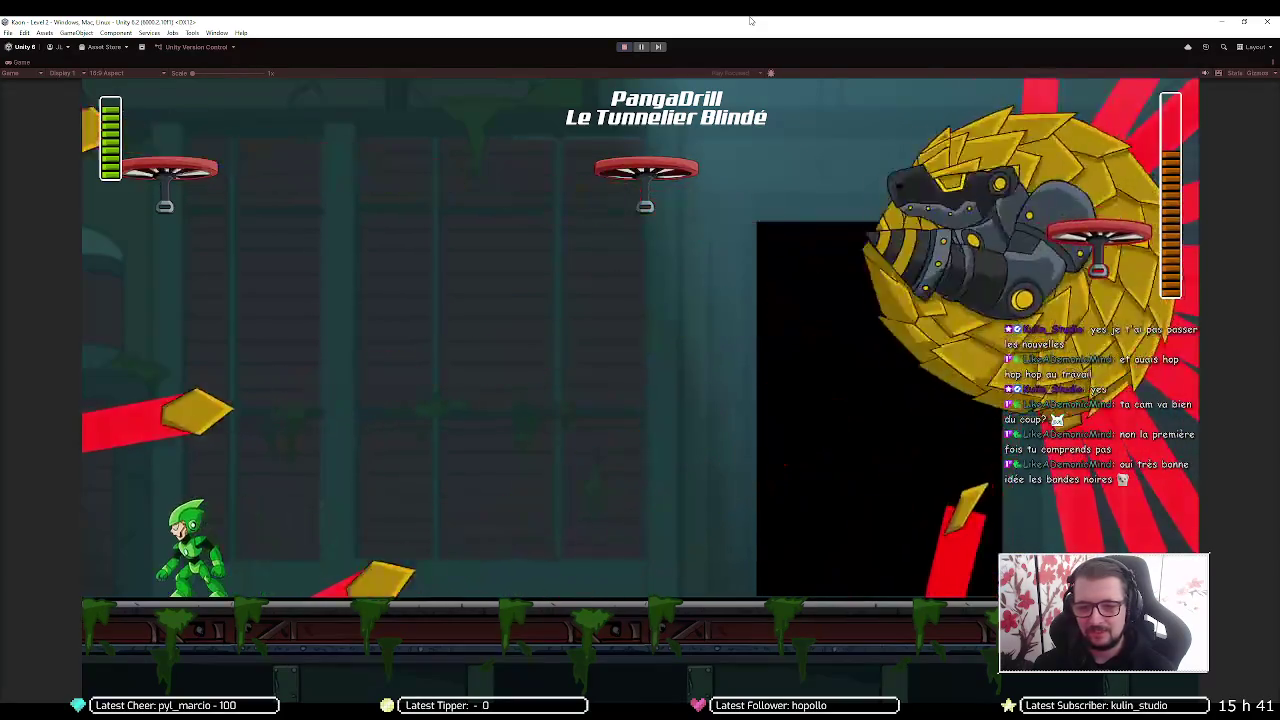
key(Right)
key(Right)
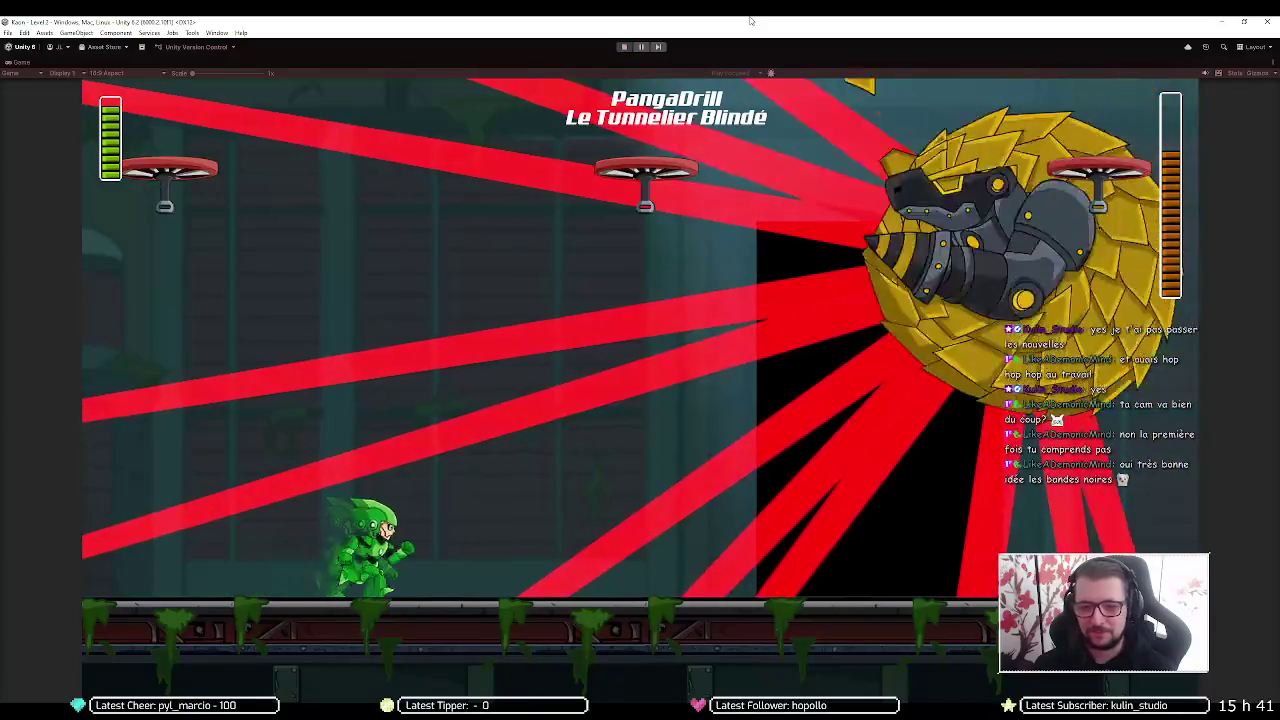
key(Right)
key(Right)
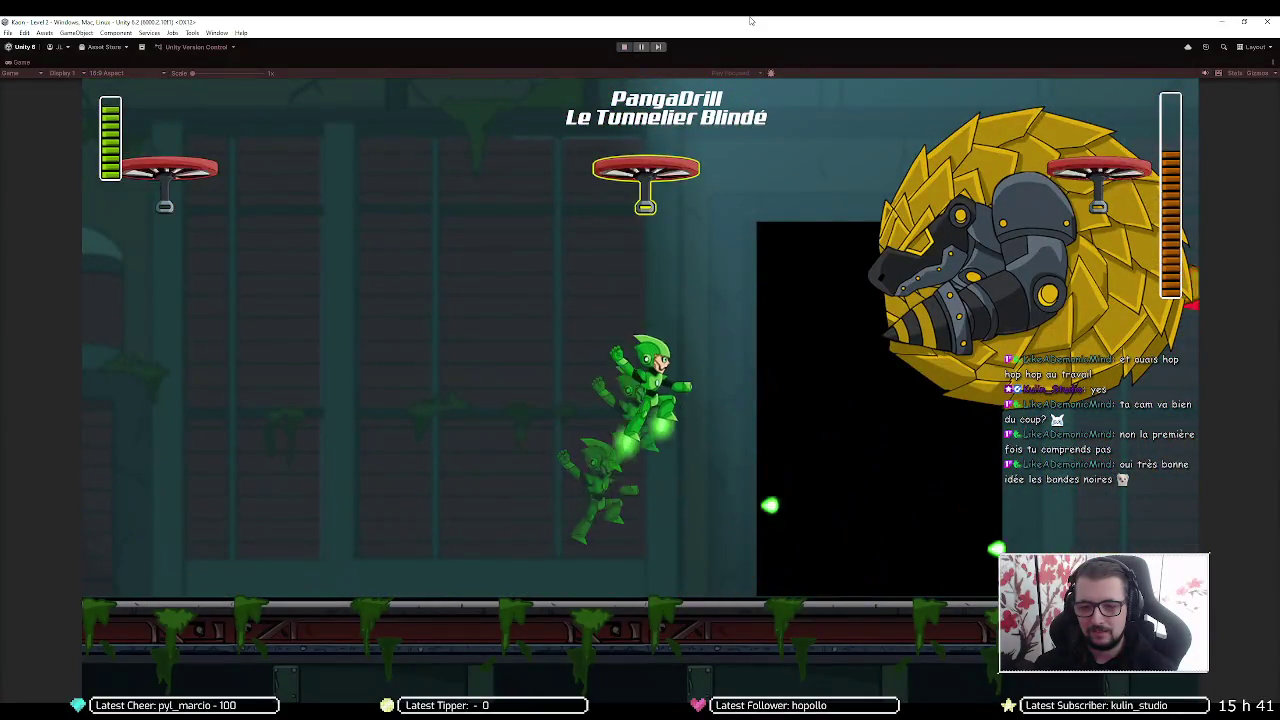
key(Right)
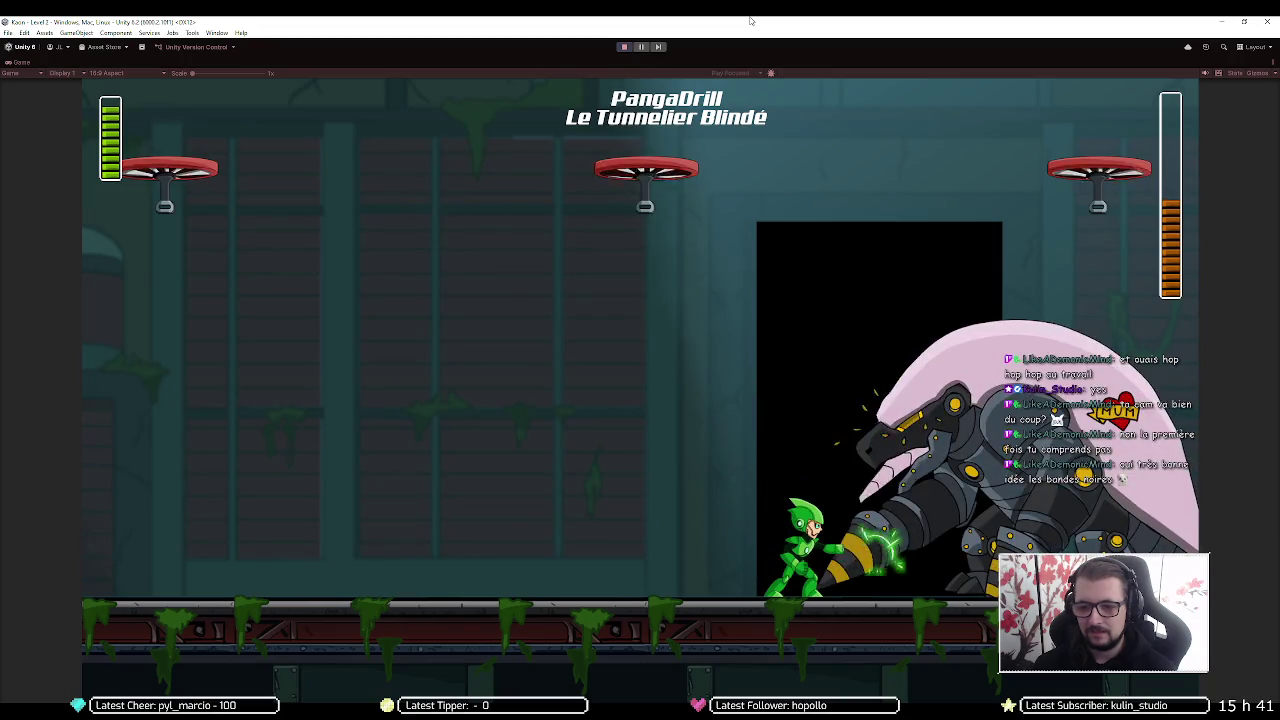
key(Left)
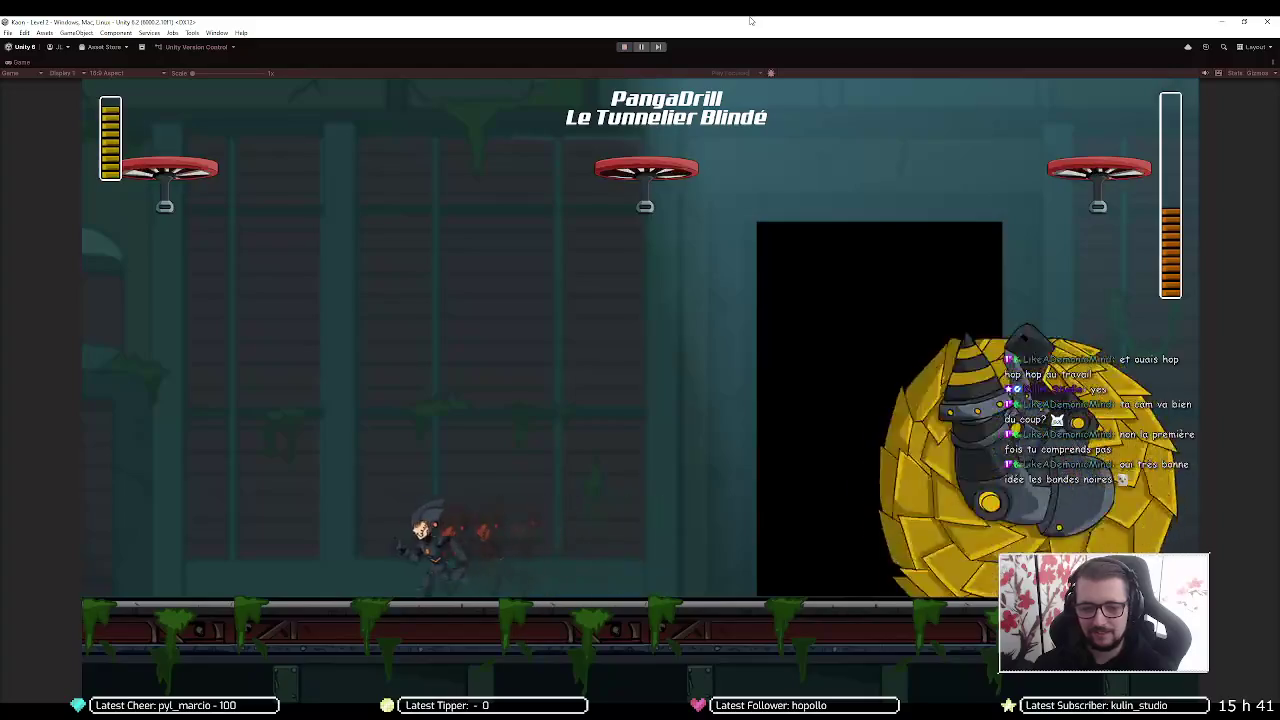
key(space)
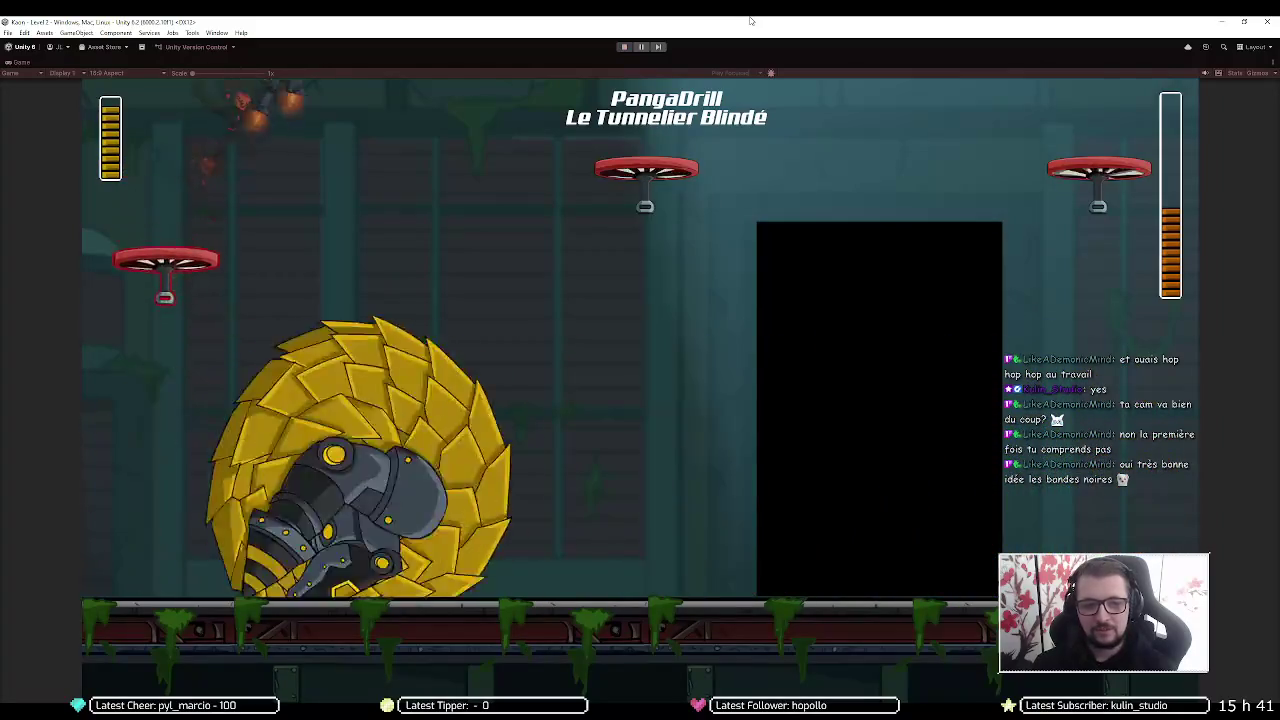
key(Right)
key(space)
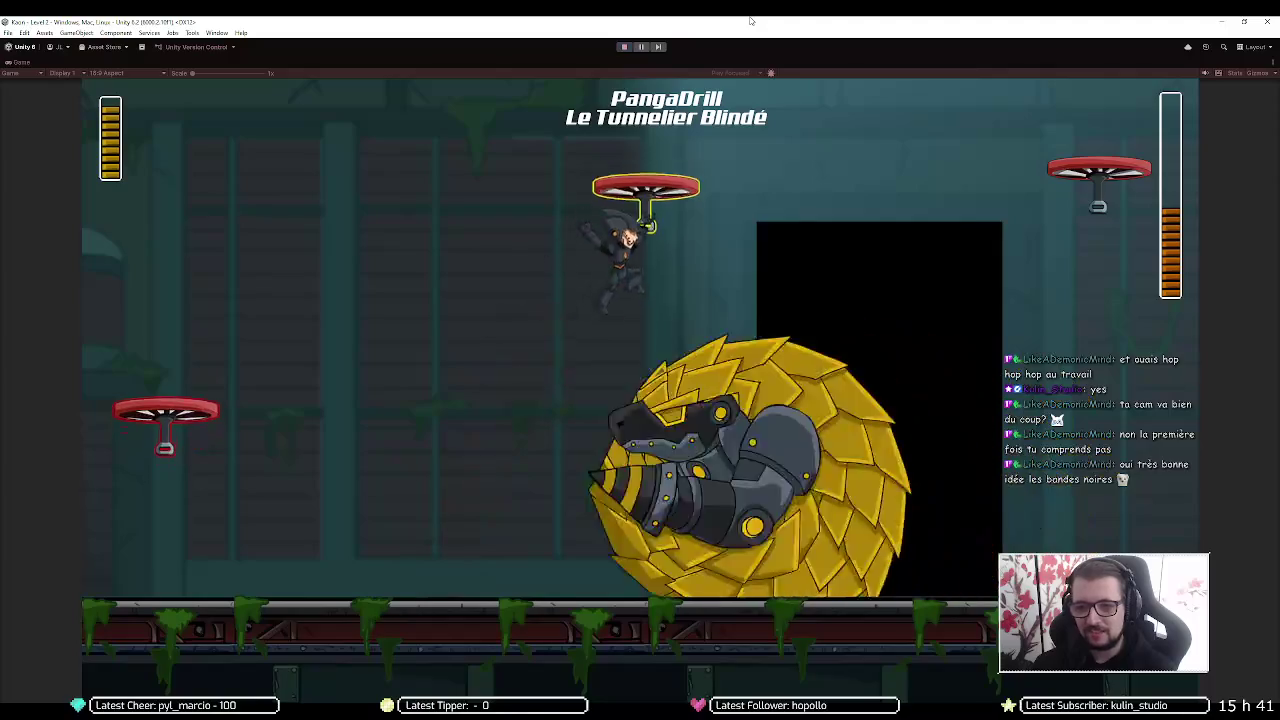
key(Right)
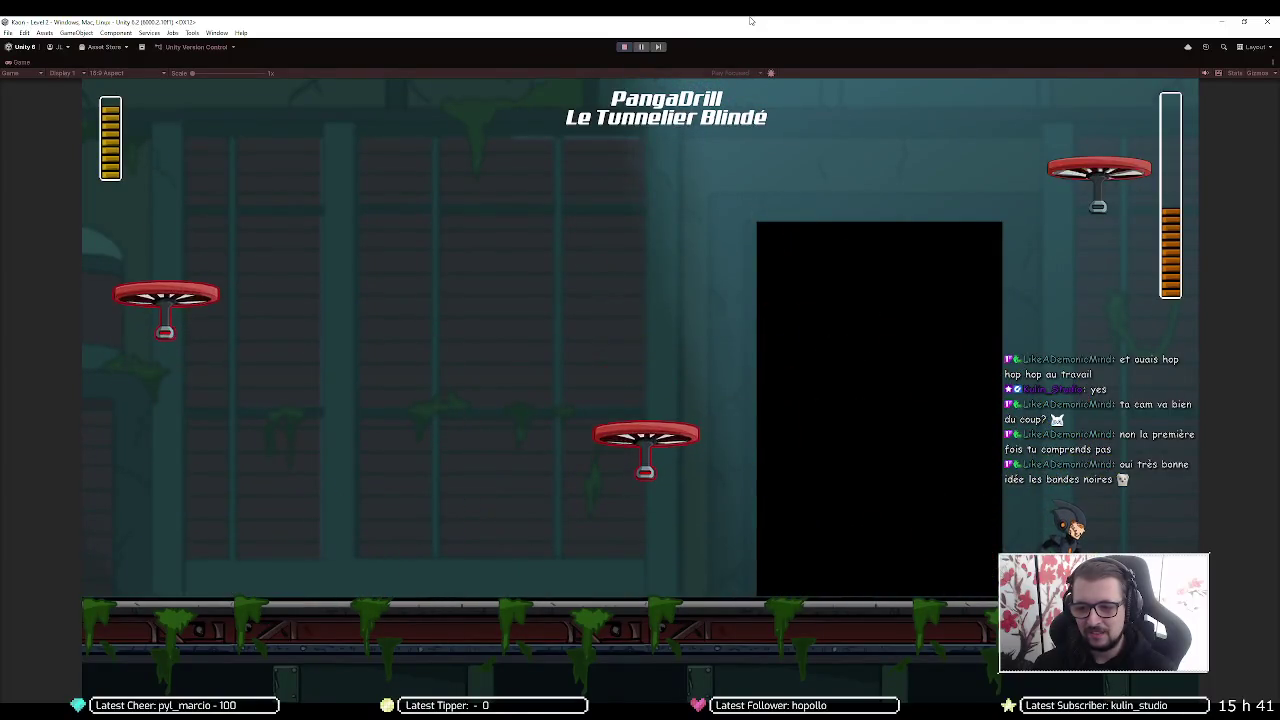
Leap away from the incoming boss, dodge lasers, and turn to shoot it again
key(Left)
key(space)
key(Left)
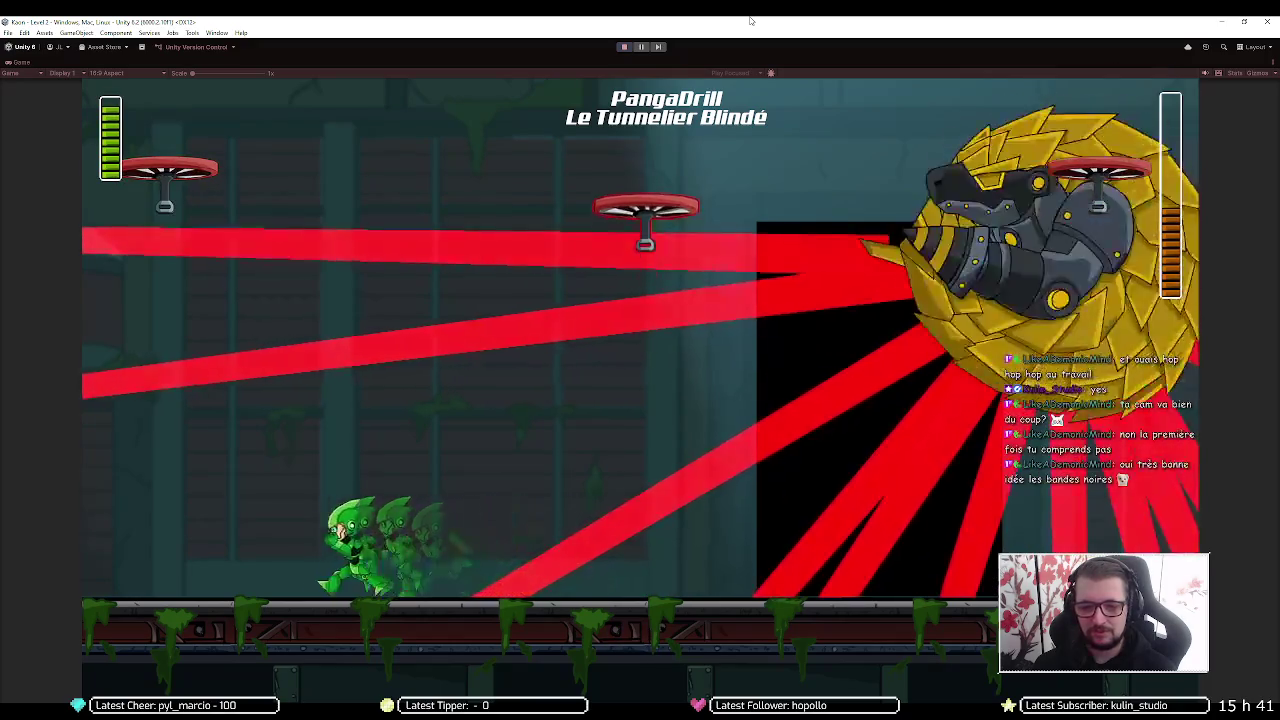
key(space)
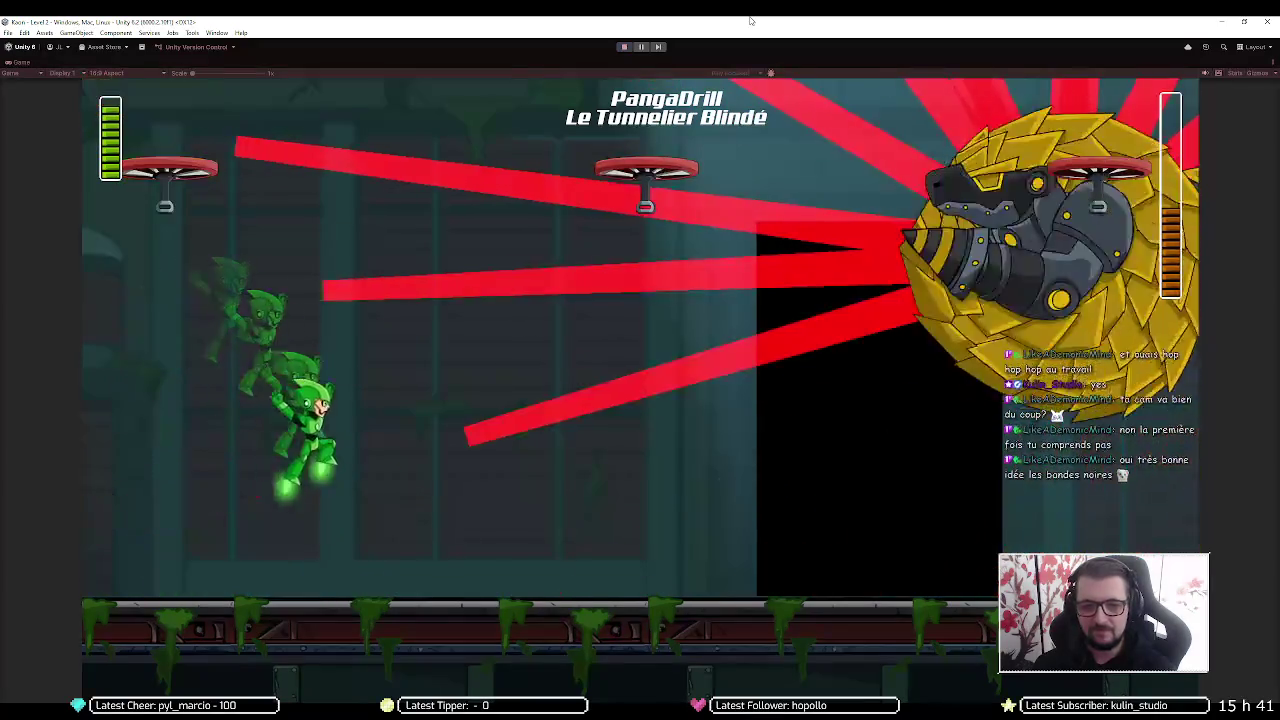
key(Right)
key(Left)
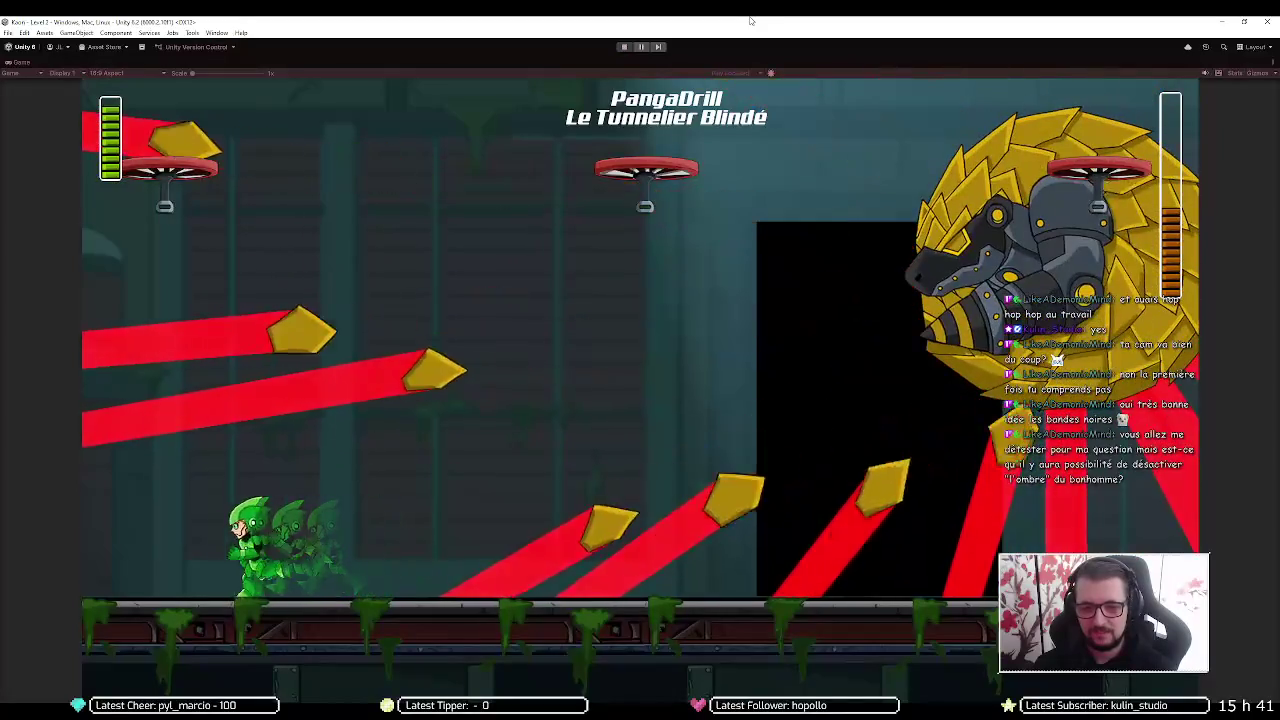
key(Right)
key(Right)
key(space)
key(space)
key(space)
key(space)
Shoot the boss, flee up the left wall, and run right once the drill-ball passes
key(Left)
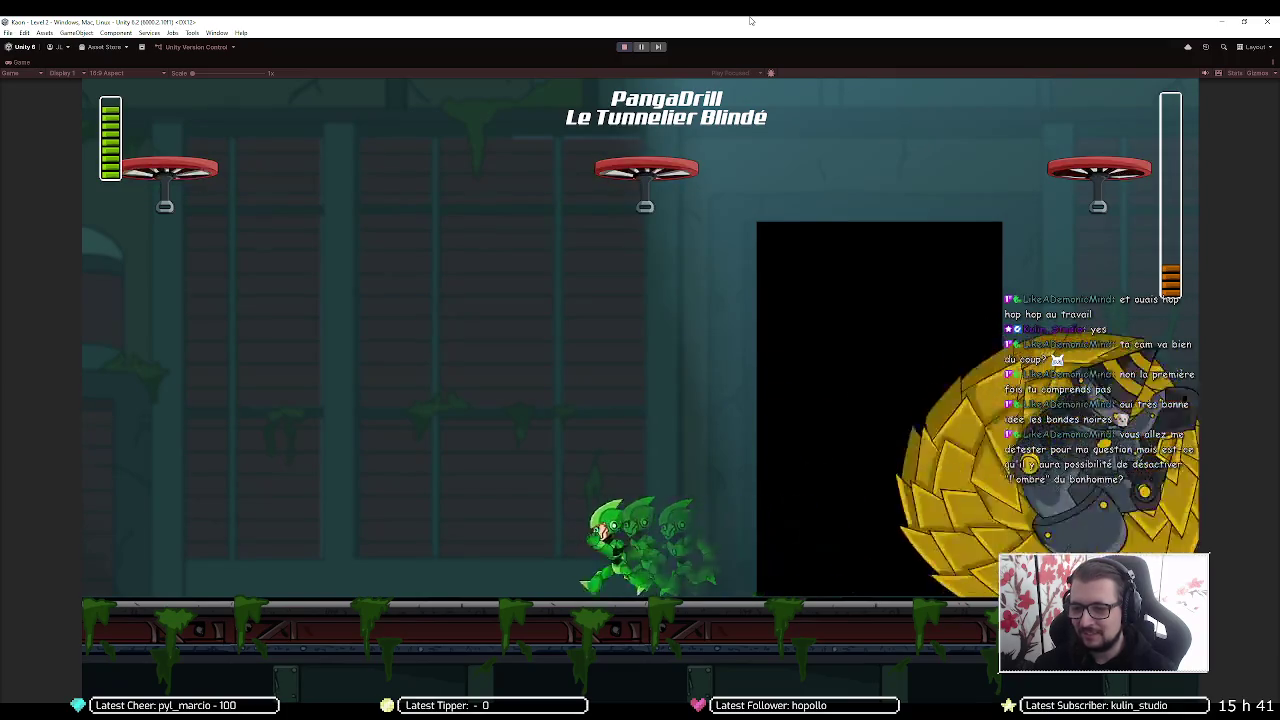
key(Left)
key(space)
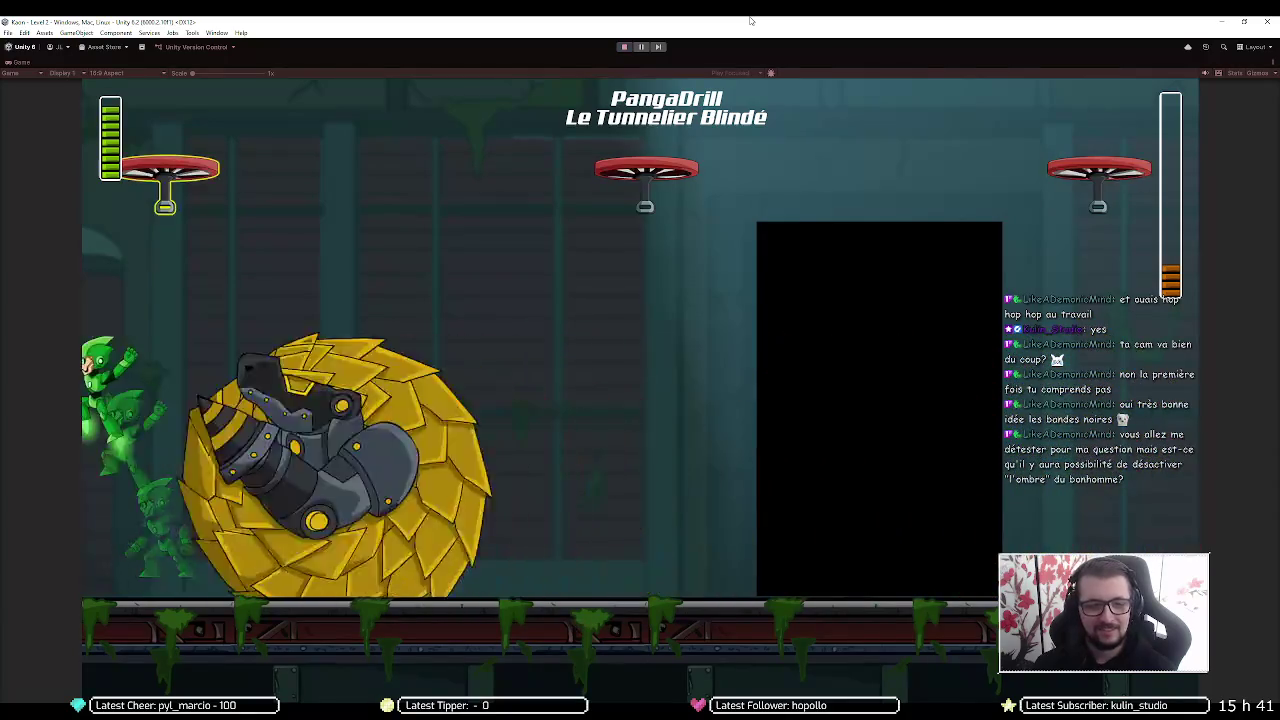
key(Right)
key(space)
key(space)
key(Right)
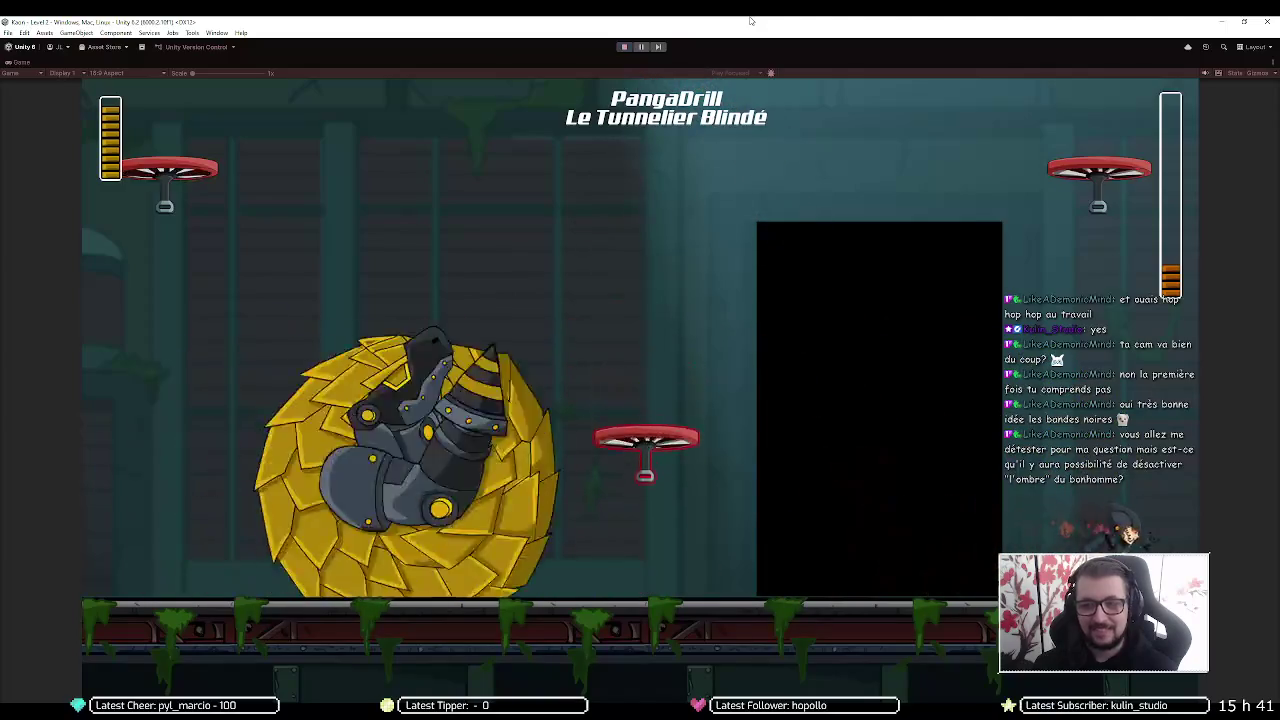
key(space)
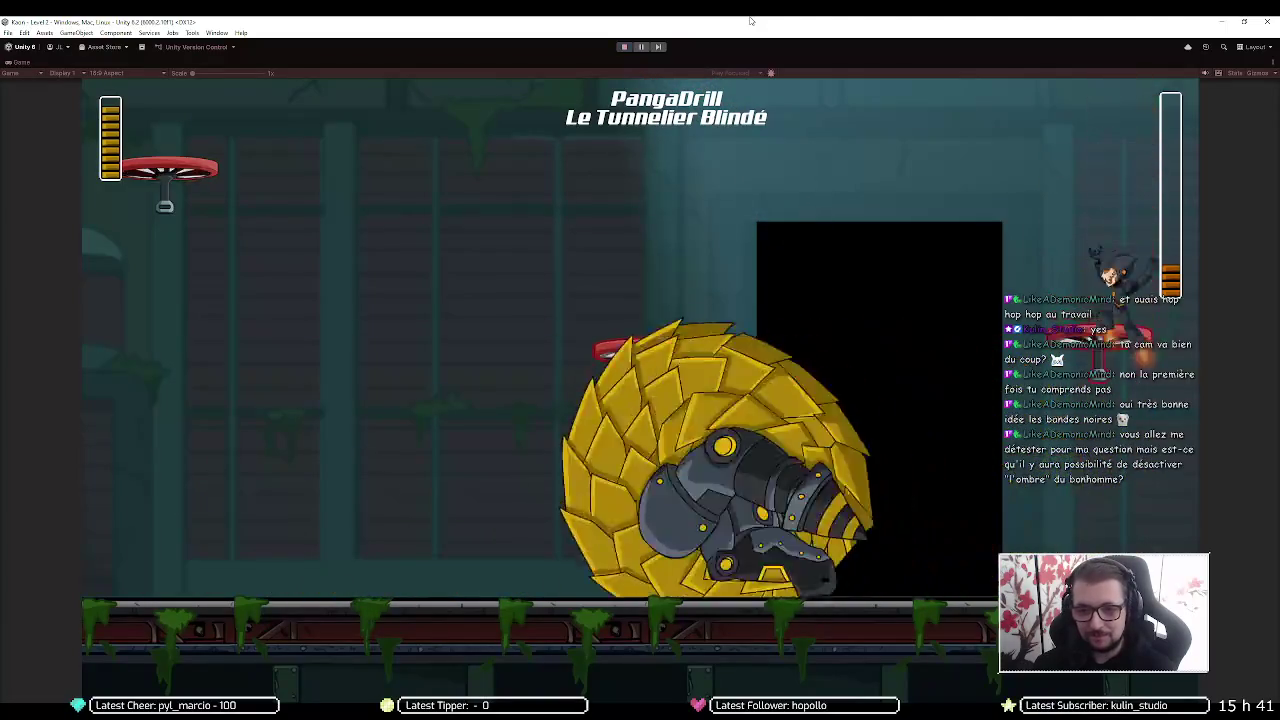
Dodge the burrowing boss's lasers, then jump in and shoot it until it is defeated
key(Left)
key(Right)
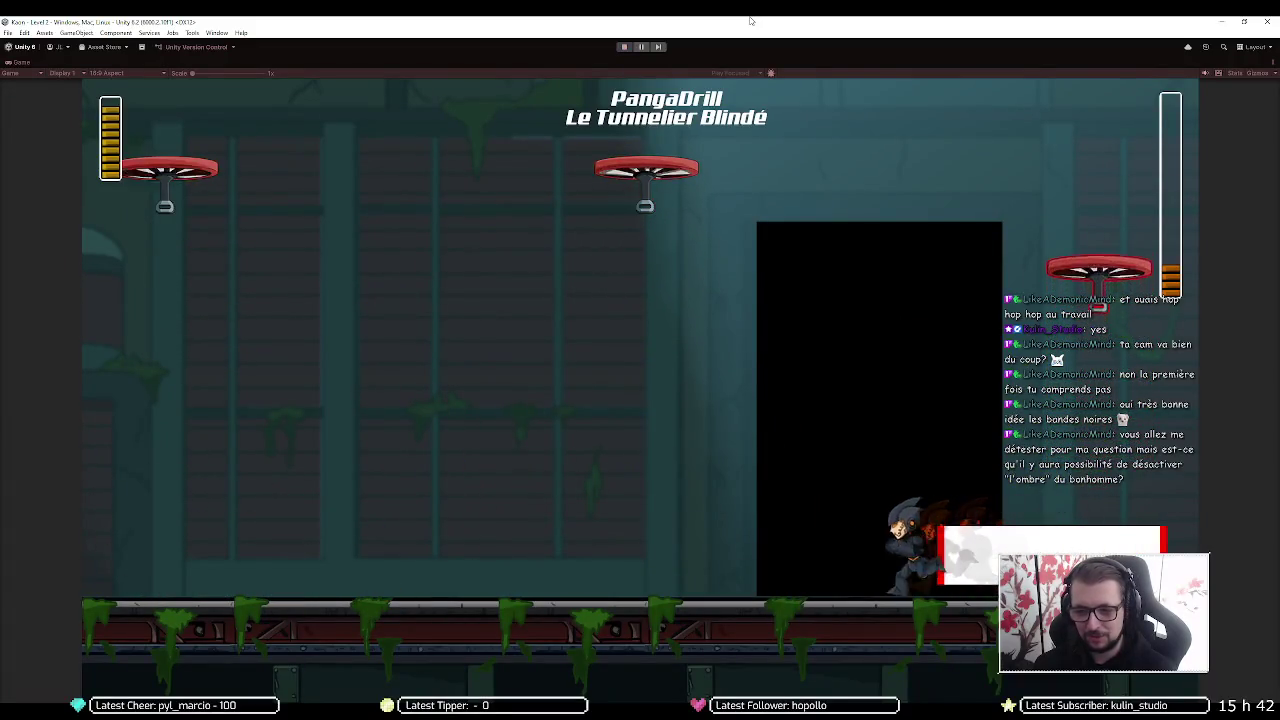
key(Left)
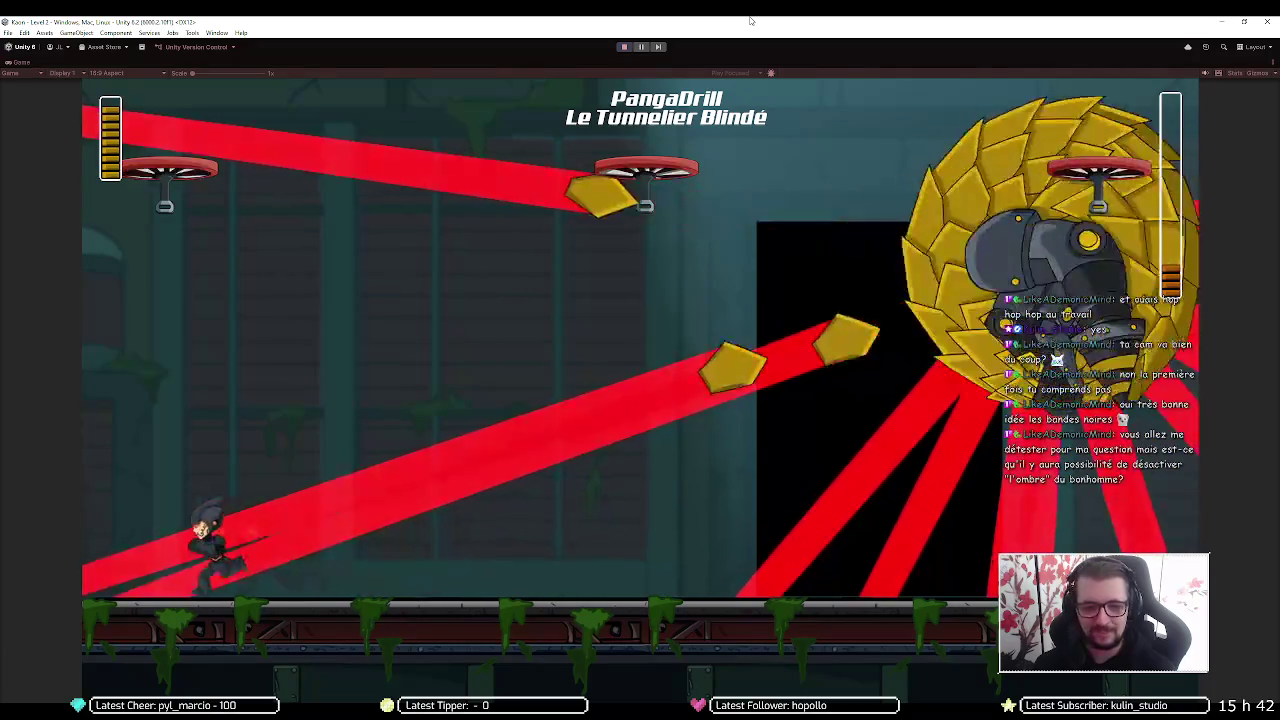
key(space)
key(Right)
key(Left)
key(Left)
key(Right)
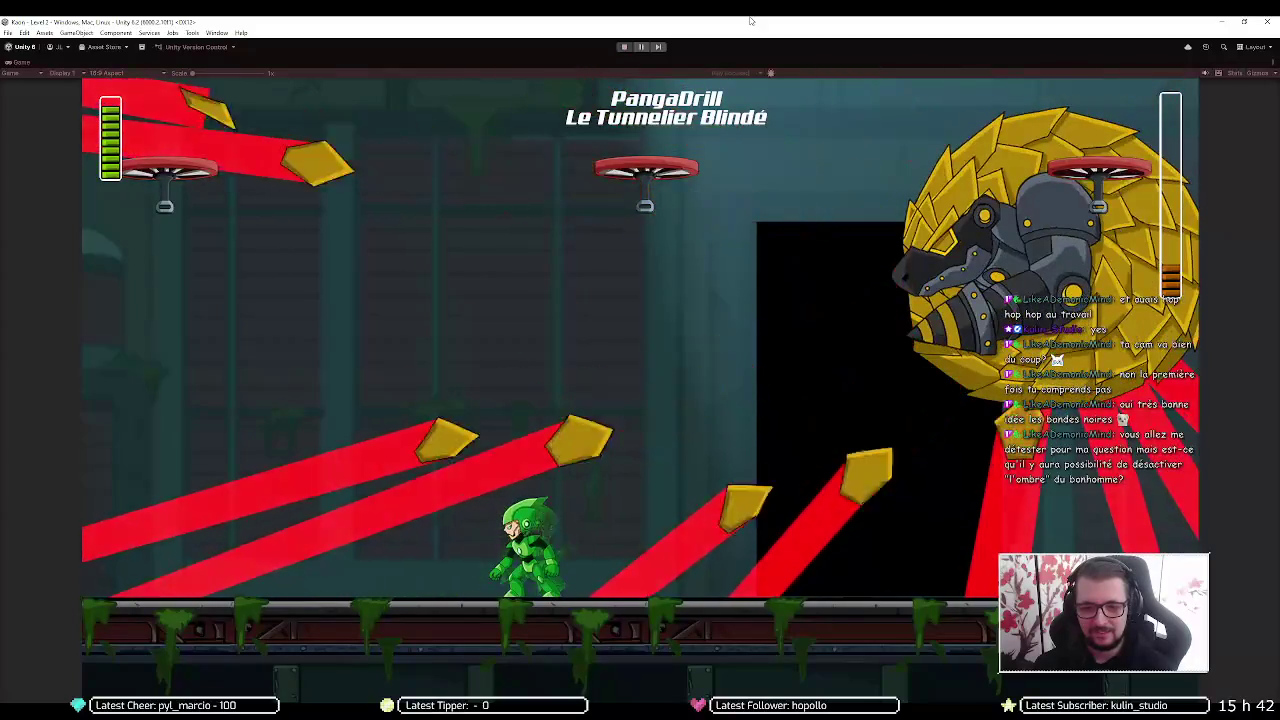
key(Right)
key(space)
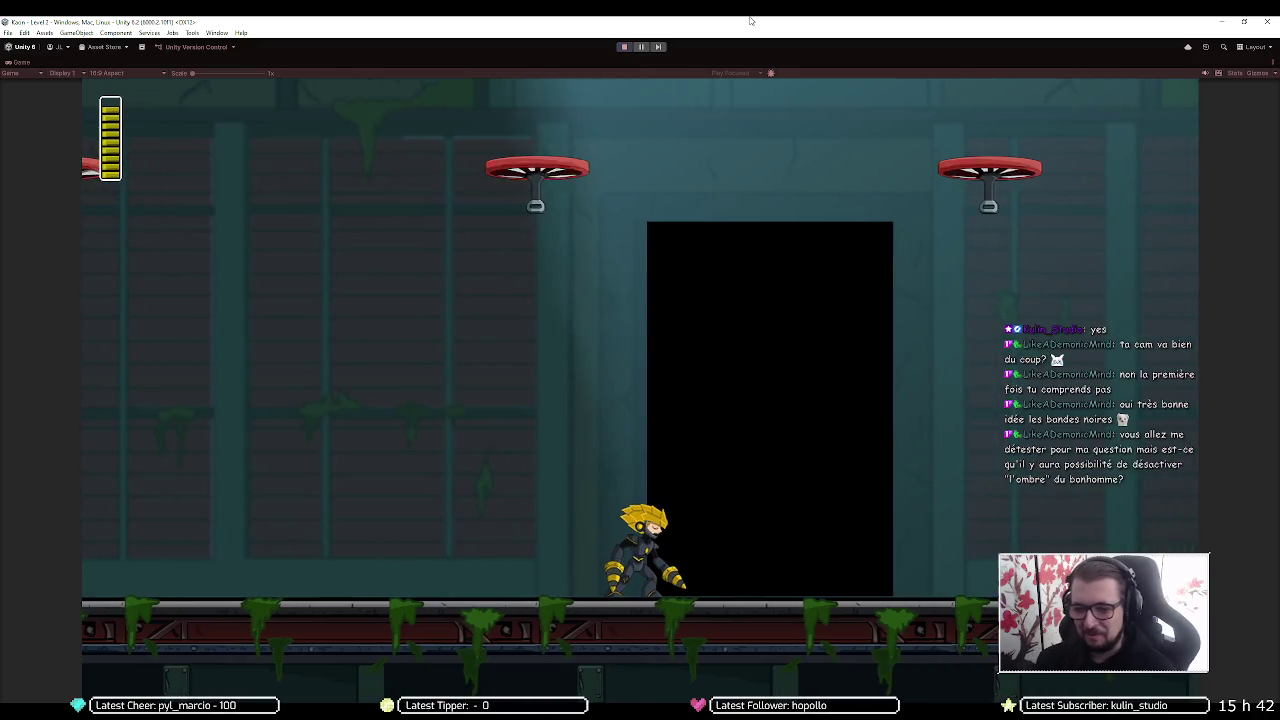
Dash right past the boss area until the KAON Fragmented Core title screen loads
key(Right)
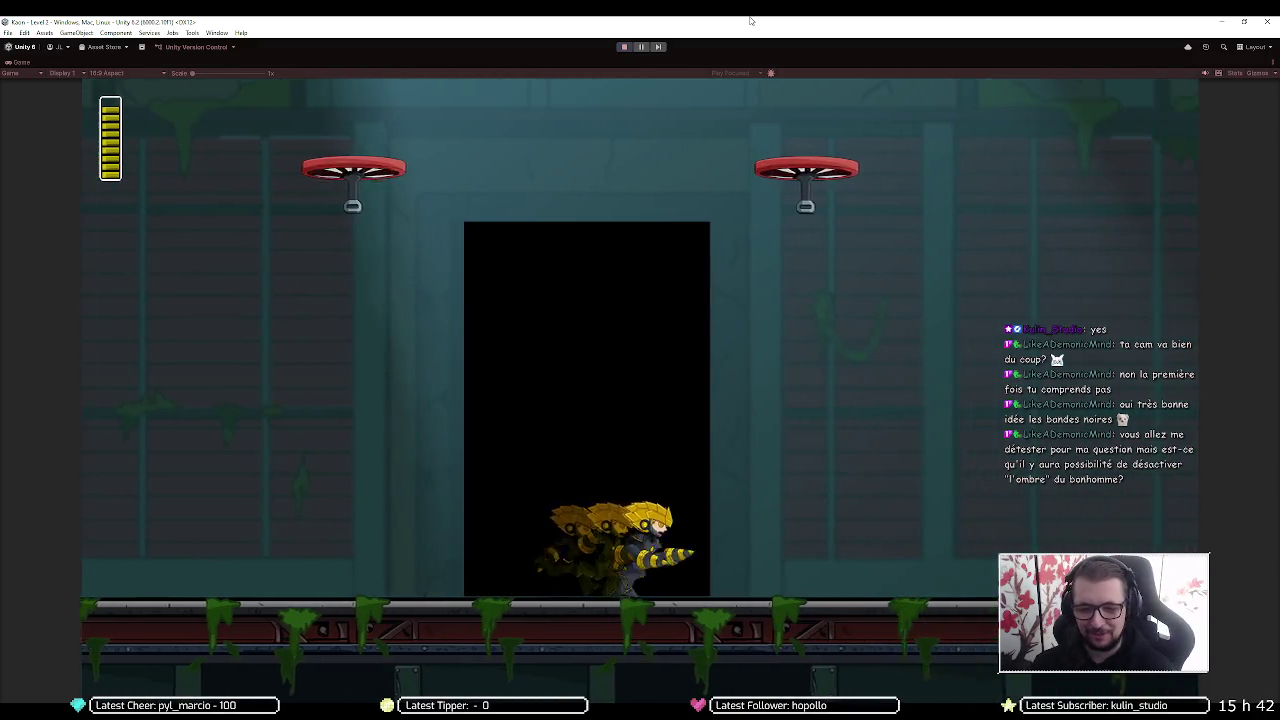
key(Right)
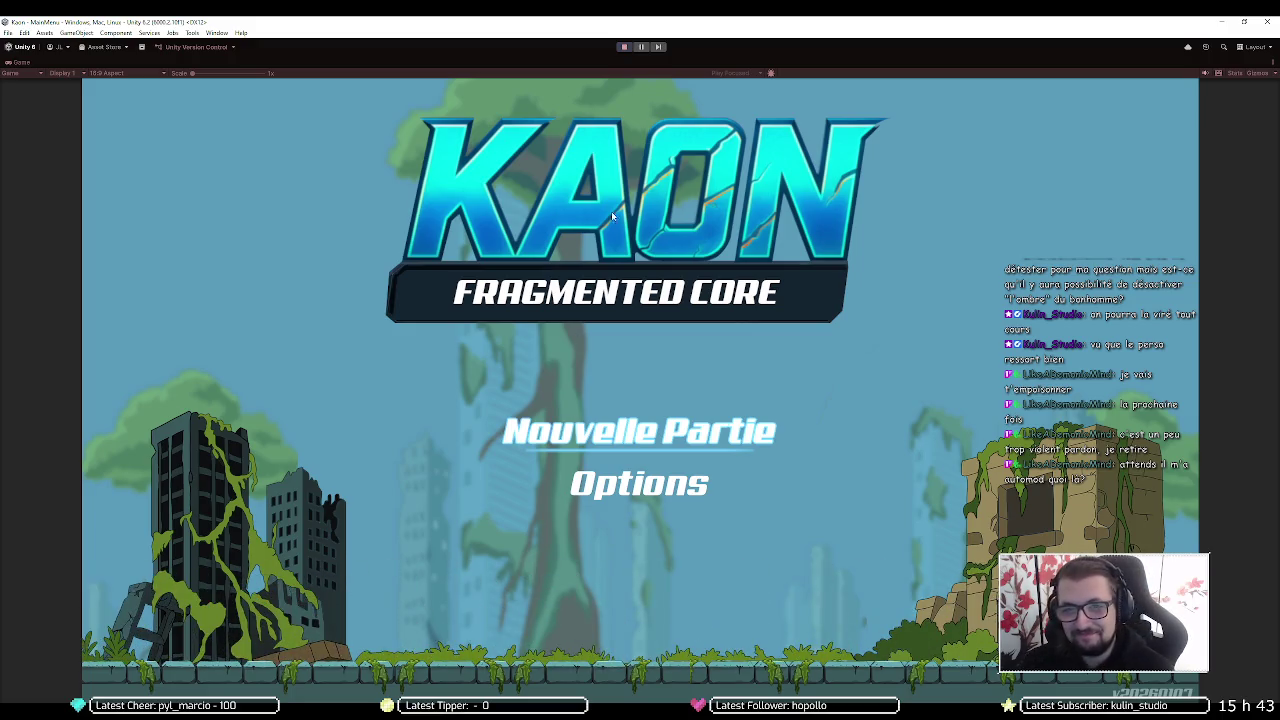
Stop the running play test and raise the background music volume
click(623, 48)
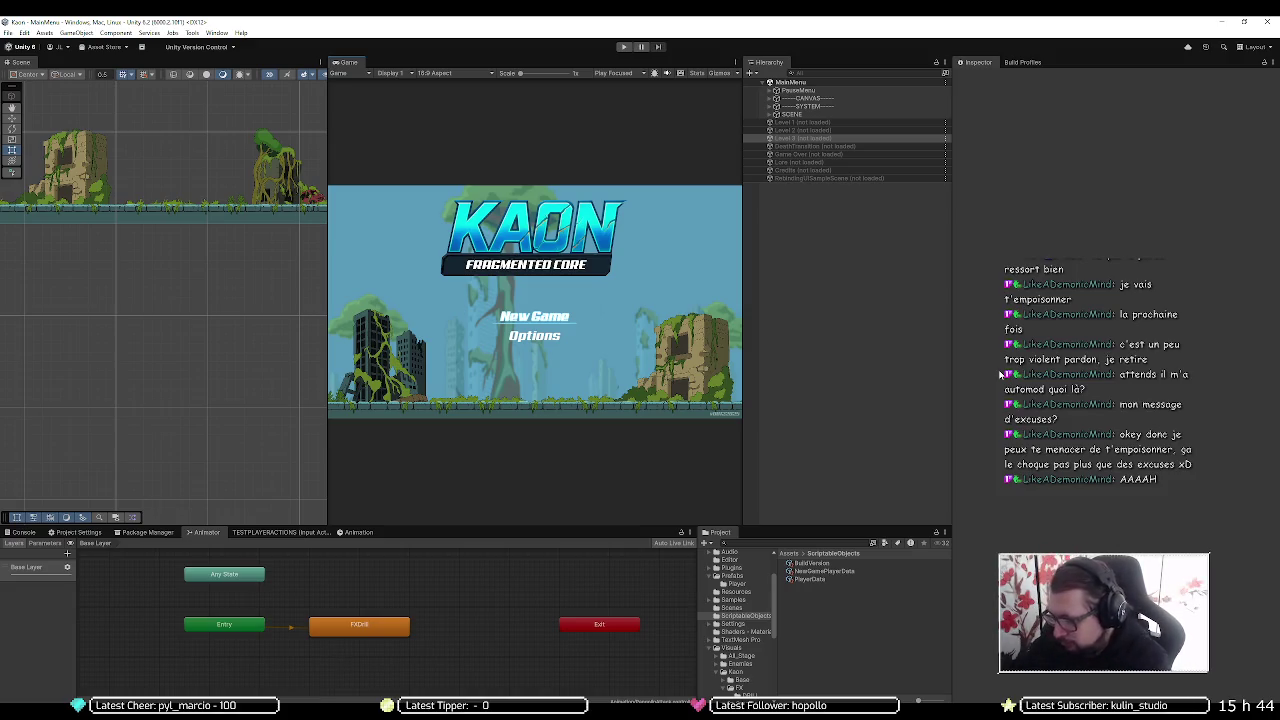
key(XF86AudioRaiseVolume)
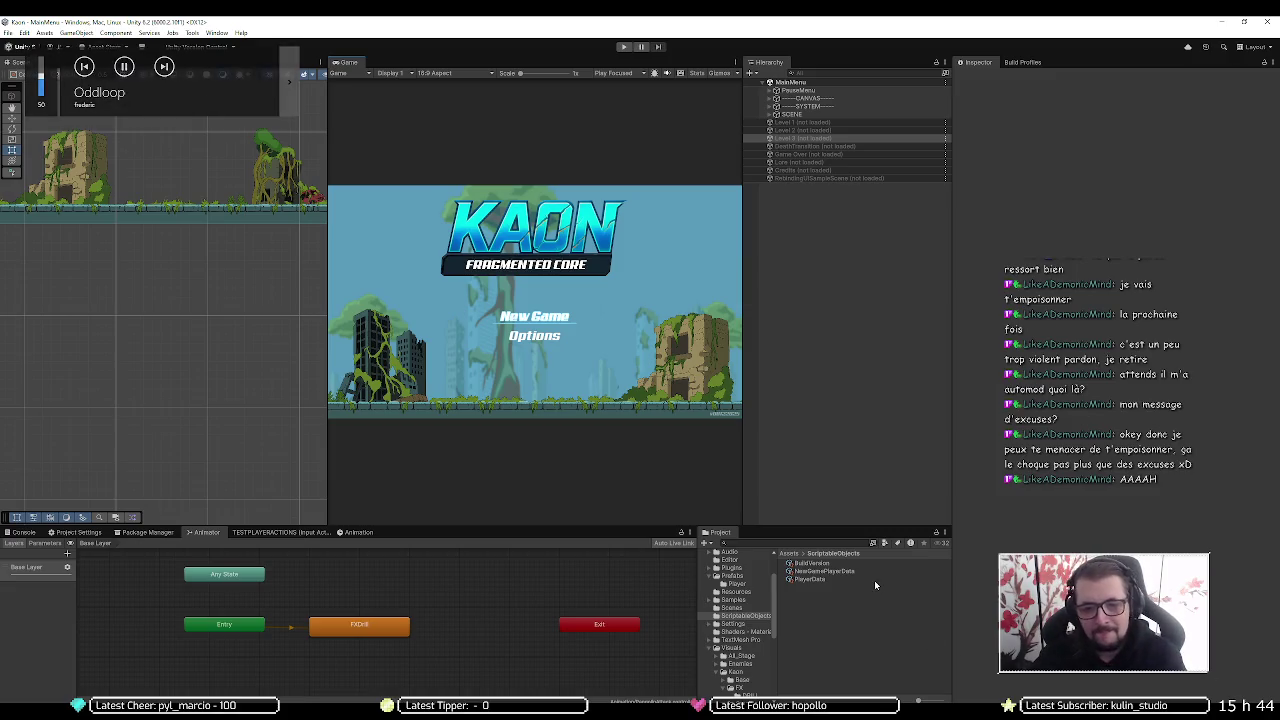
Load Level 3, unload MainMenu in the Hierarchy, and switch to Booster.cs in Visual Studio
right_click(811, 138)
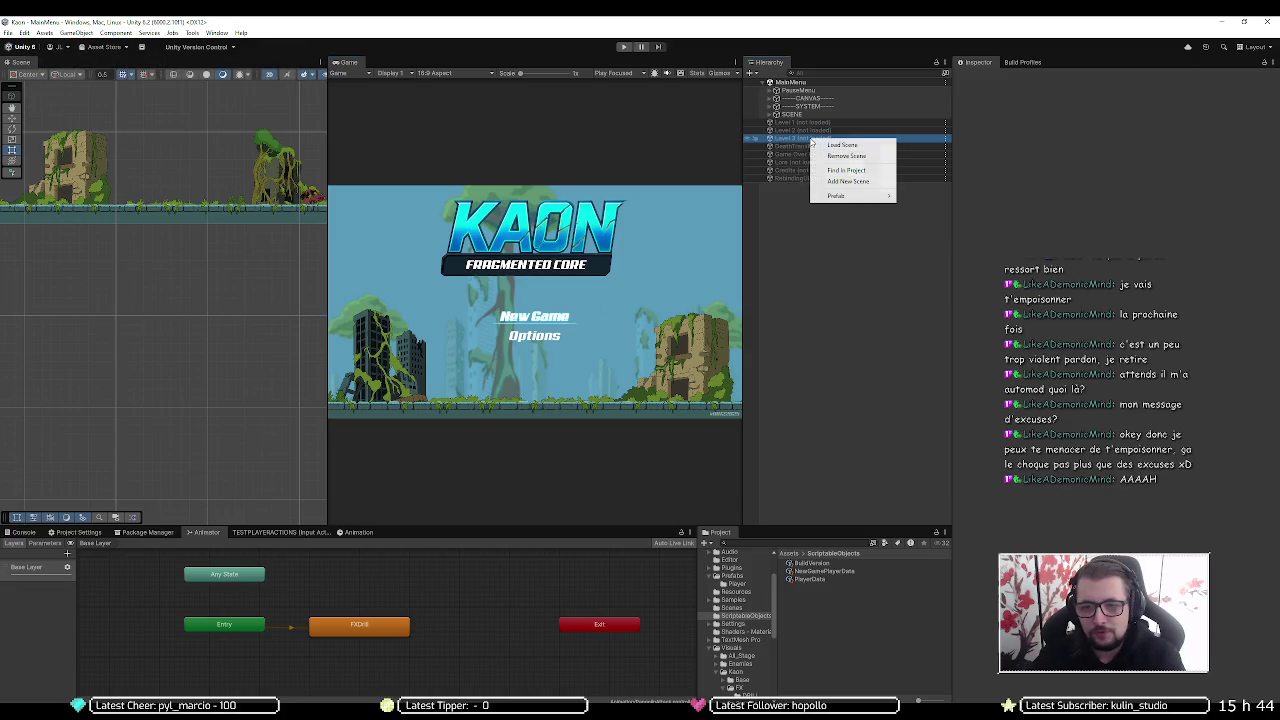
click(840, 145)
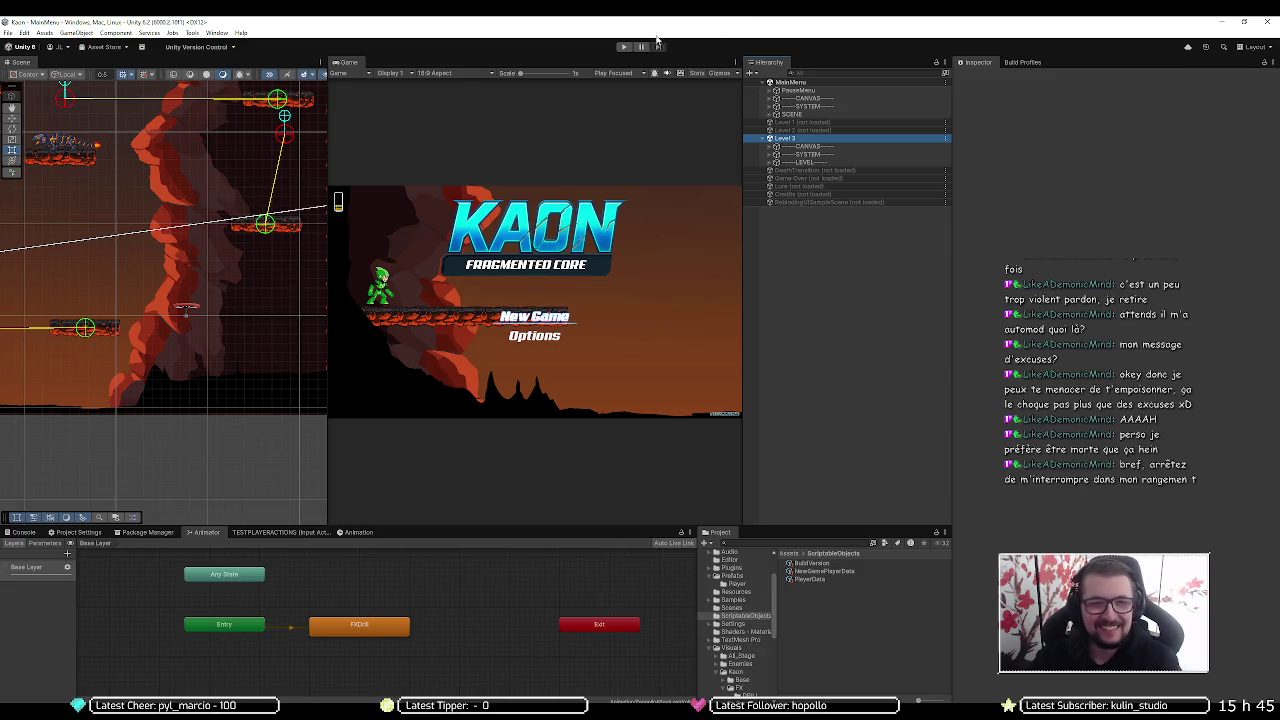
right_click(825, 85)
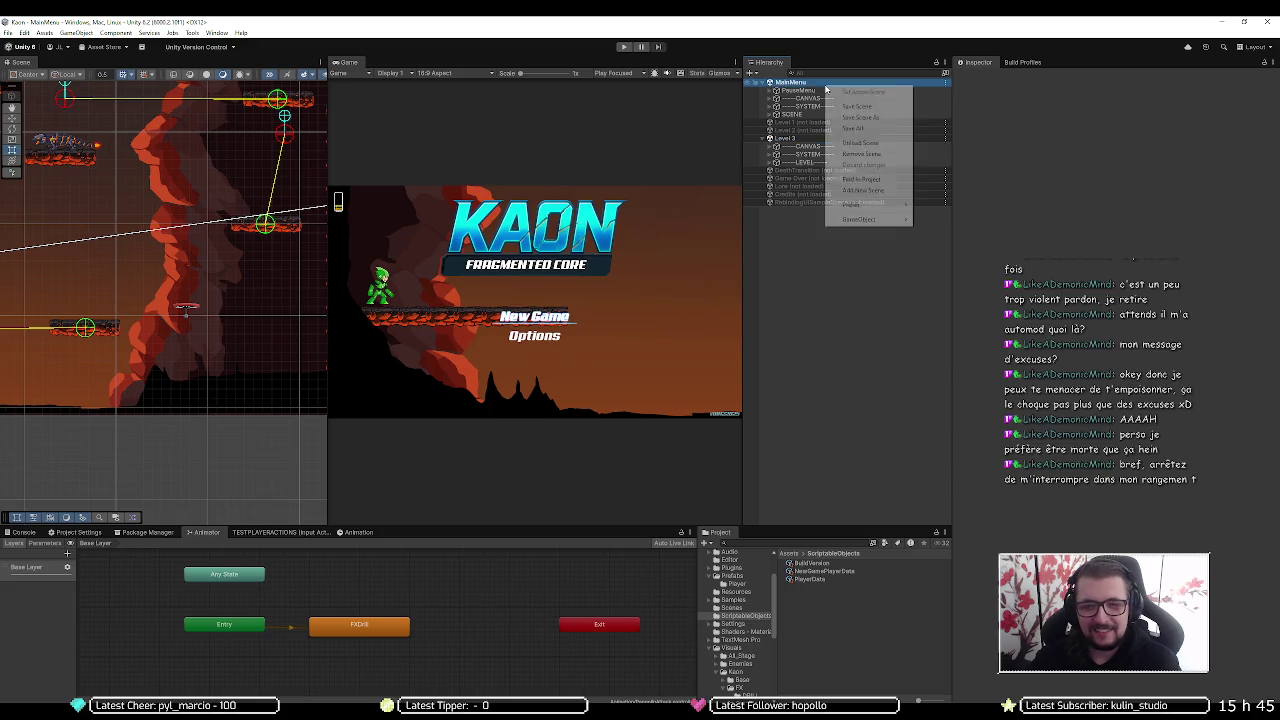
click(845, 144)
click(826, 231)
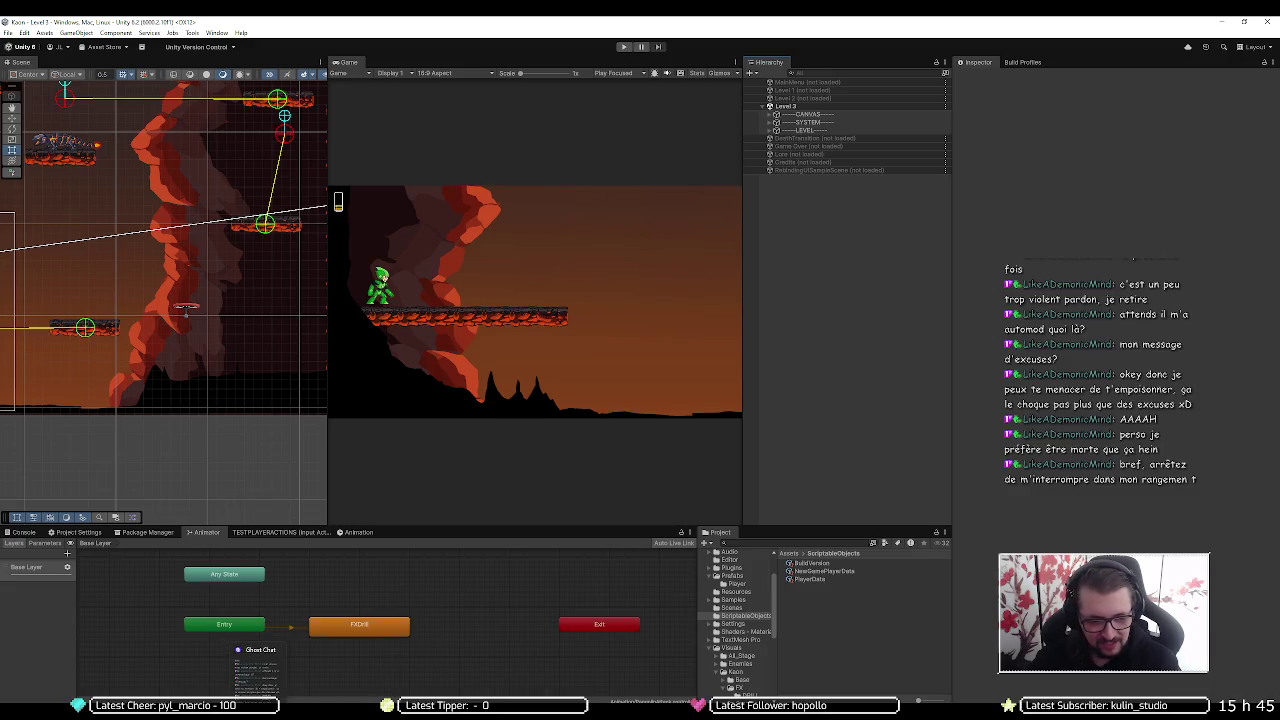
key(alt+Tab)
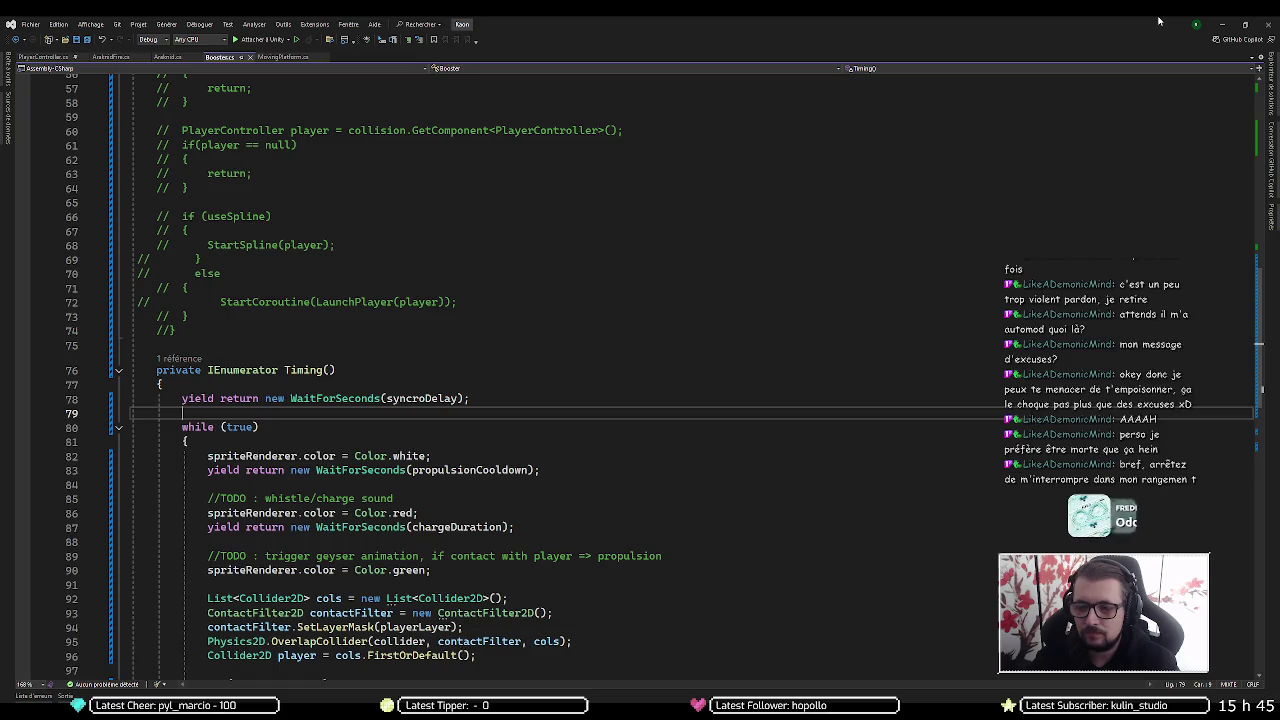
Minimize Visual Studio and start Level 3 playing in Unity
click(1217, 26)
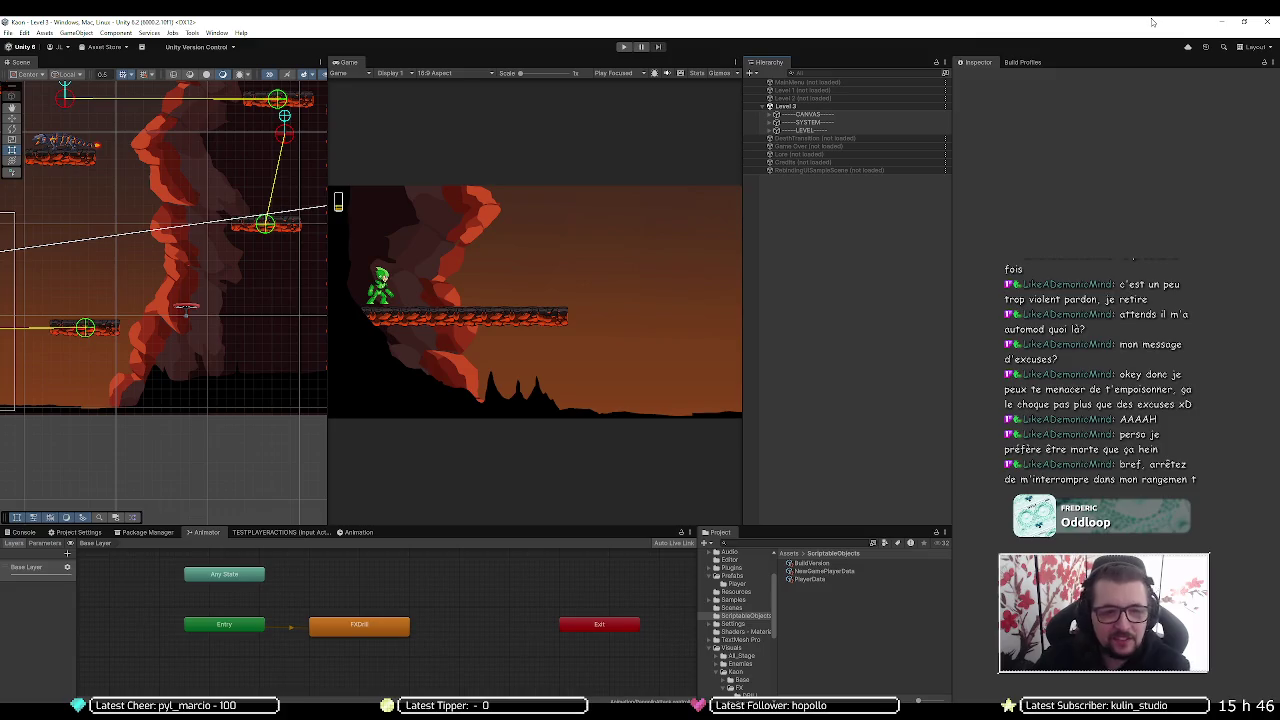
click(623, 47)
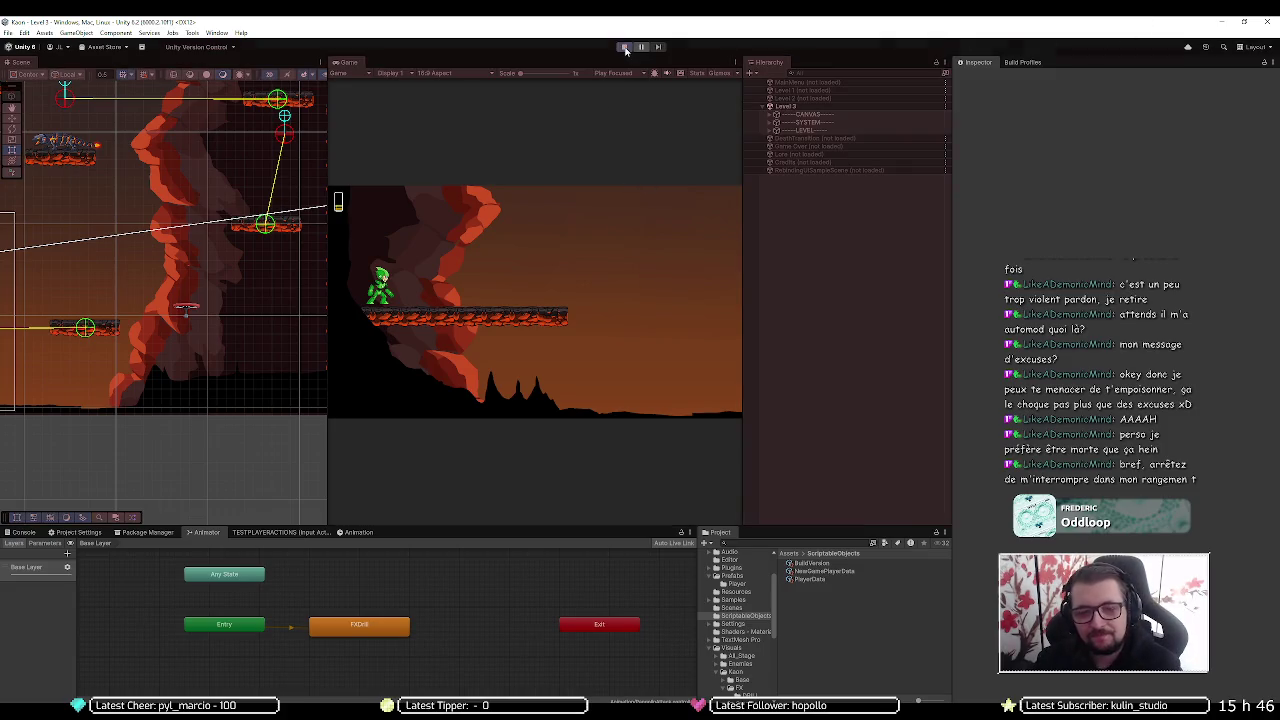
scroll(88, 297, down, 5)
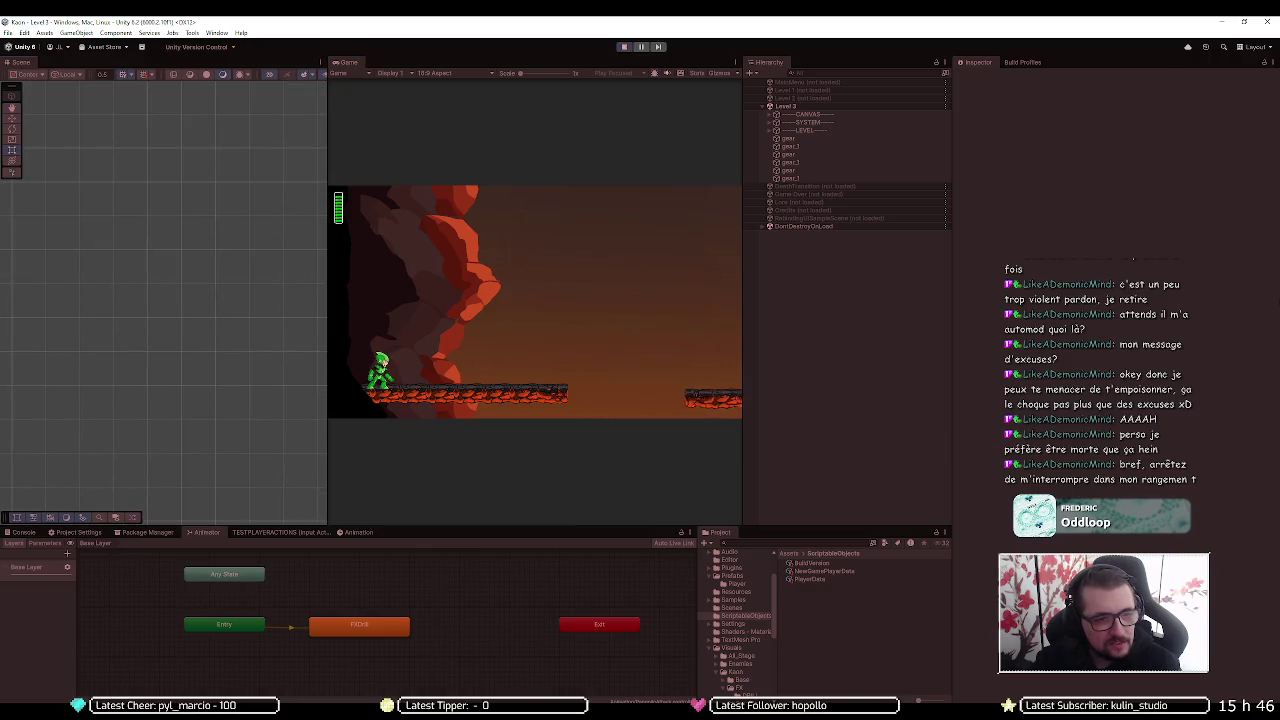
mouse_move(300, 325)
mouse_down()
mouse_move(171, 331)
mouse_move(811, 346)
mouse_move(51, 323)
mouse_move(643, 314)
mouse_move(817, 343)
mouse_move(780, 350)
mouse_up()
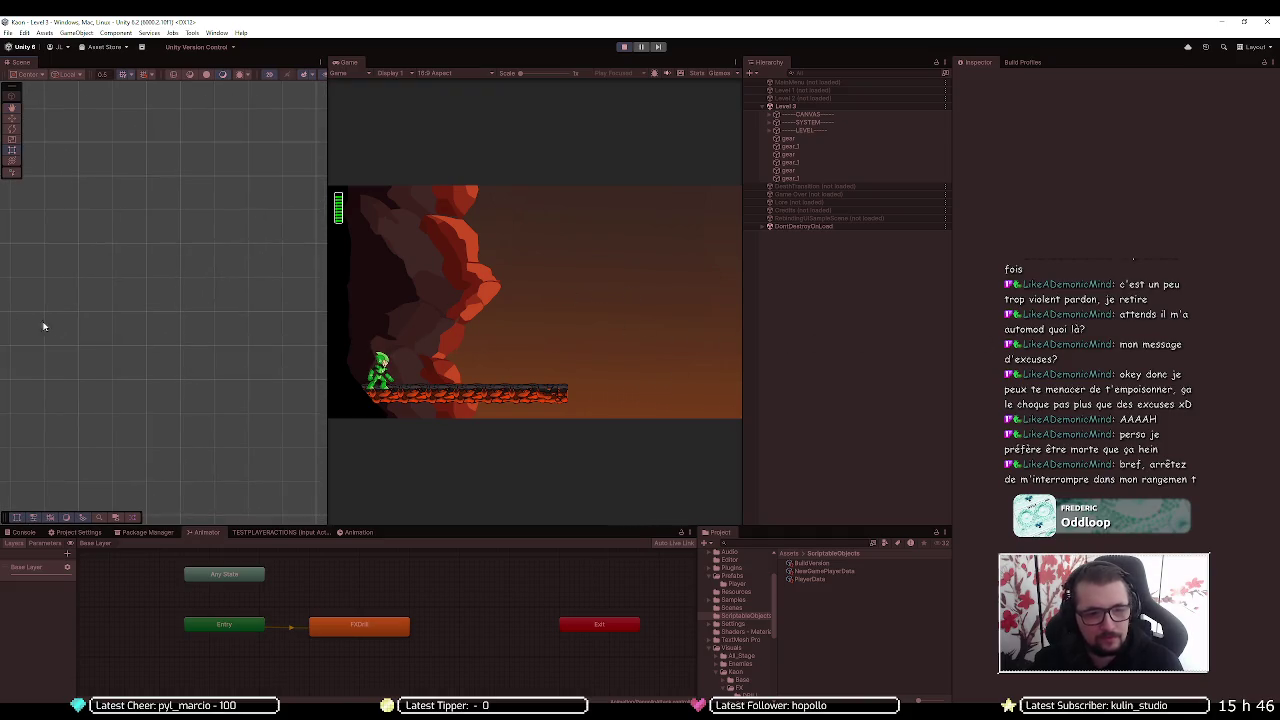
click(808, 130)
key(f)
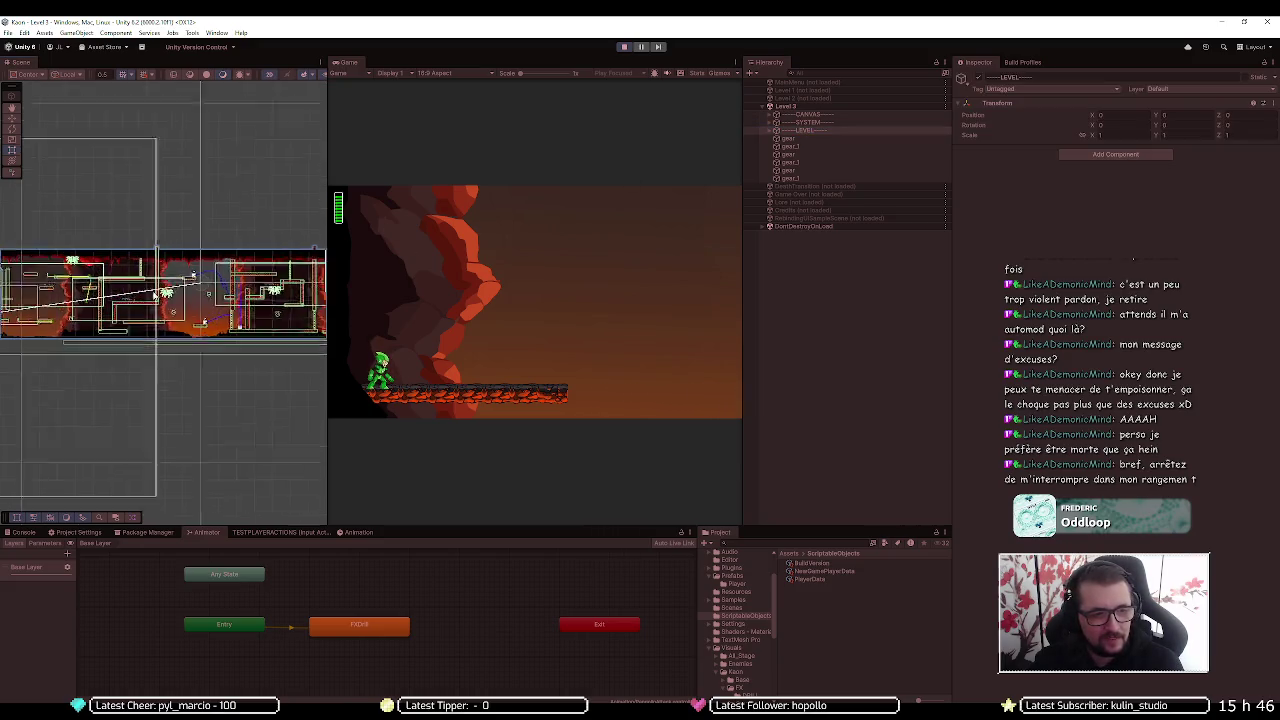
click(877, 243)
drag(265, 323, 168, 330)
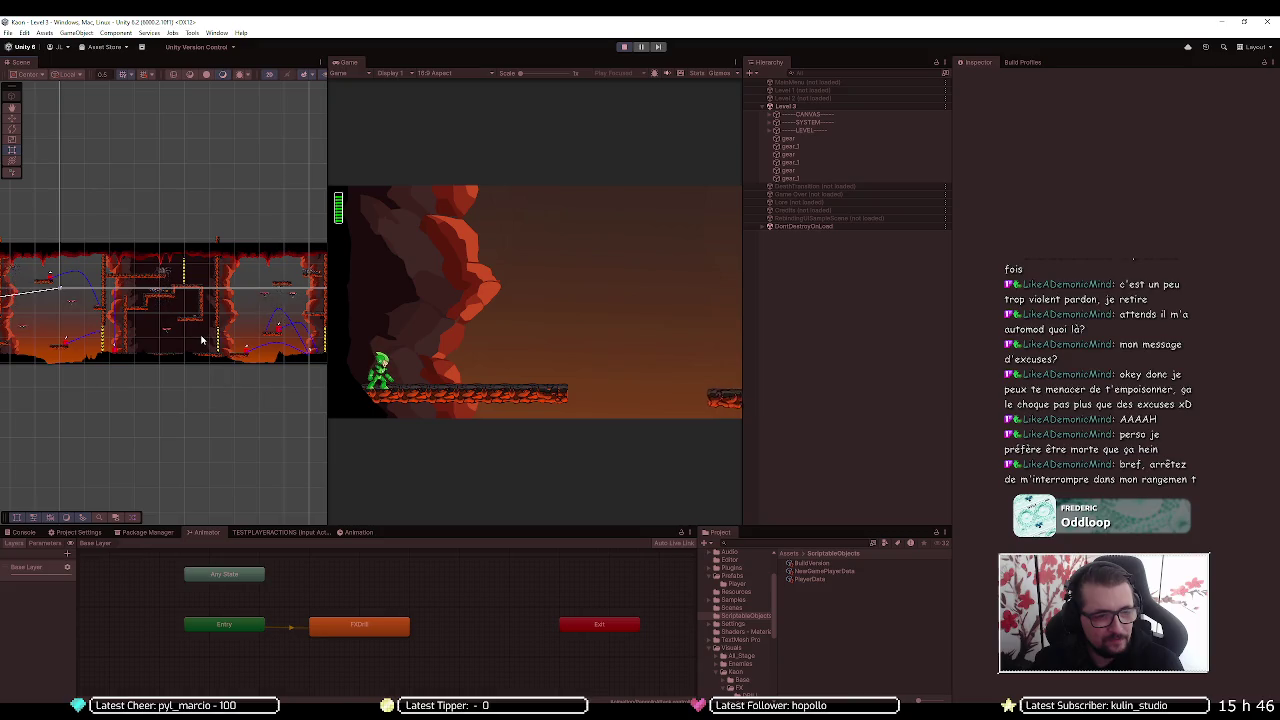
drag(200, 340, 166, 334)
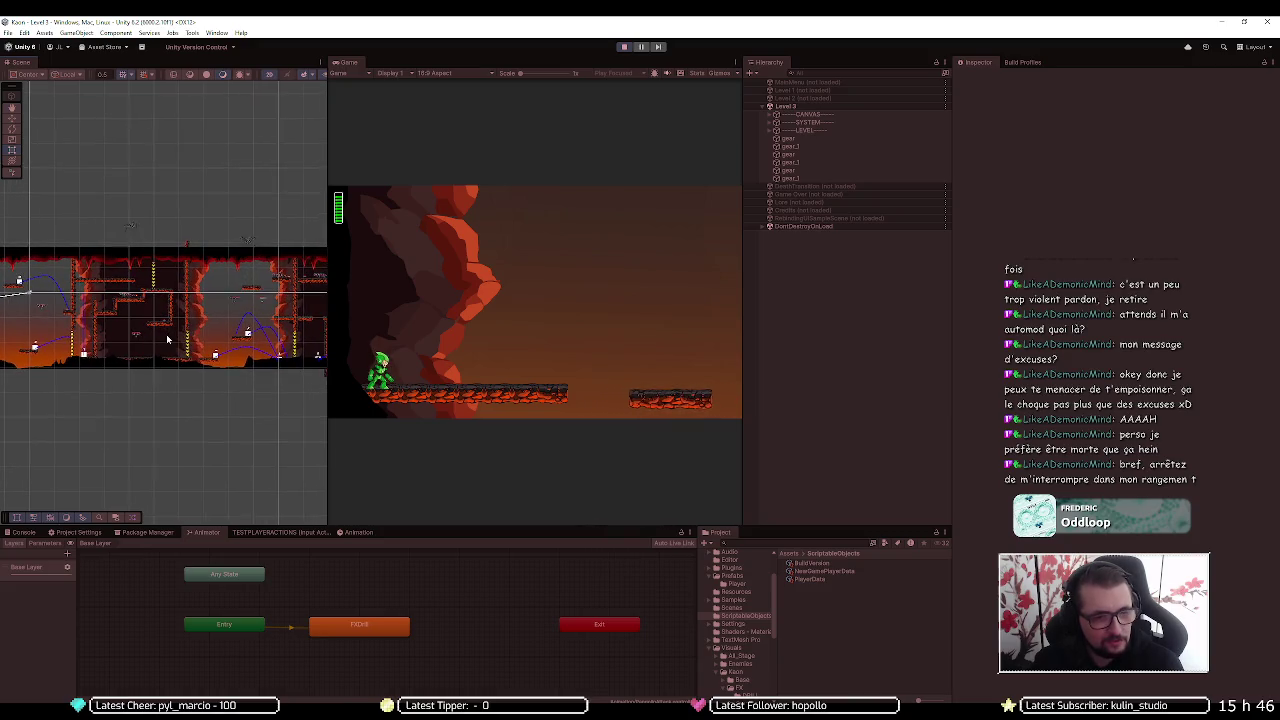
drag(264, 313, 246, 317)
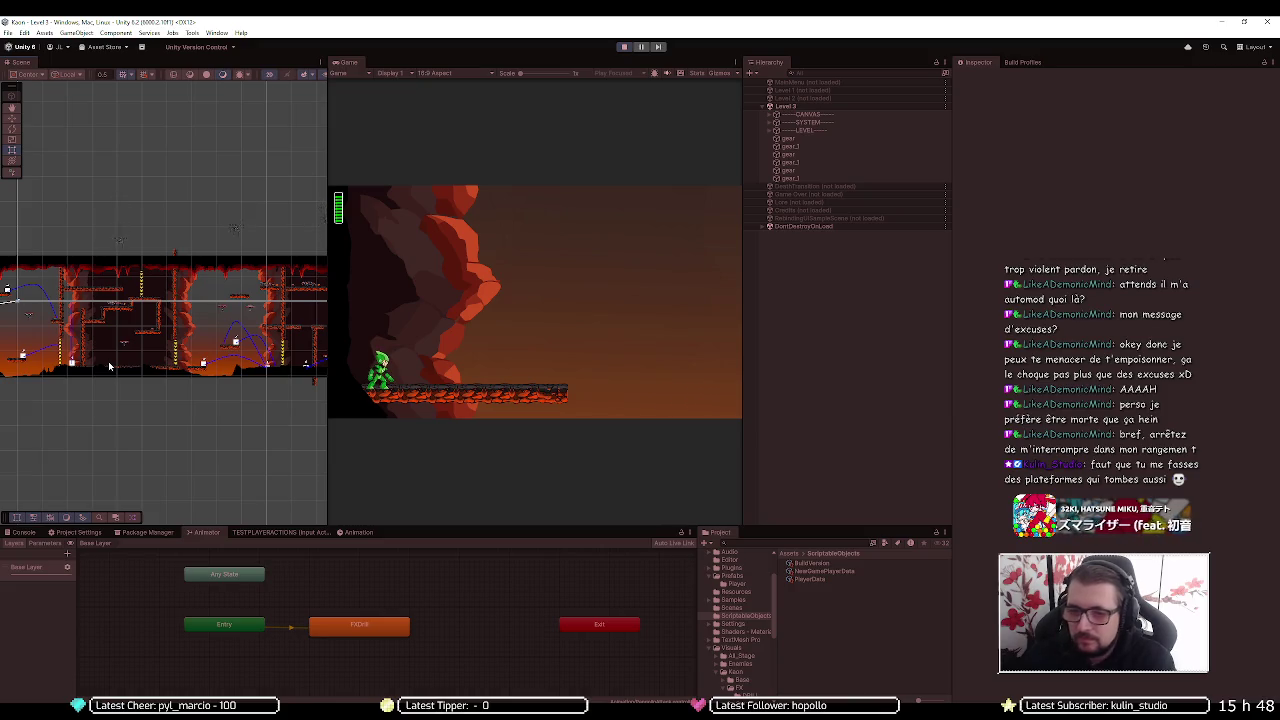
click(622, 47)
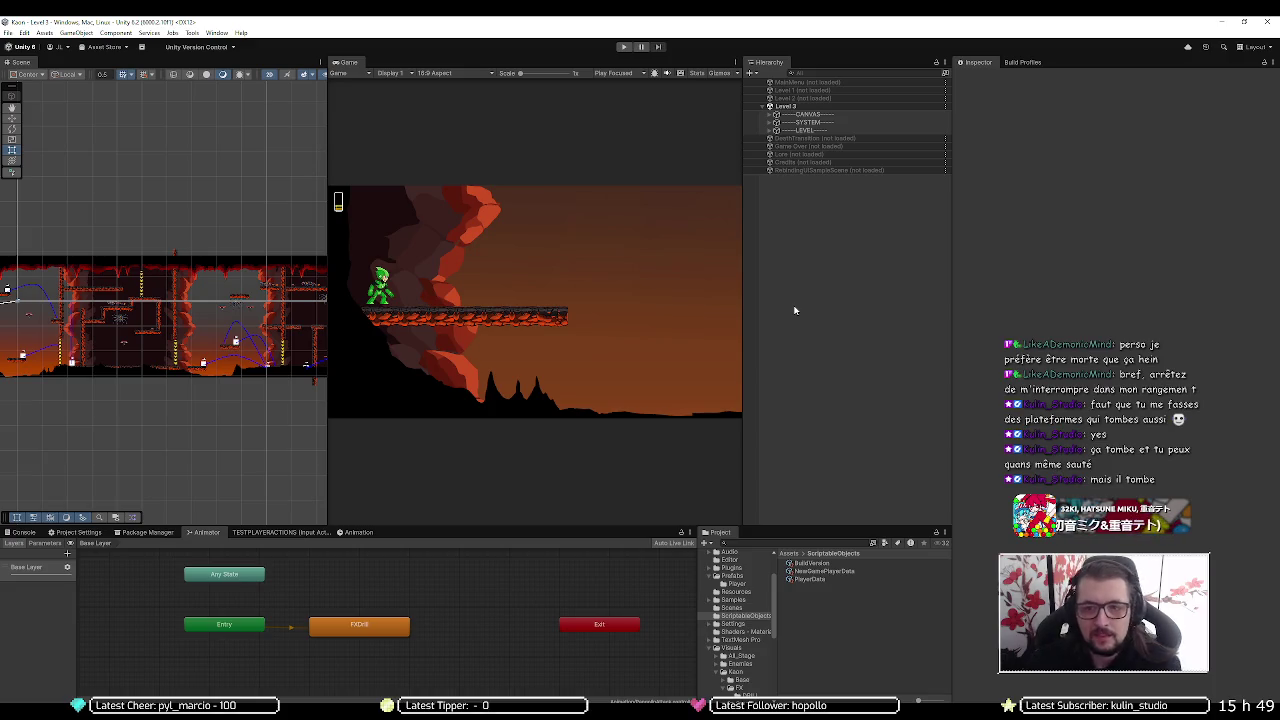
Enter Play mode on Level 3 and move the character right
click(623, 47)
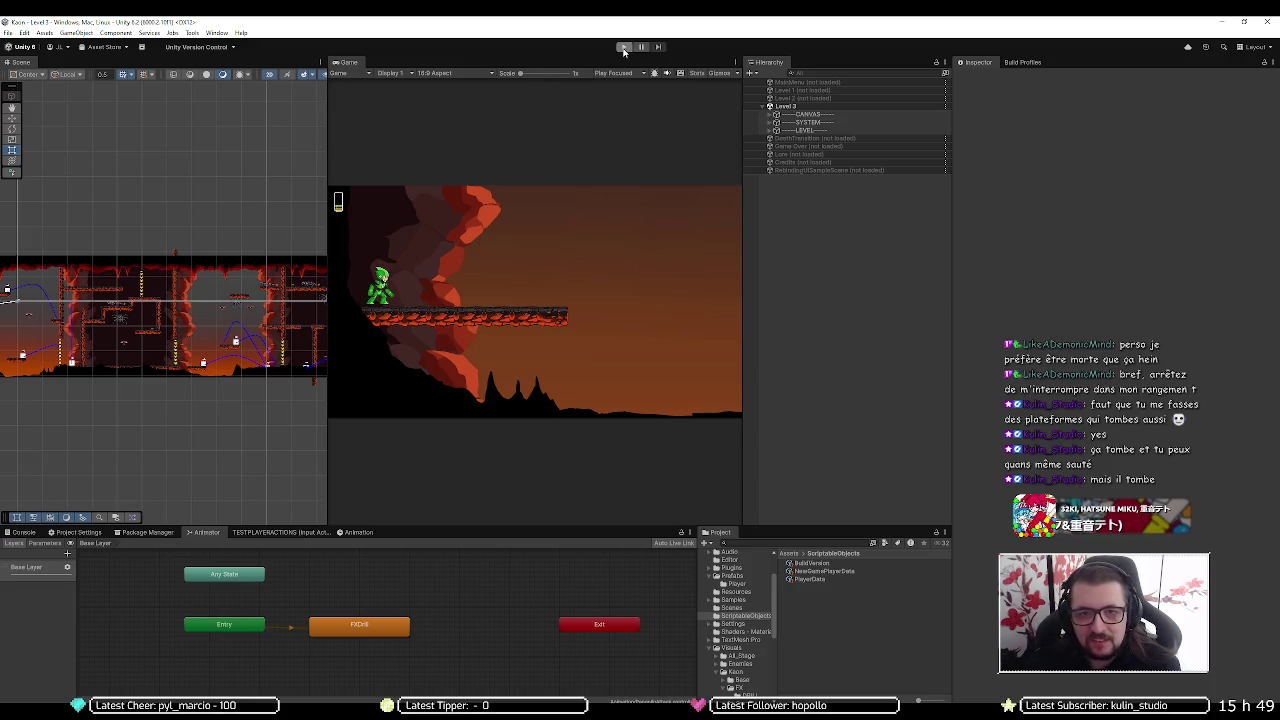
key(Right)
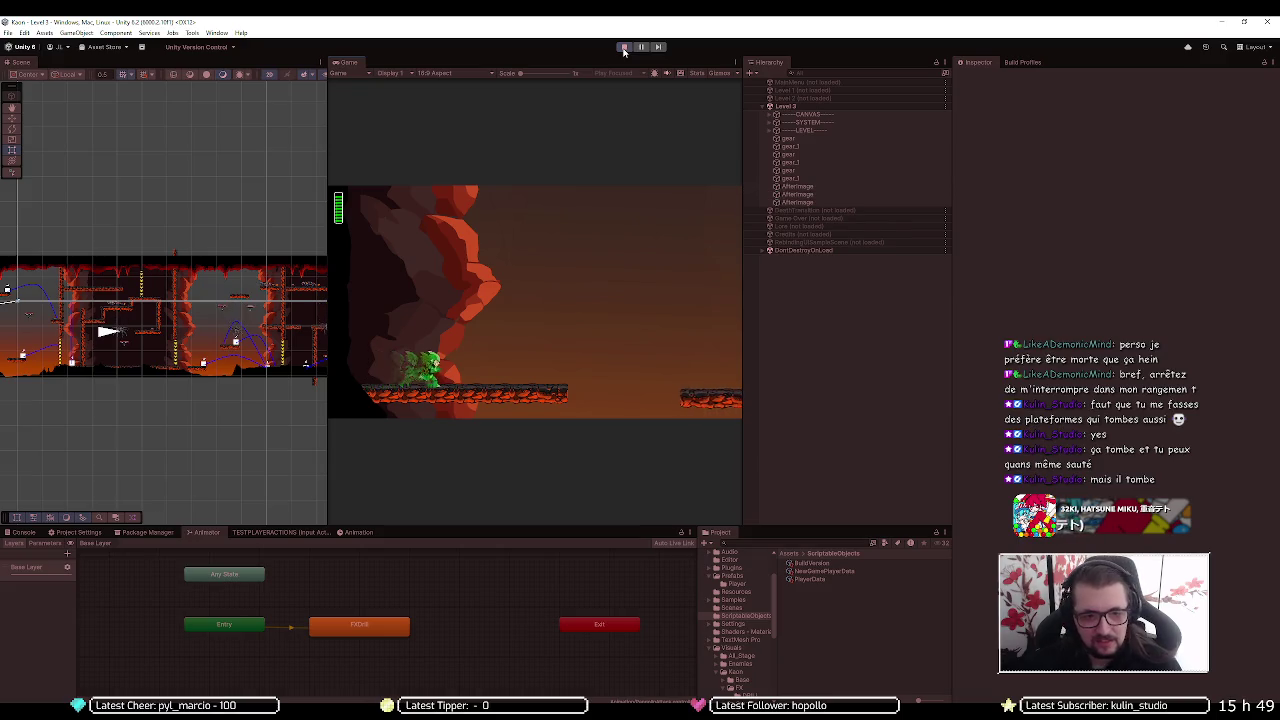
Jump the character right onto higher platforms, then expand ---LEVEL--- in the Hierarchy
key(space)
key(Right)
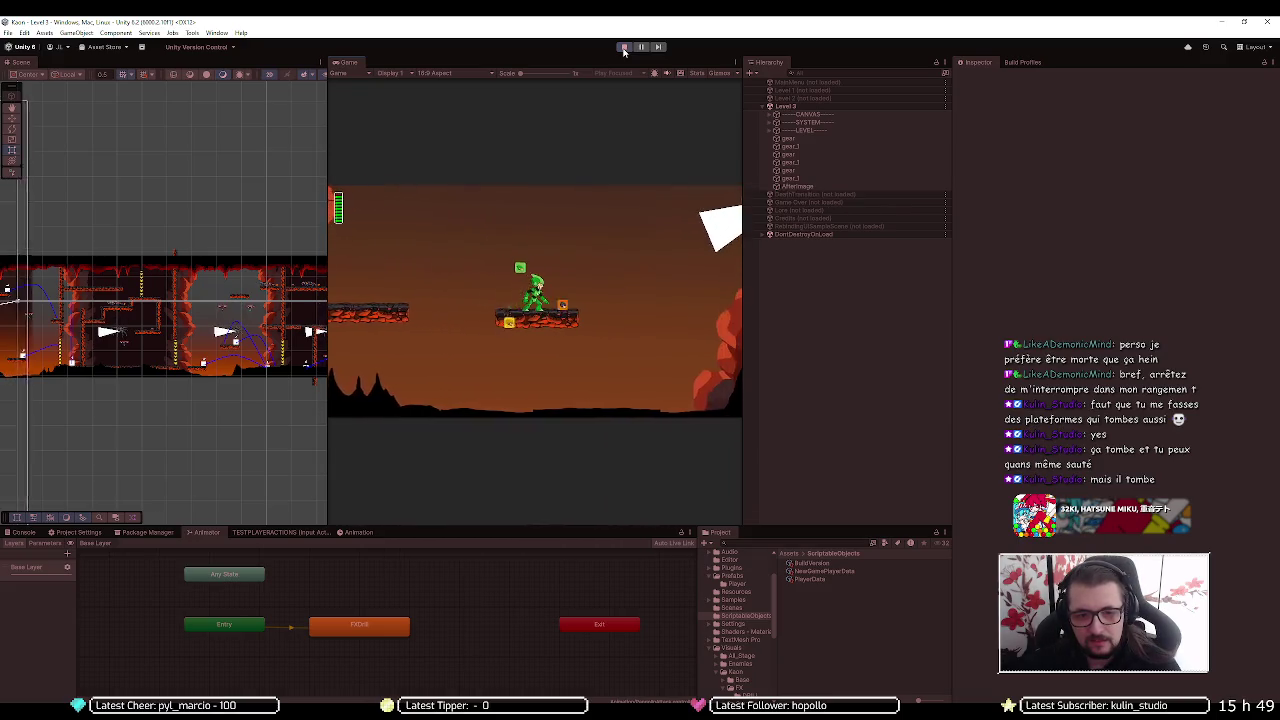
key(space)
key(Right)
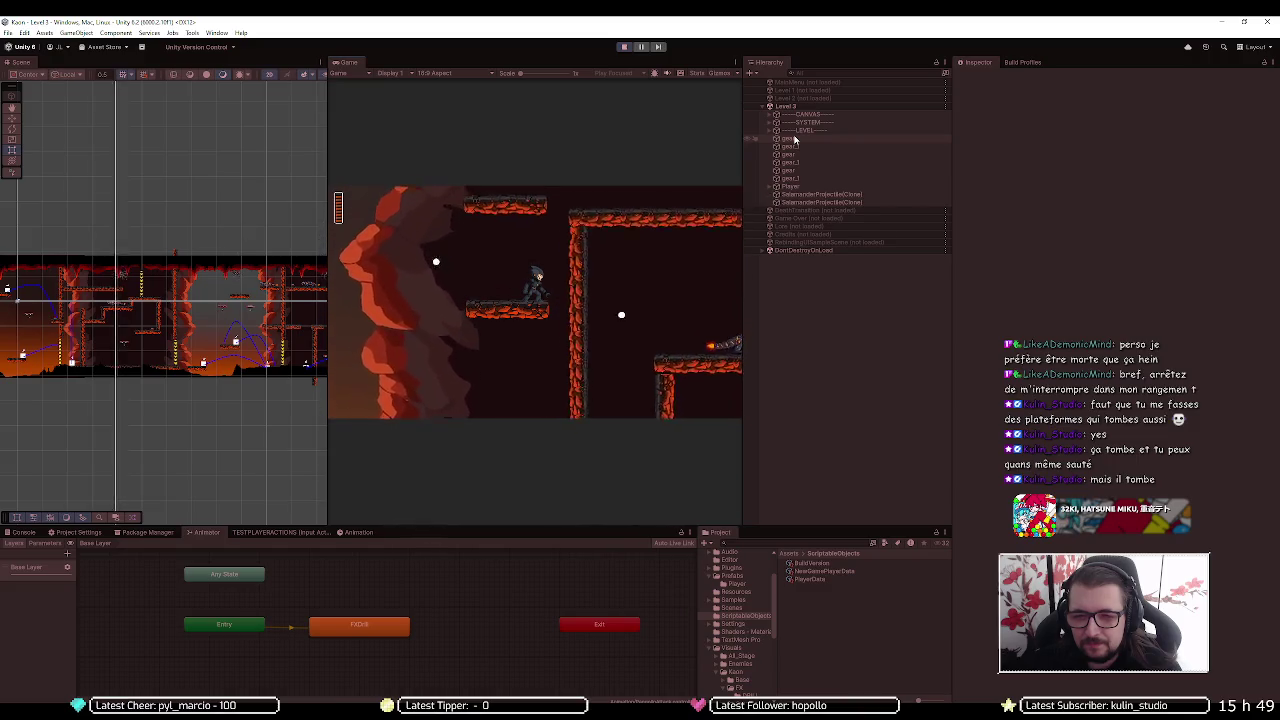
click(770, 131)
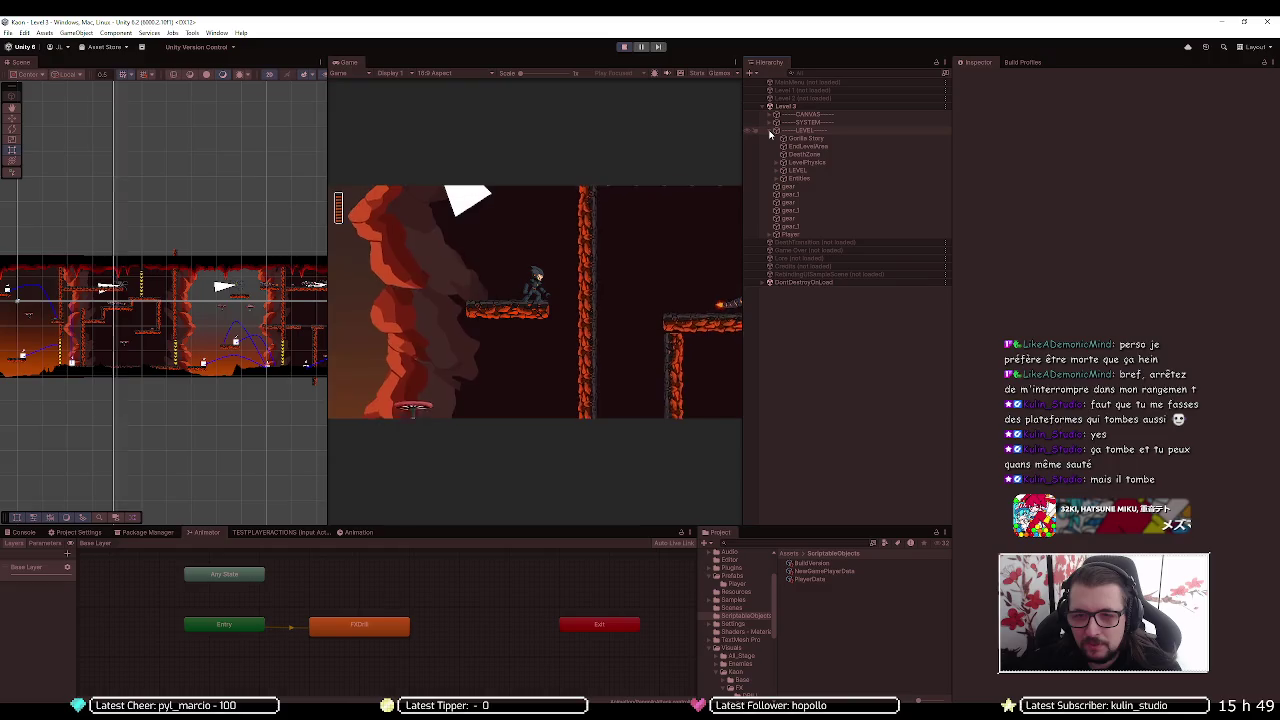
Select Moving_Platform and set its Loop Duration to 1 while the game runs
scroll(106, 332, up, 3)
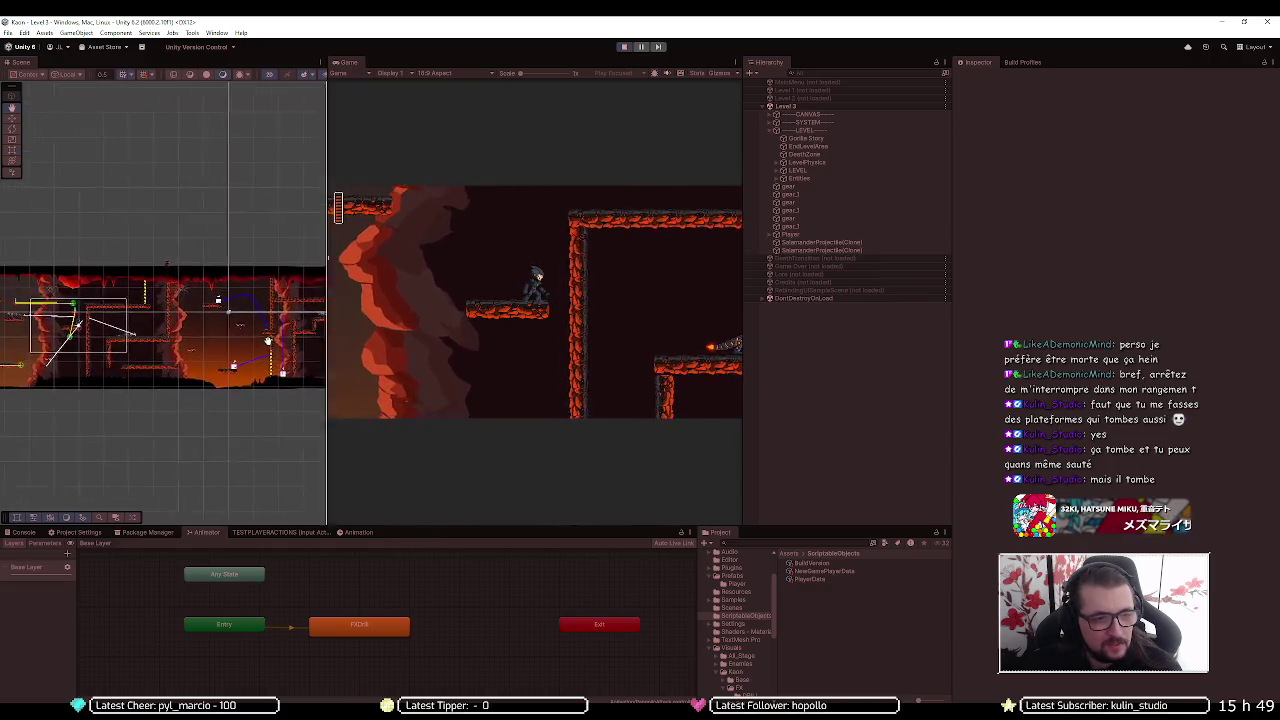
scroll(152, 336, up, 2)
click(160, 314)
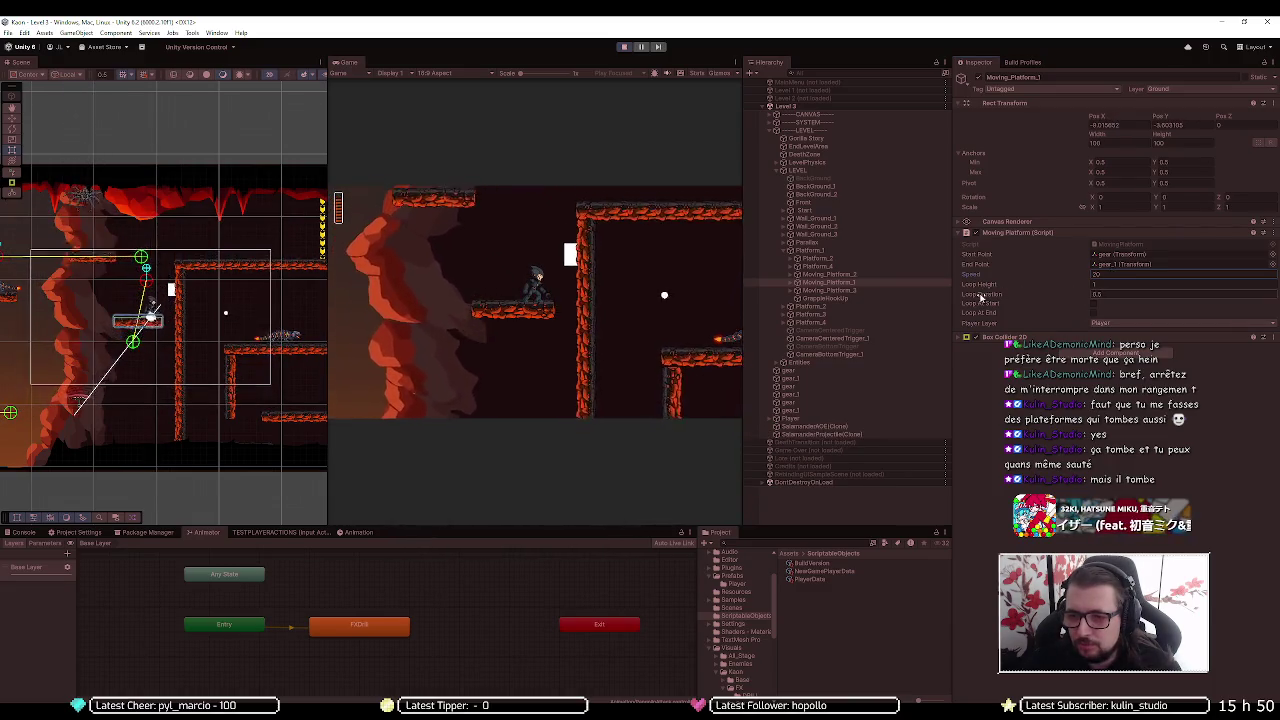
click(1100, 294)
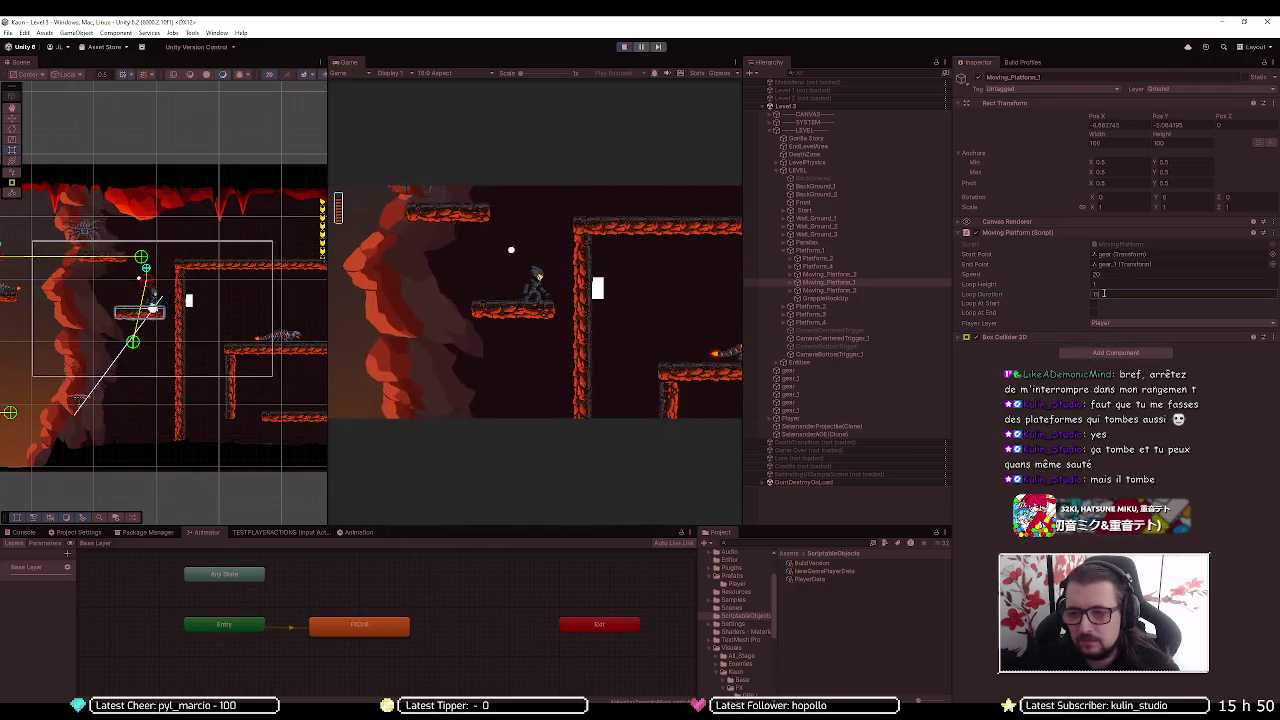
text(1)
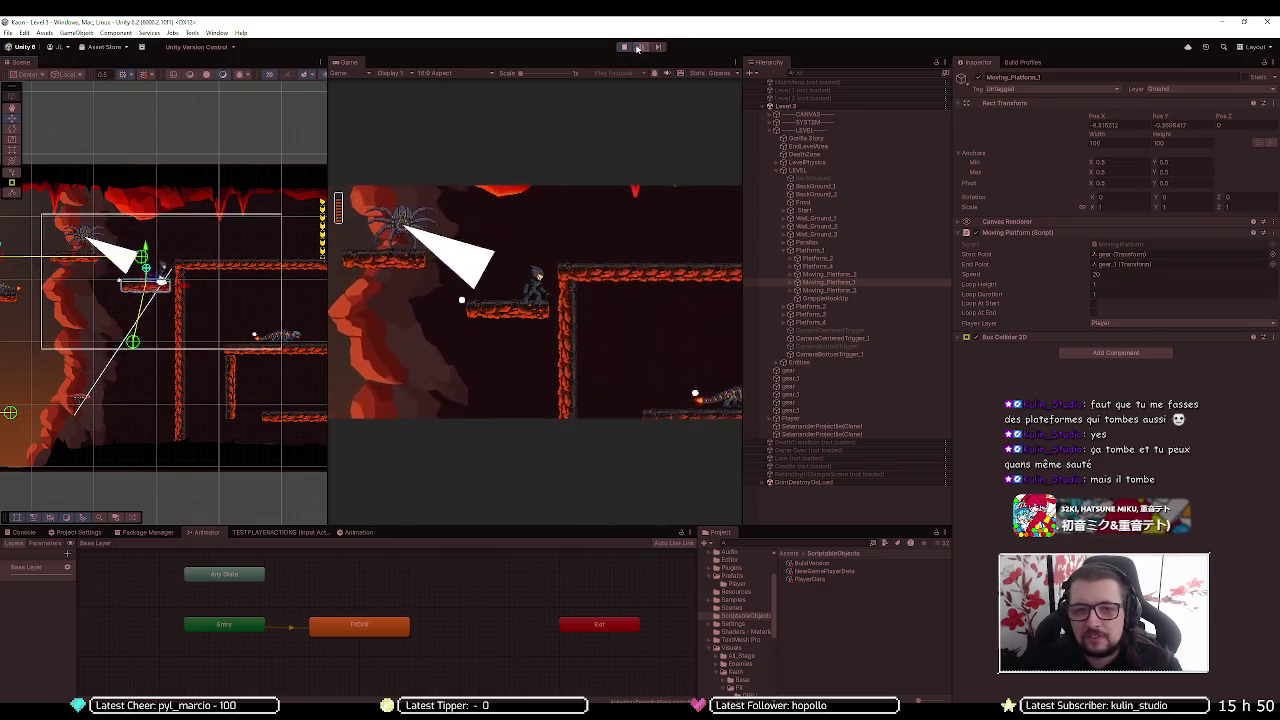
Stop play, set Moving_Platform's Speed to 4, and ping its MovingPlatform script
click(624, 47)
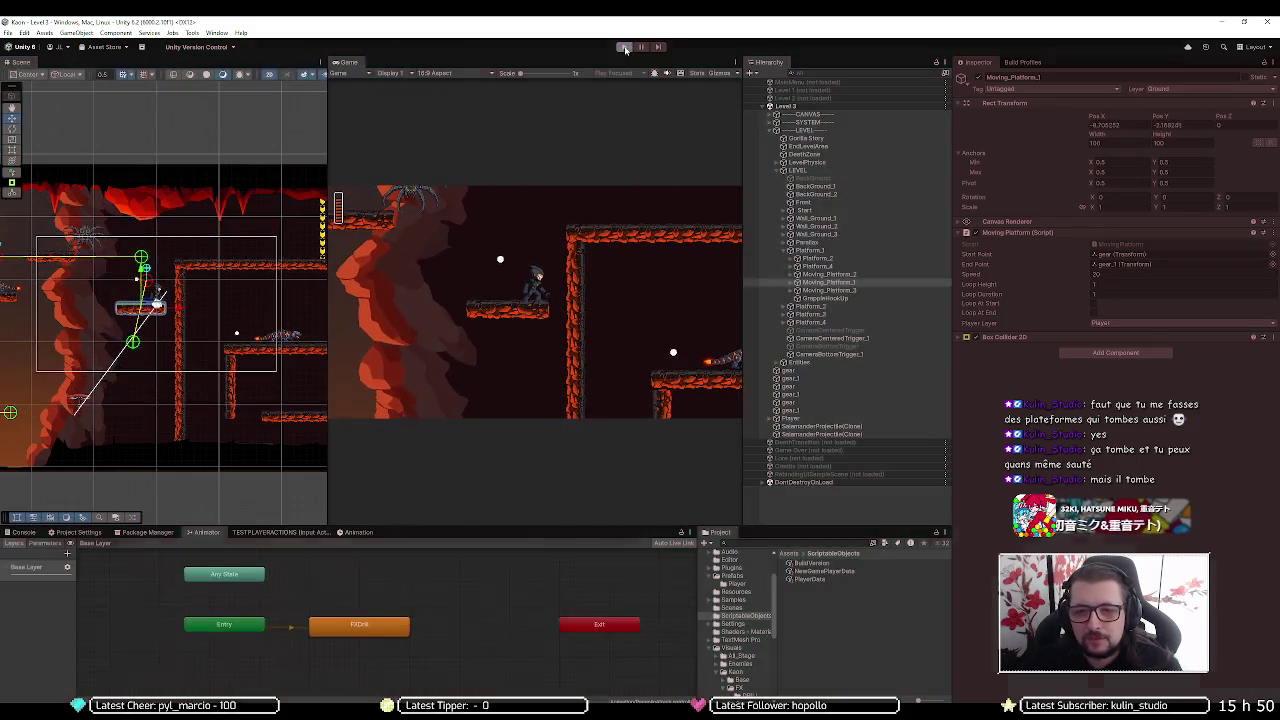
click(1110, 299)
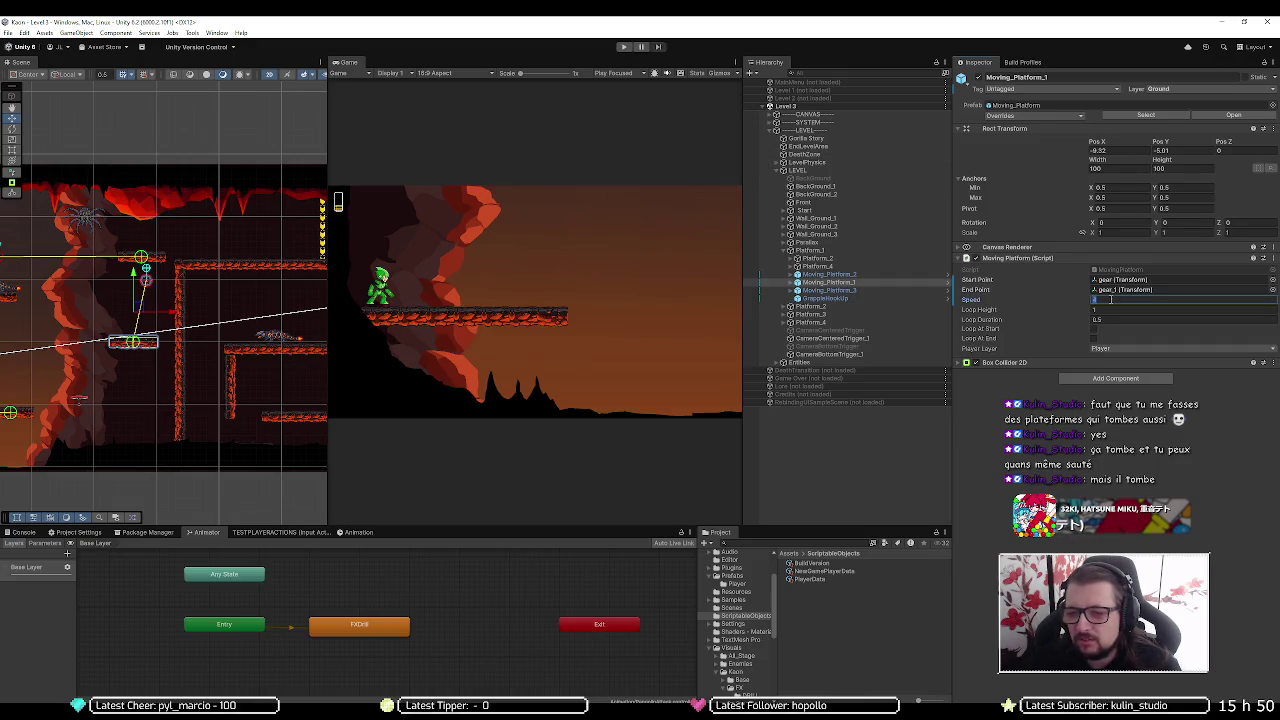
key(Return)
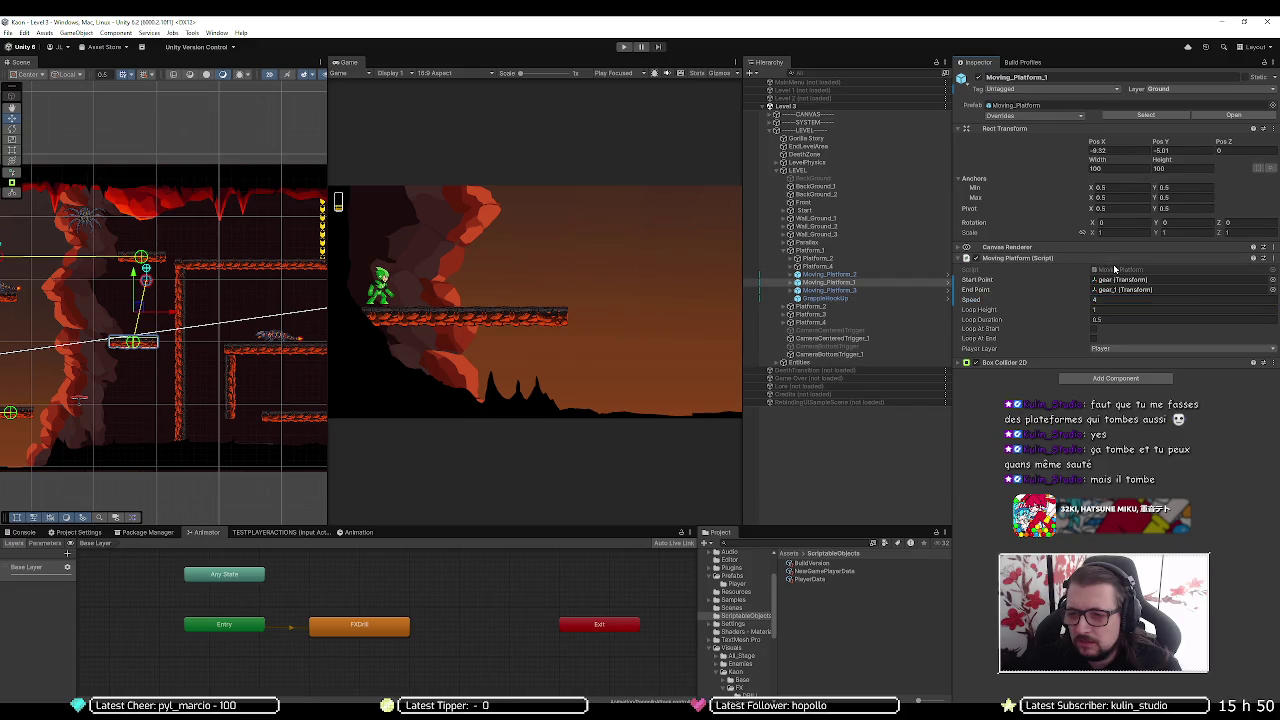
click(1116, 270)
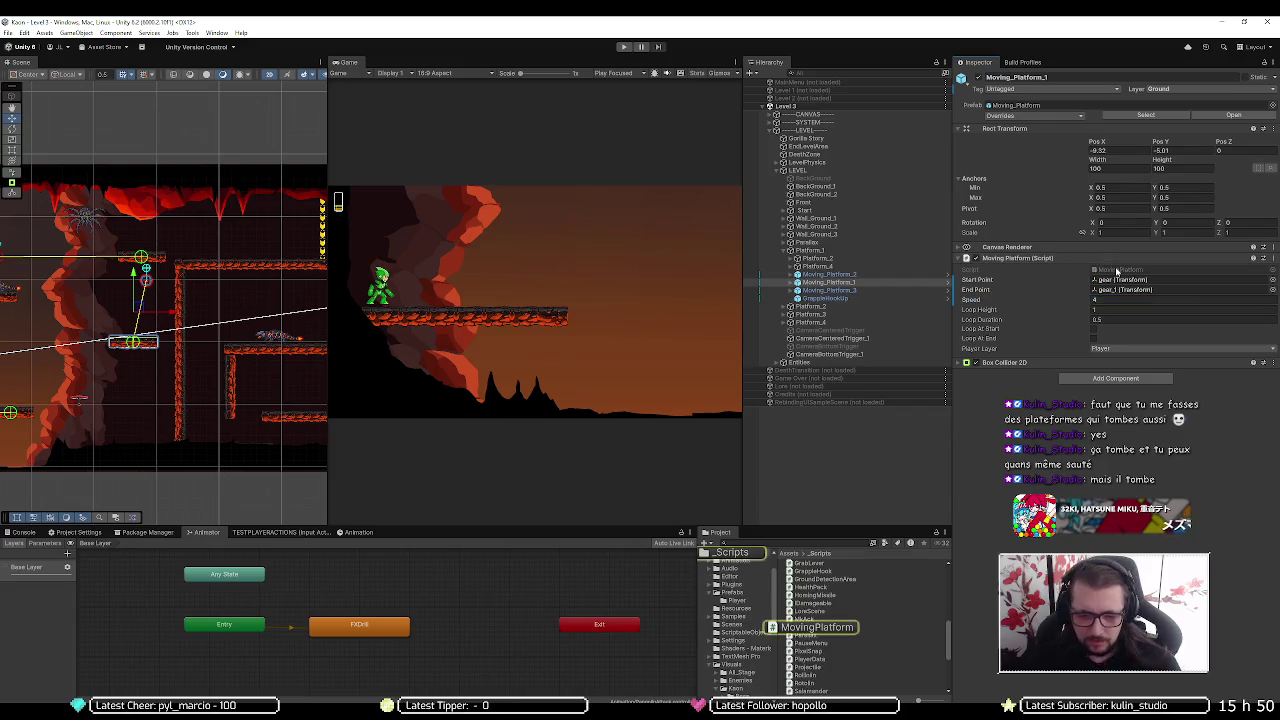
Open MovingPlatform.cs in Visual Studio and look over the AddLoop method
double_click(1116, 270)
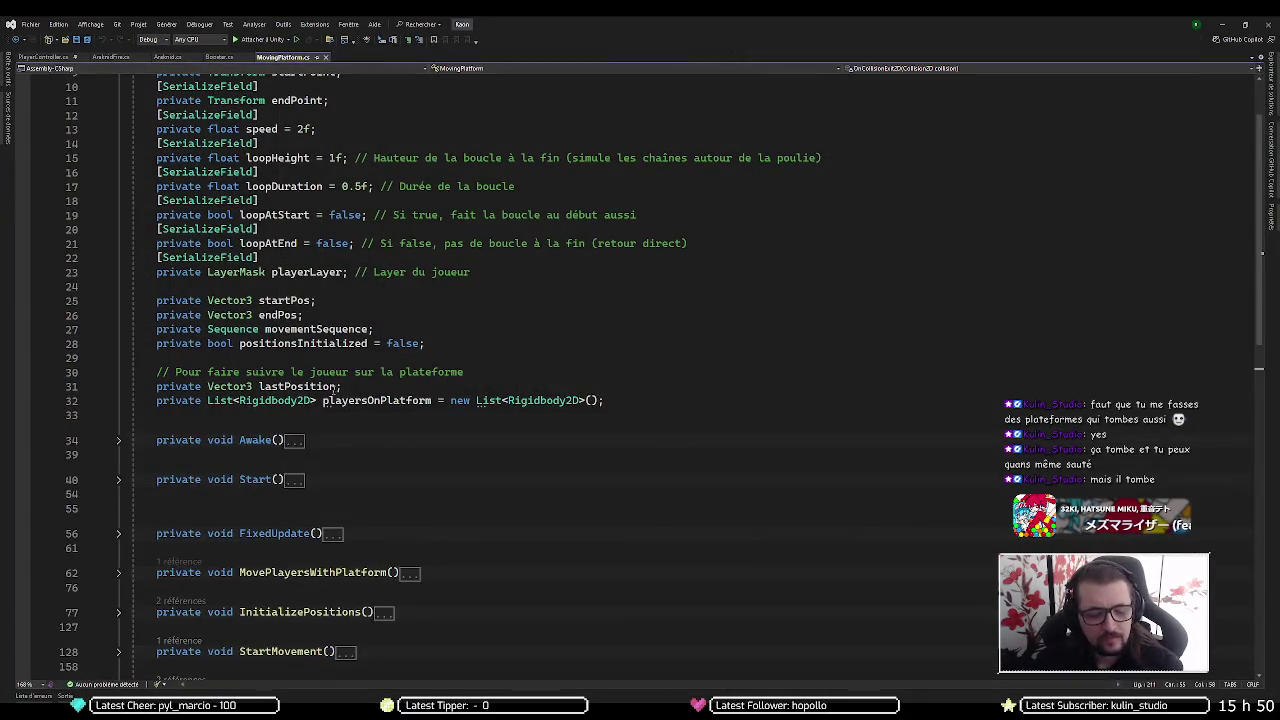
scroll(295, 401, down, 4)
scroll(295, 401, down, 2)
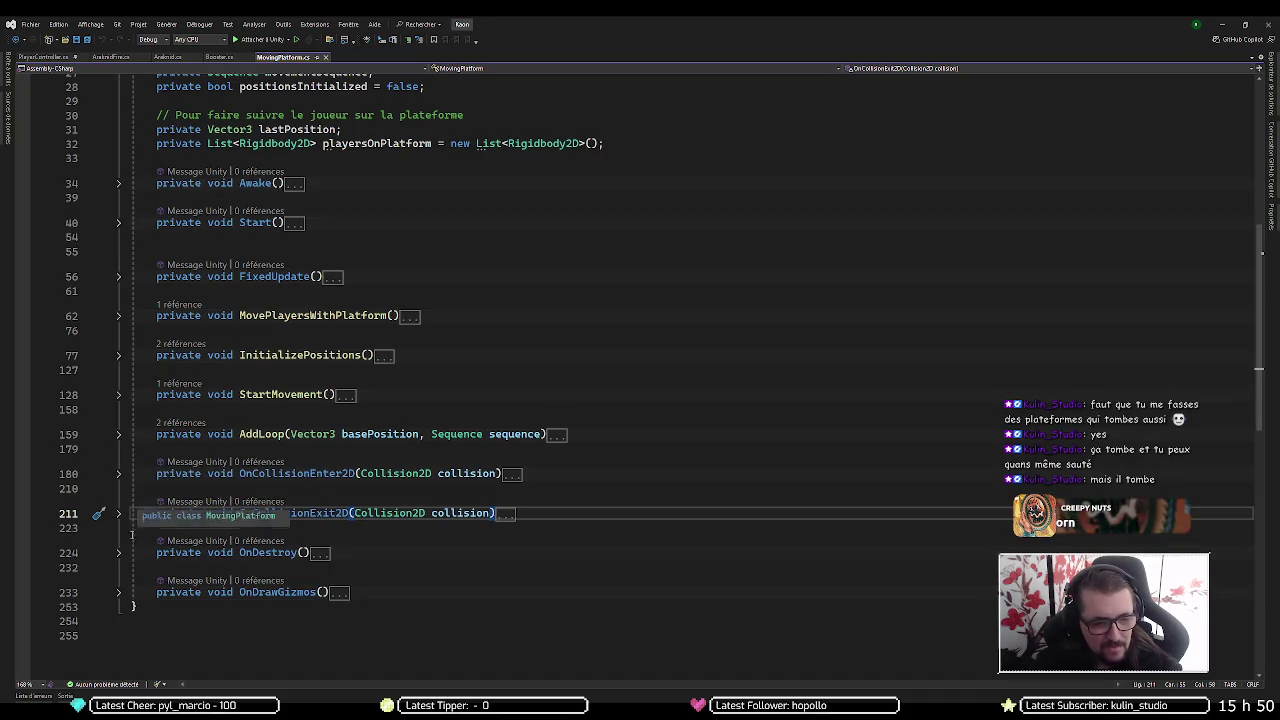
click(118, 436)
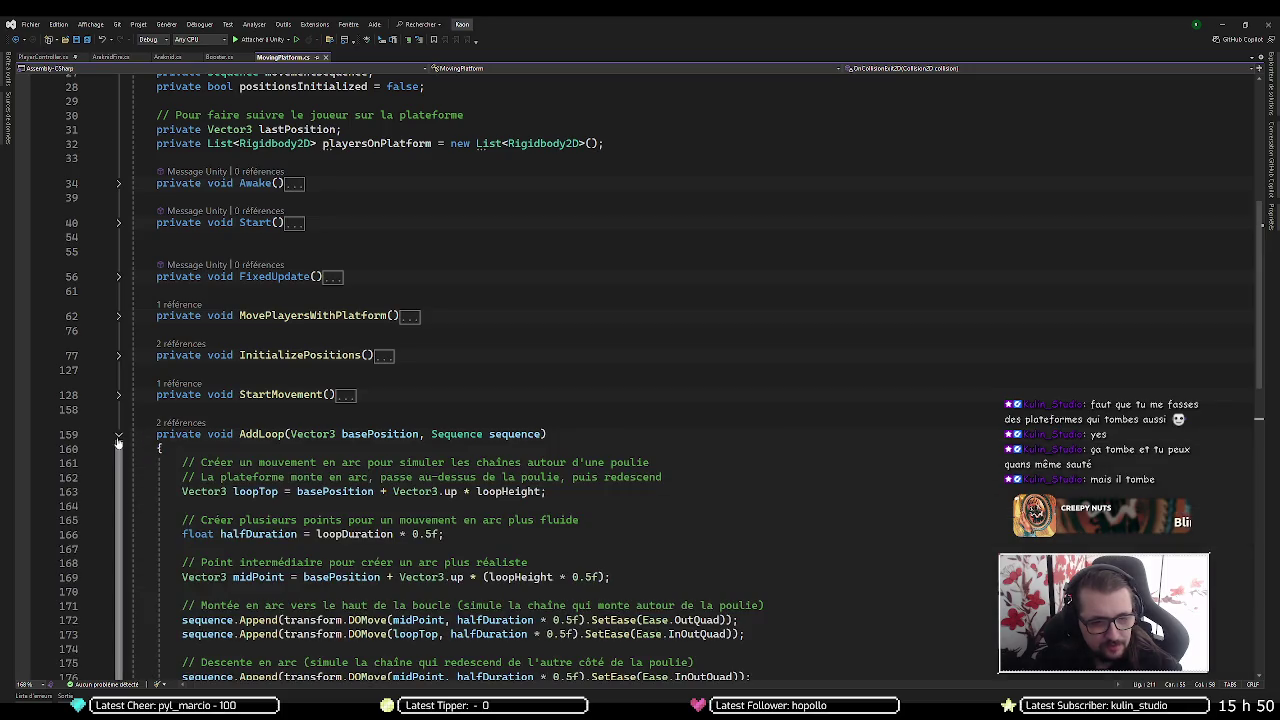
click(118, 437)
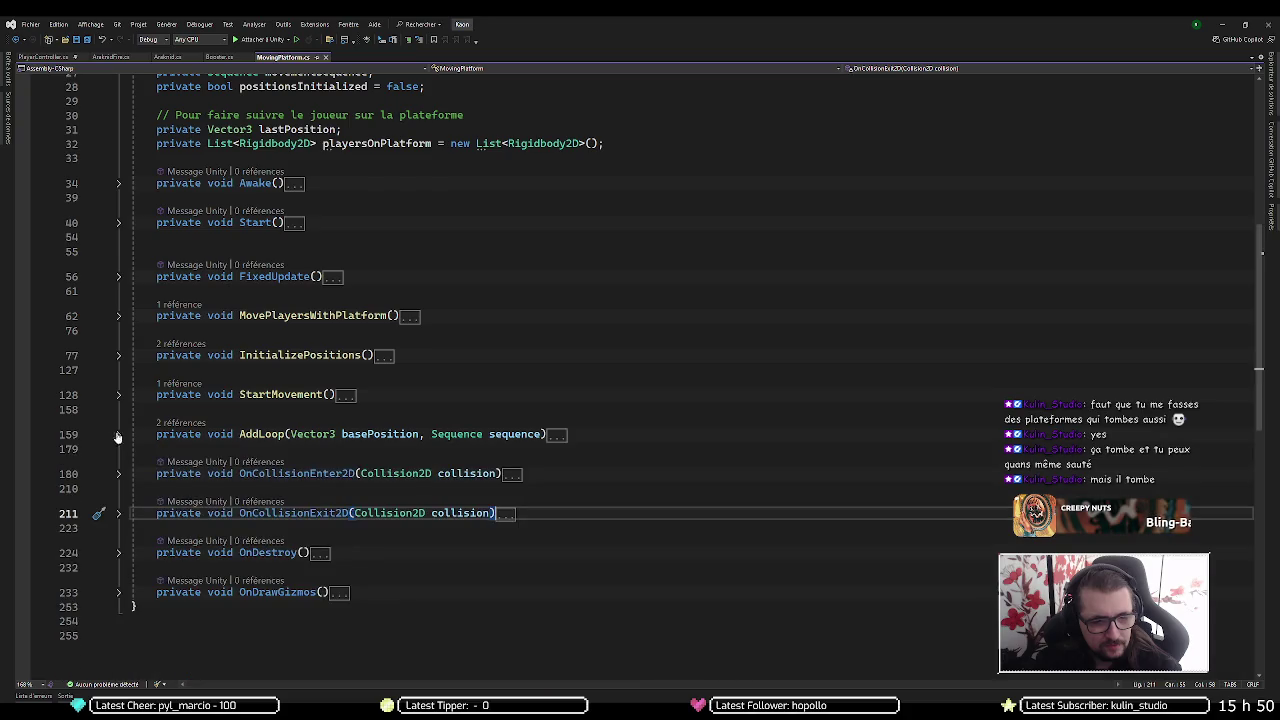
Expand and read through StartMovement, then minimize Visual Studio back to Unity
click(118, 395)
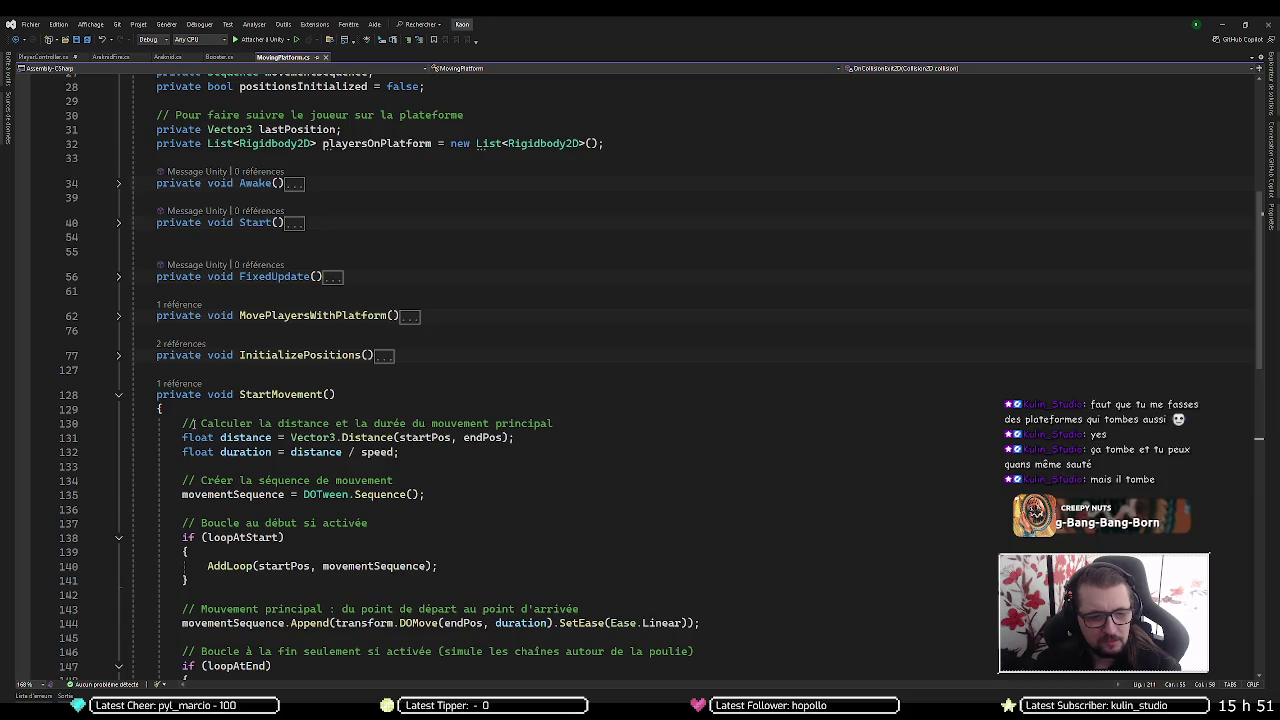
scroll(191, 424, down, 3)
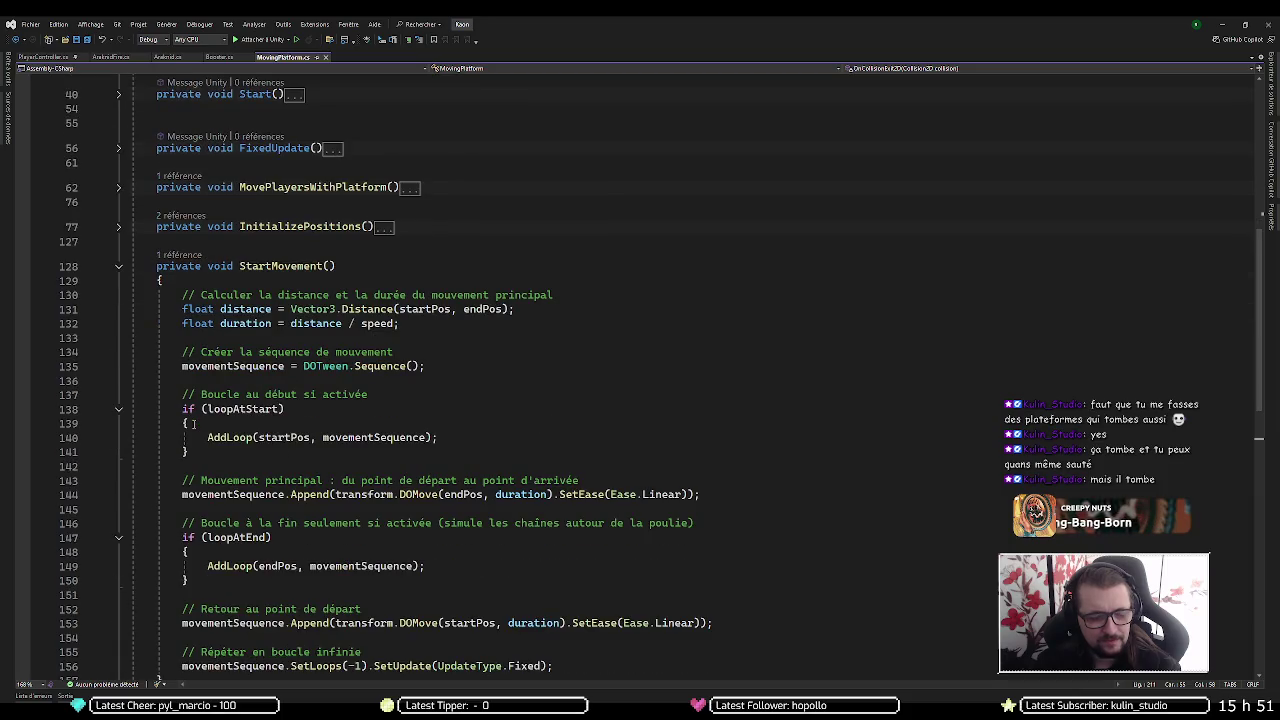
scroll(191, 424, down, 3)
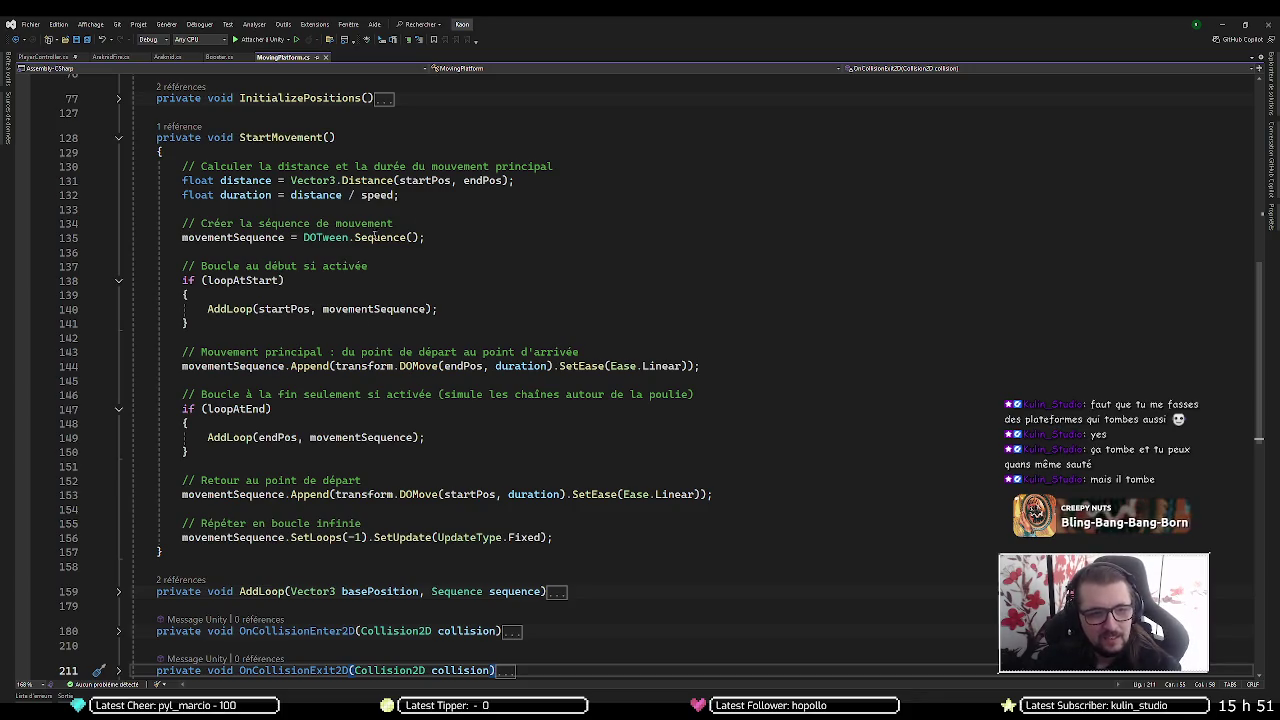
click(1222, 23)
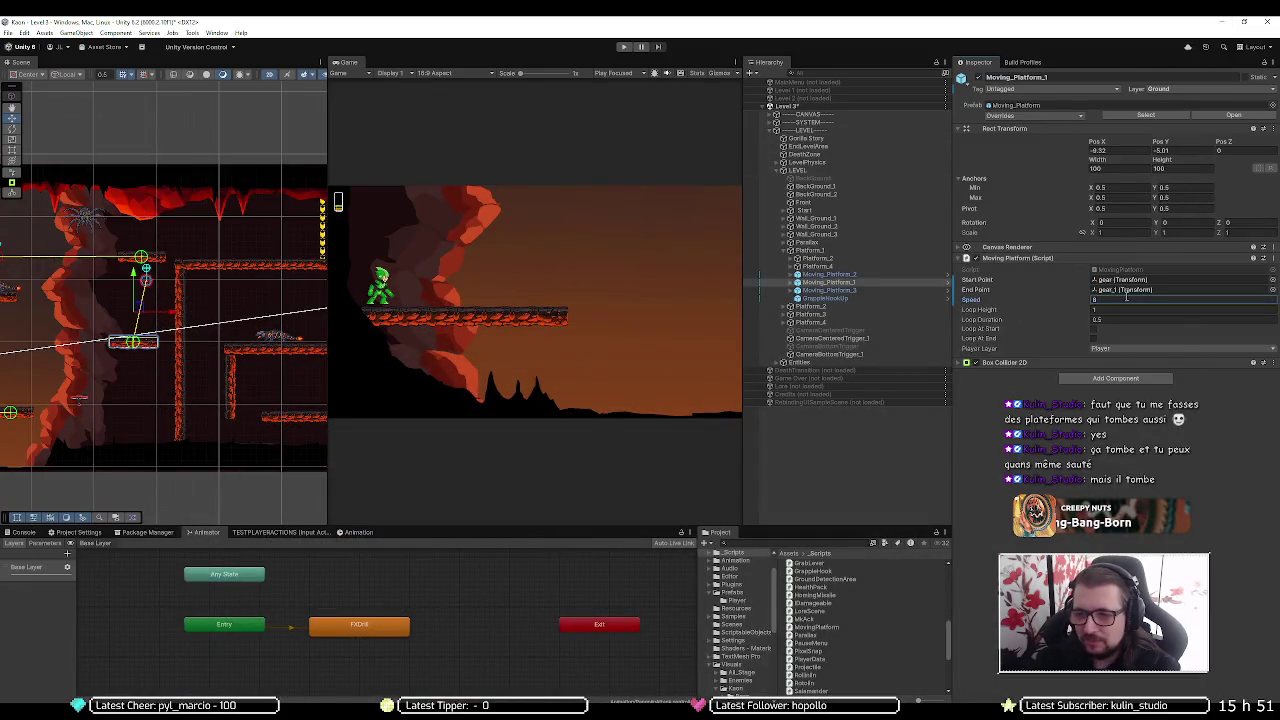
click(623, 47)
key(d)
key(space)
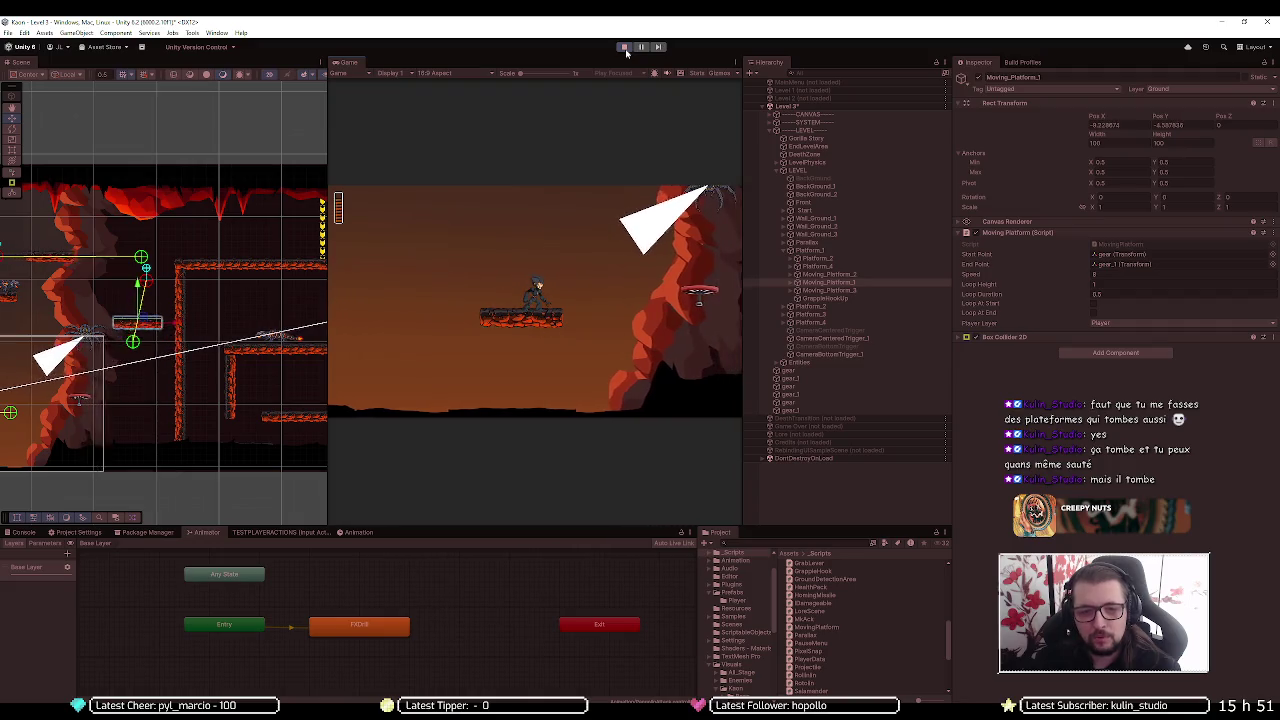
key(d)
key(space)
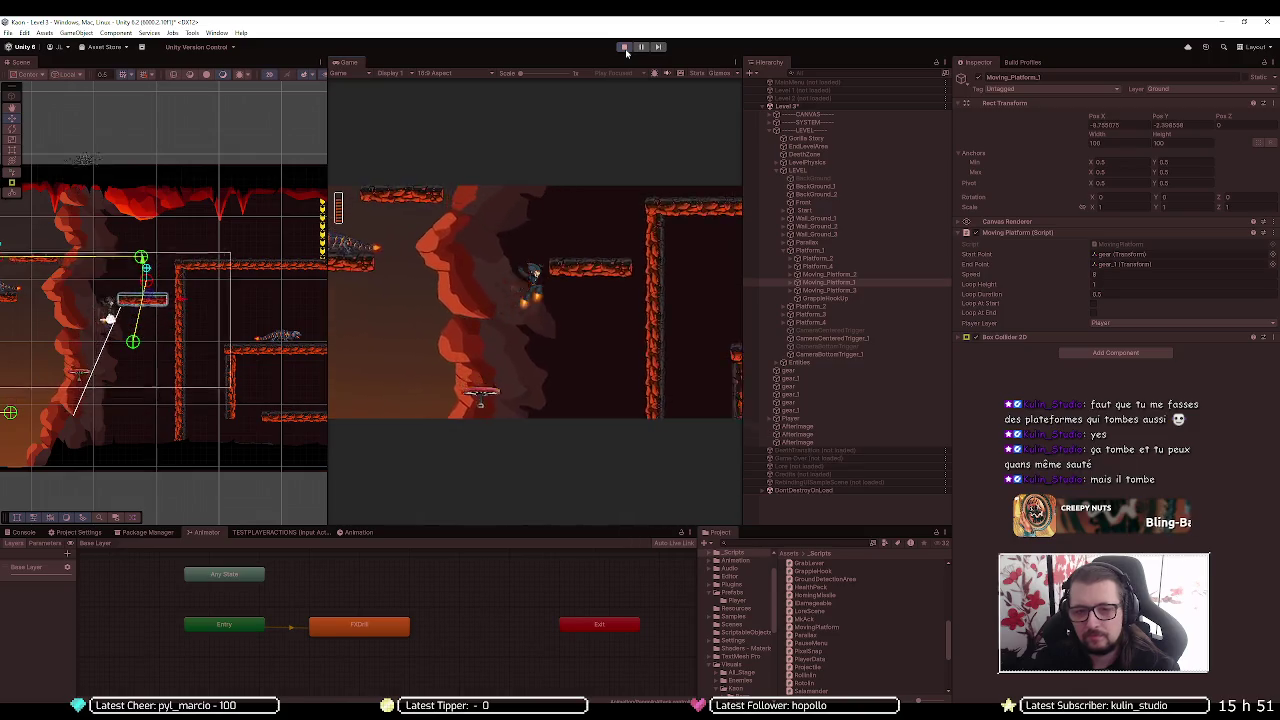
key(a)
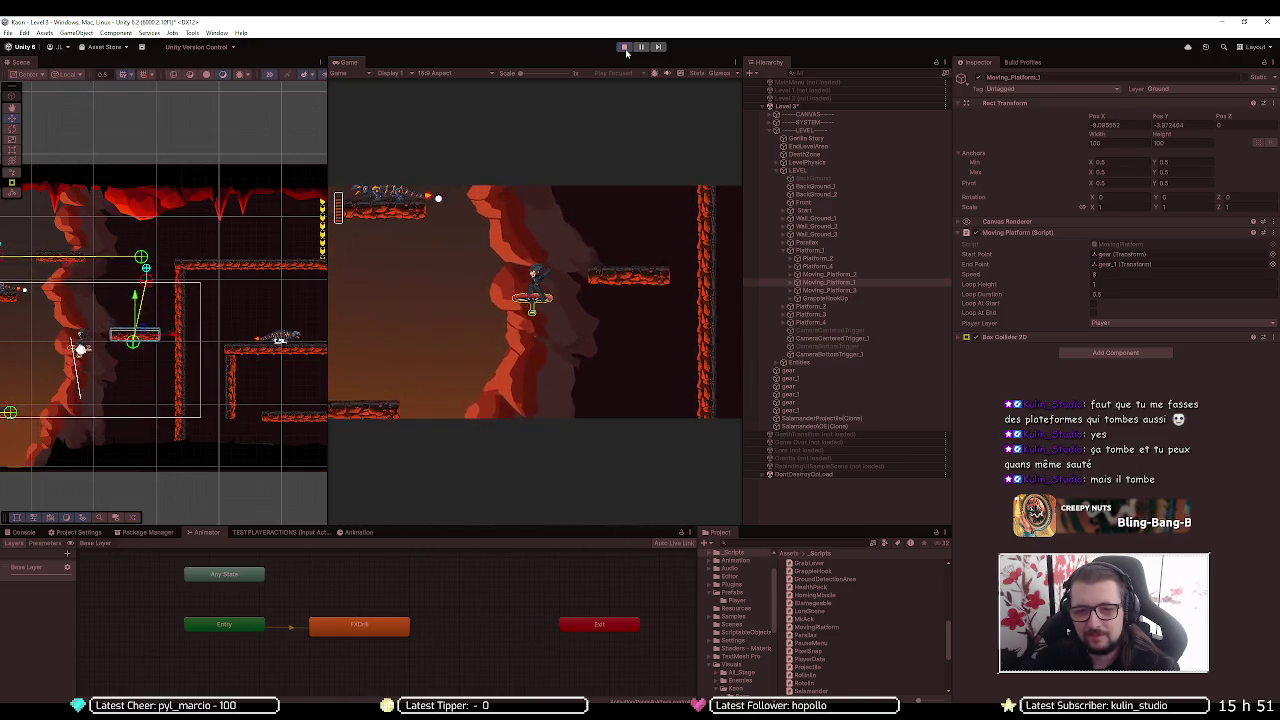
key(d)
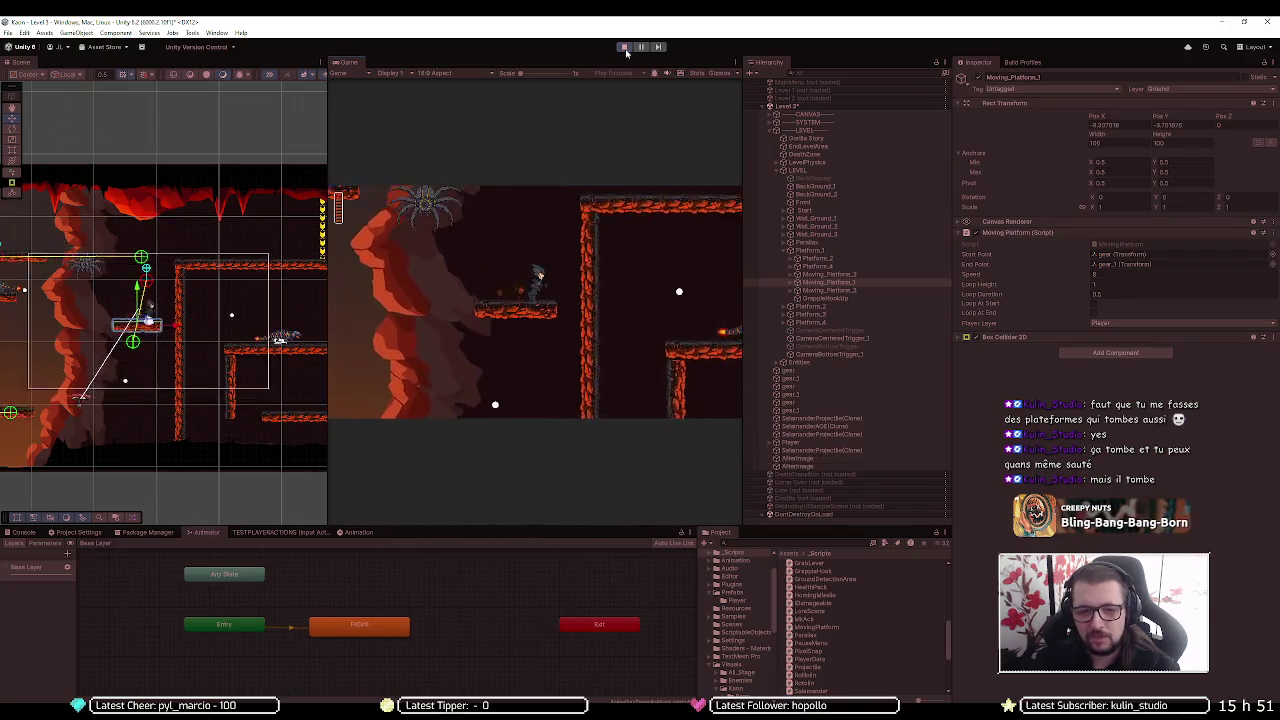
key(space)
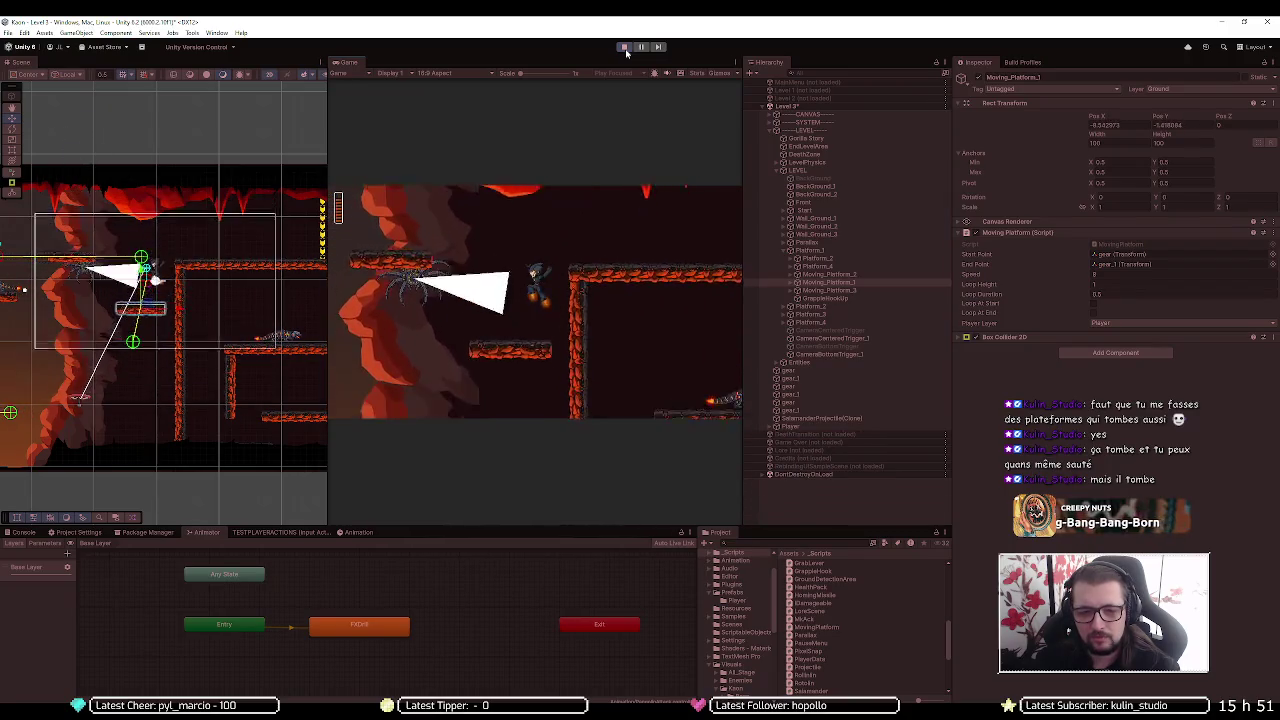
key(space)
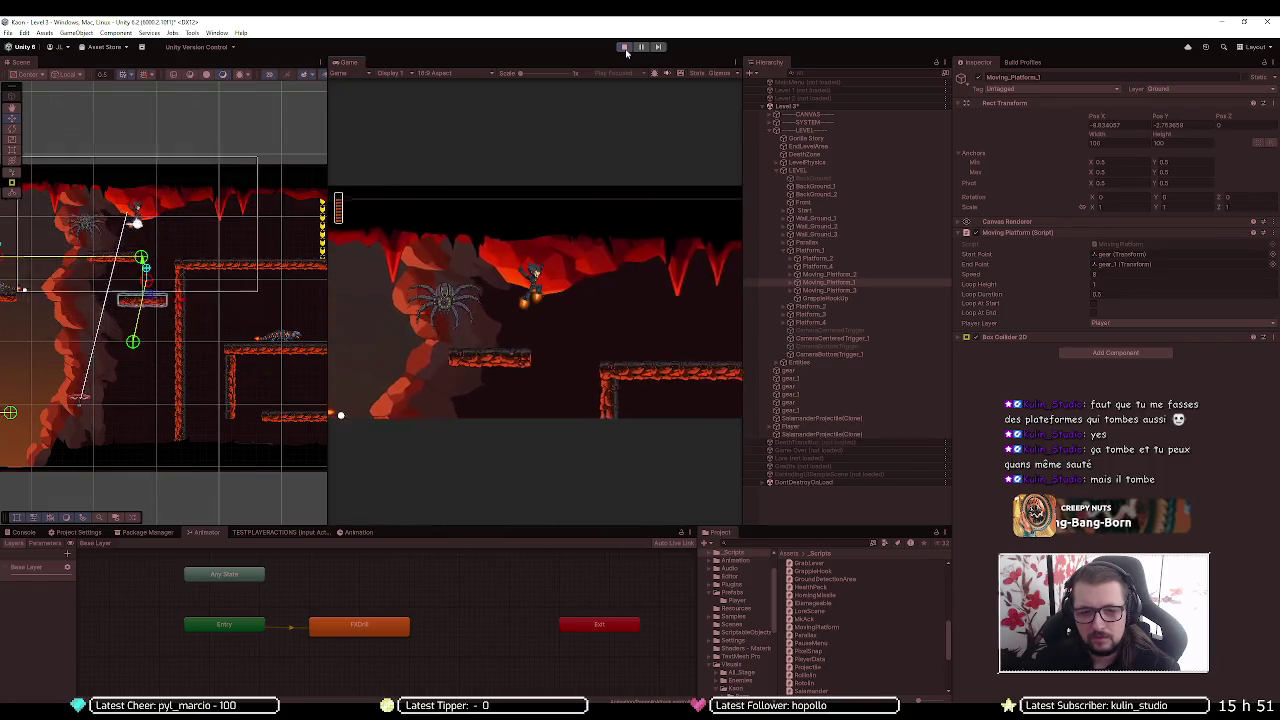
key(space)
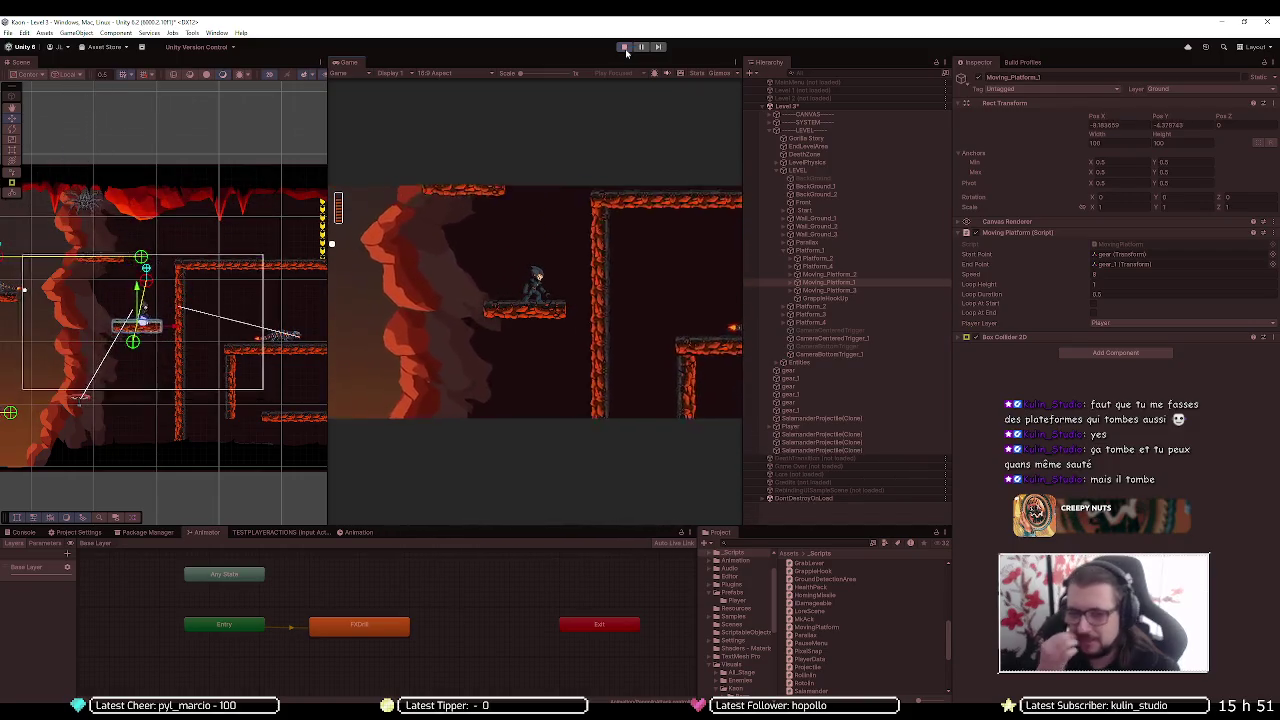
click(624, 48)
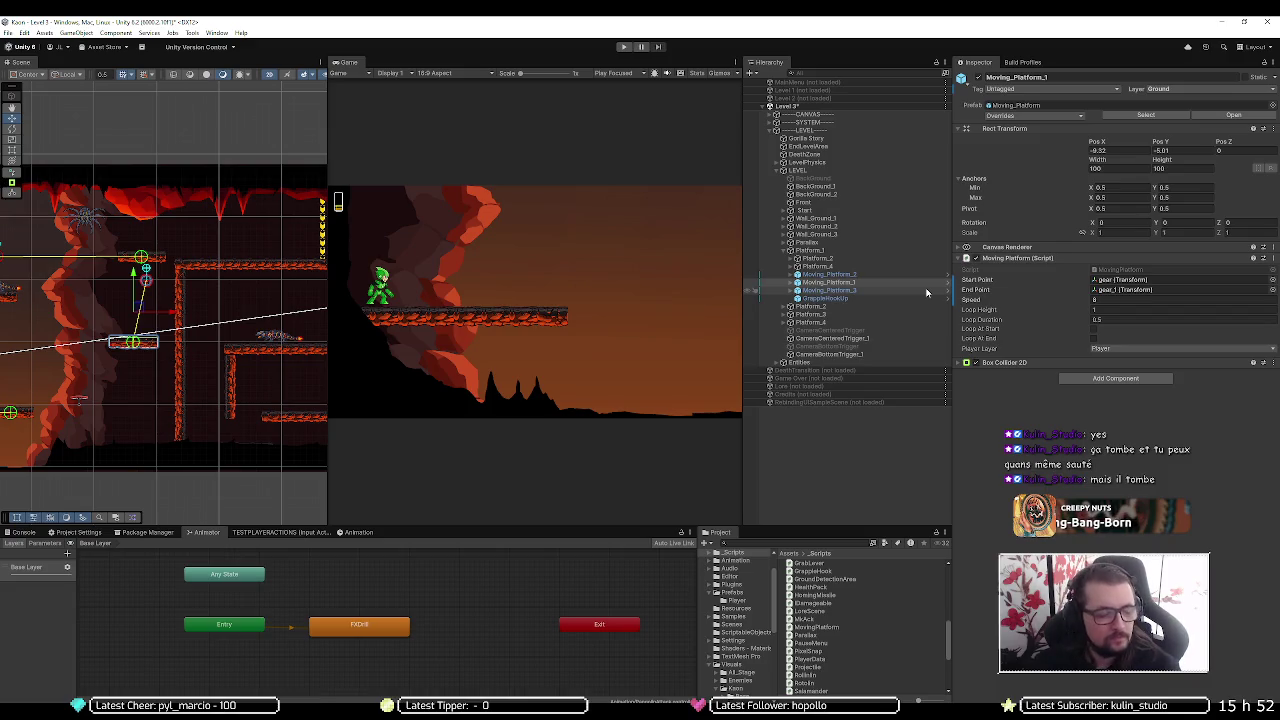
Create a new MonoBehaviour script in the _Scripts folder and clear its default name
click(816, 435)
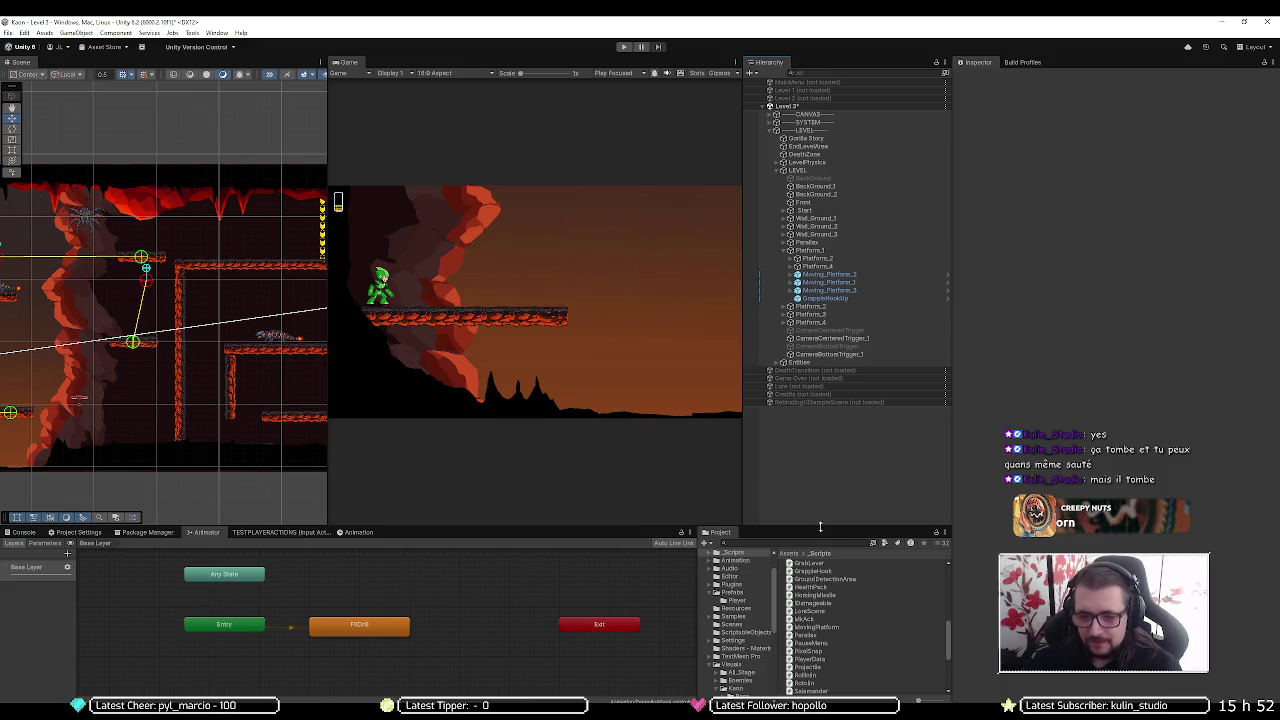
right_click(839, 572)
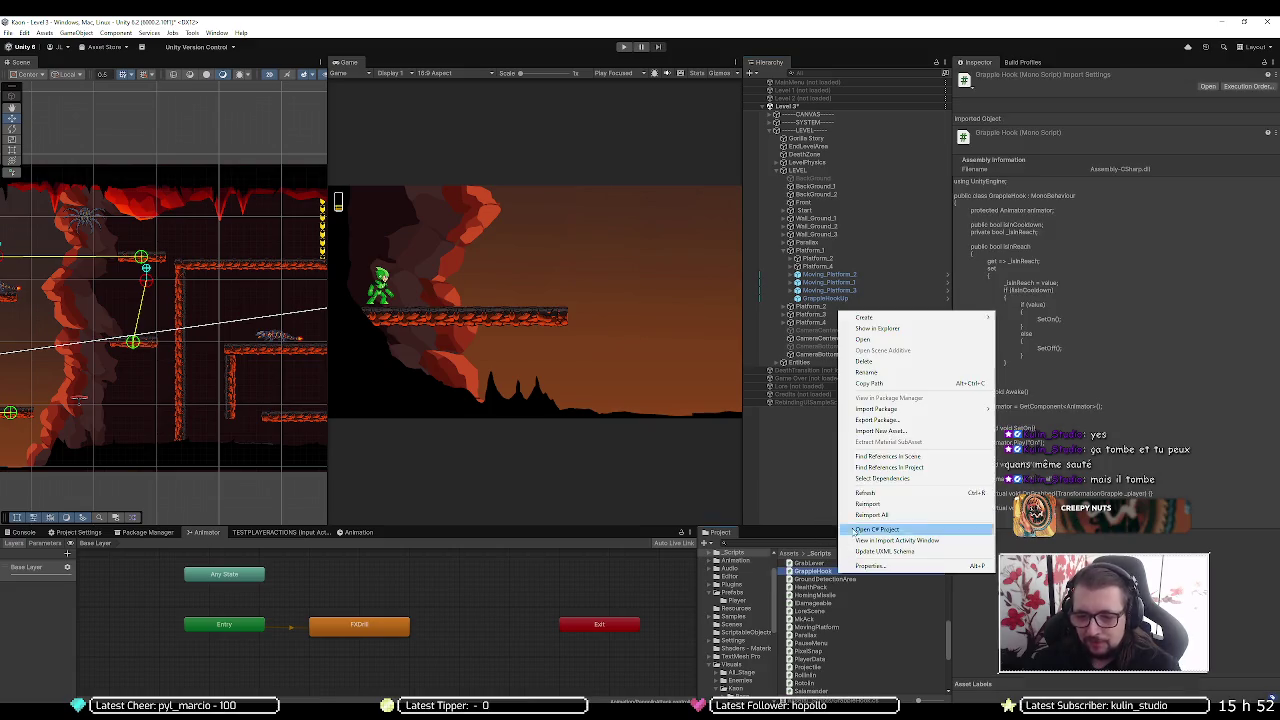
mouse_move(920, 318)
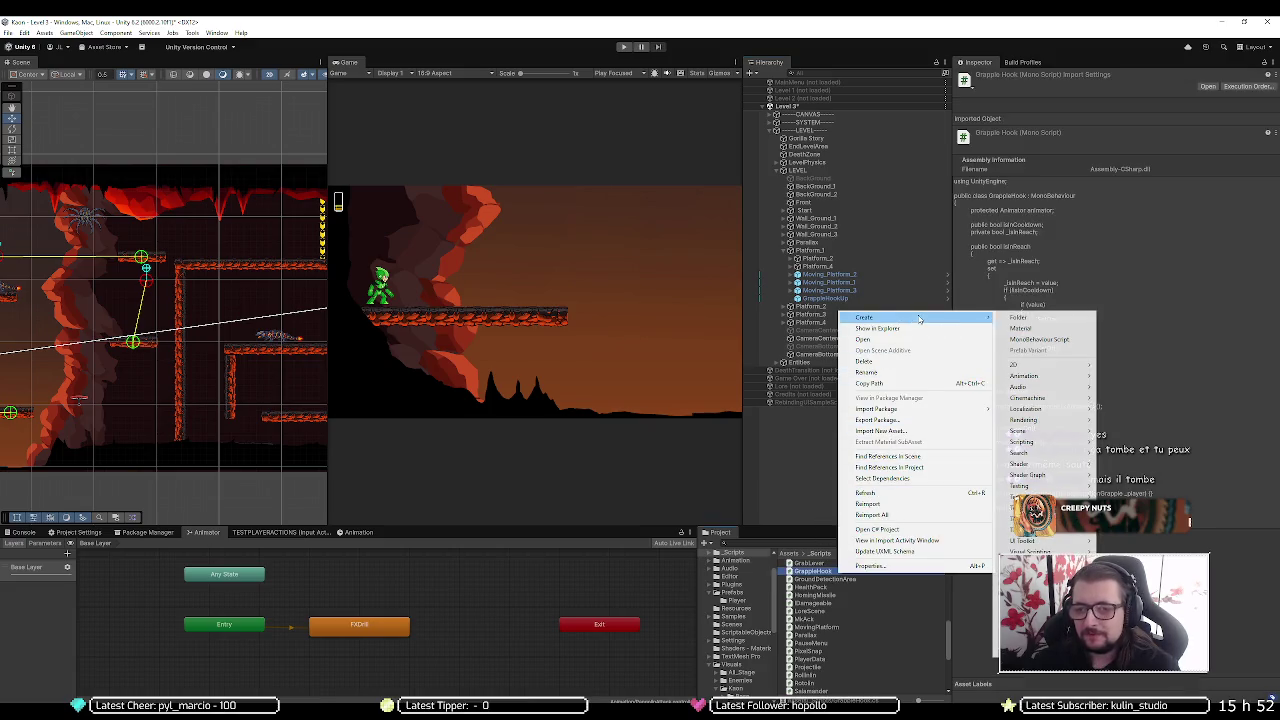
click(1032, 340)
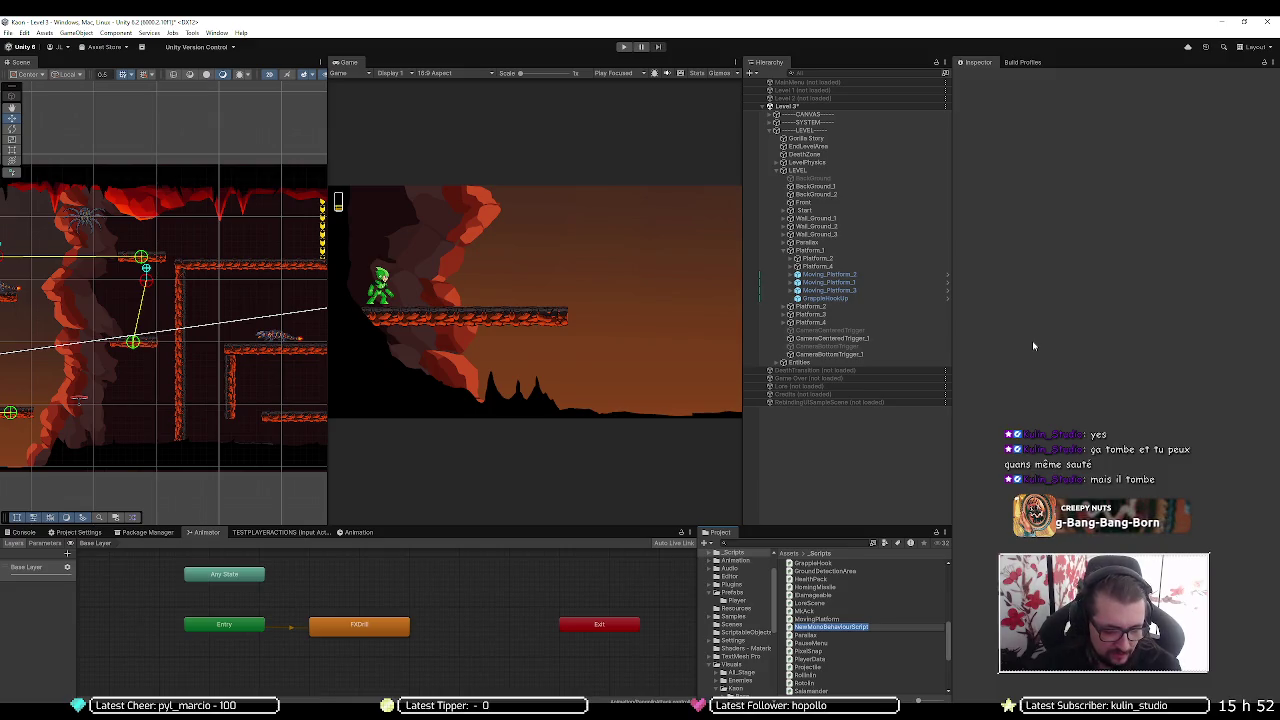
key(BackSpace)
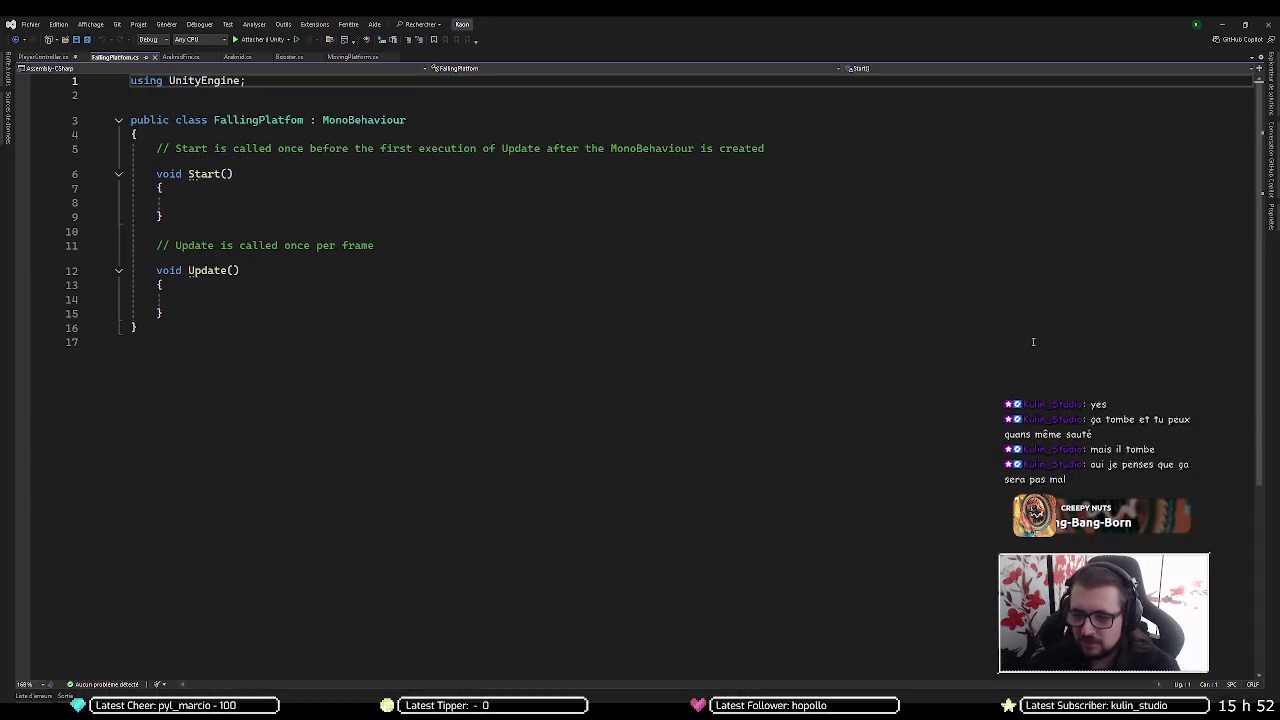
Cut the default Start and Update methods and comments from FallingPlatfom.cs, leaving a blank class body line
key(Down)
key(Down)
key(Down)
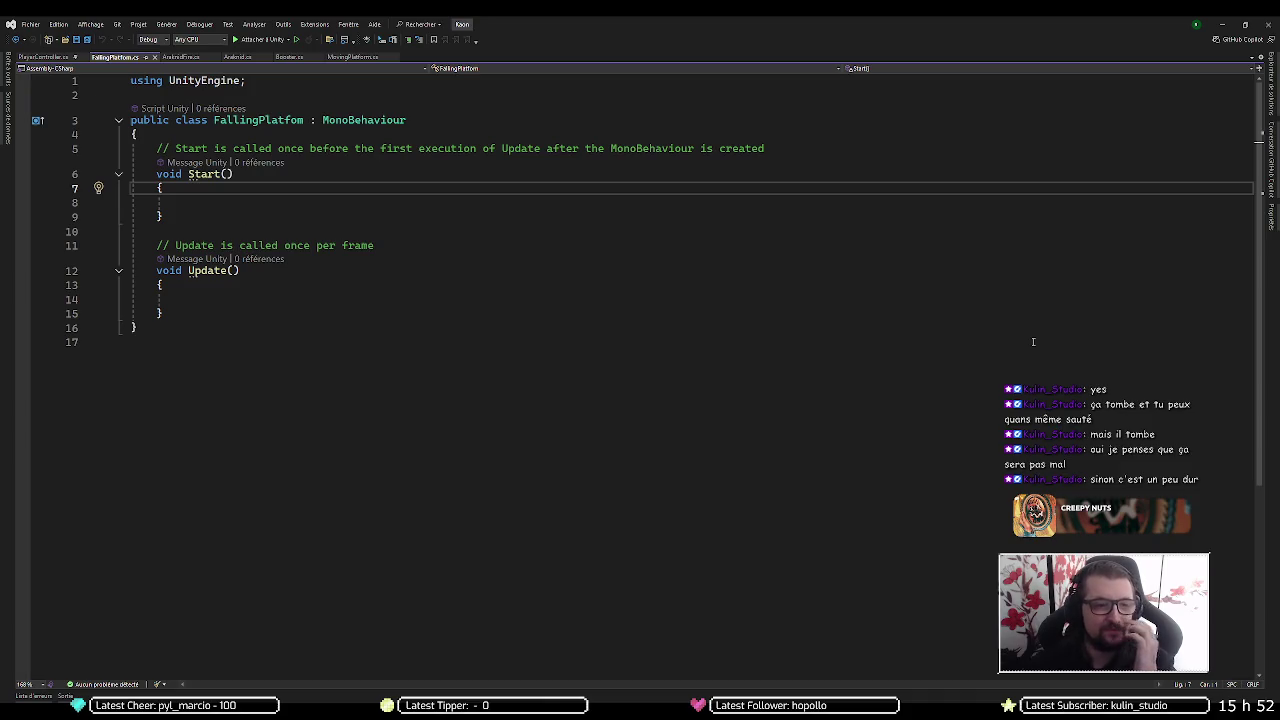
key(Down)
key(Up)
key(Up)
key(Up)
key(Up)
key(Down)
key(ctrl+x)
key(ctrl+x)
key(ctrl+x)
key(ctrl+x)
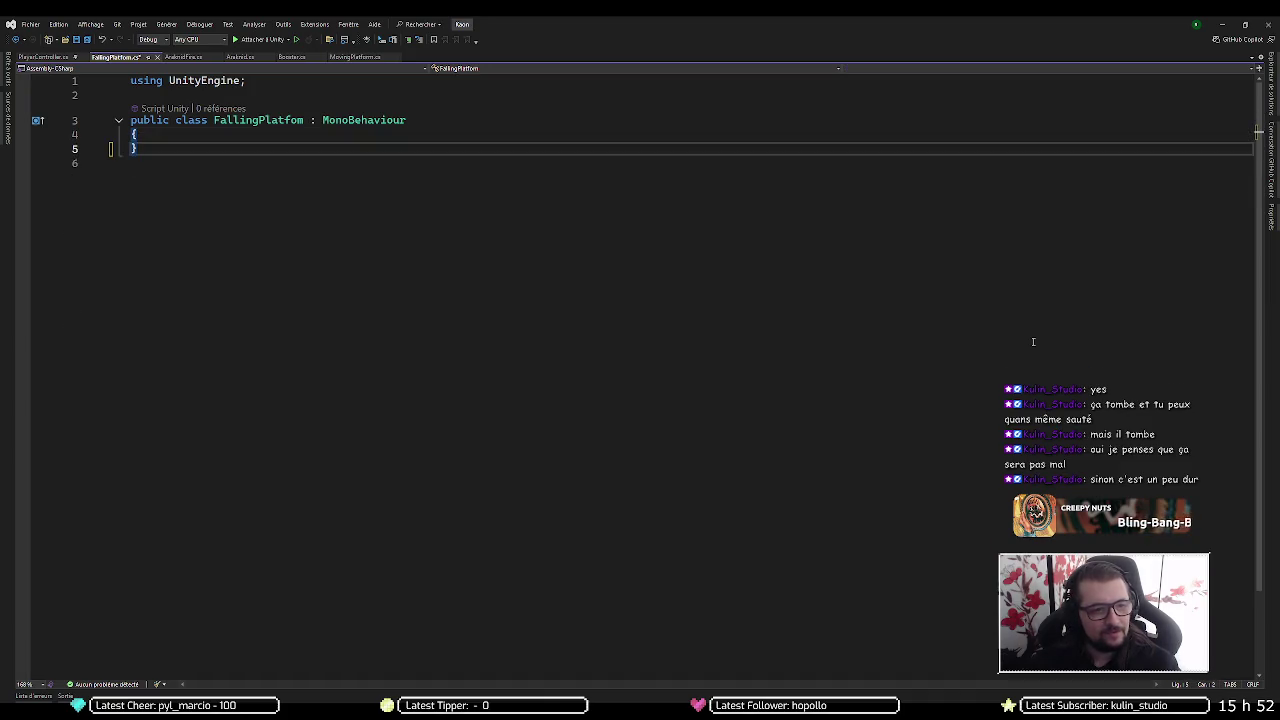
key(Return)
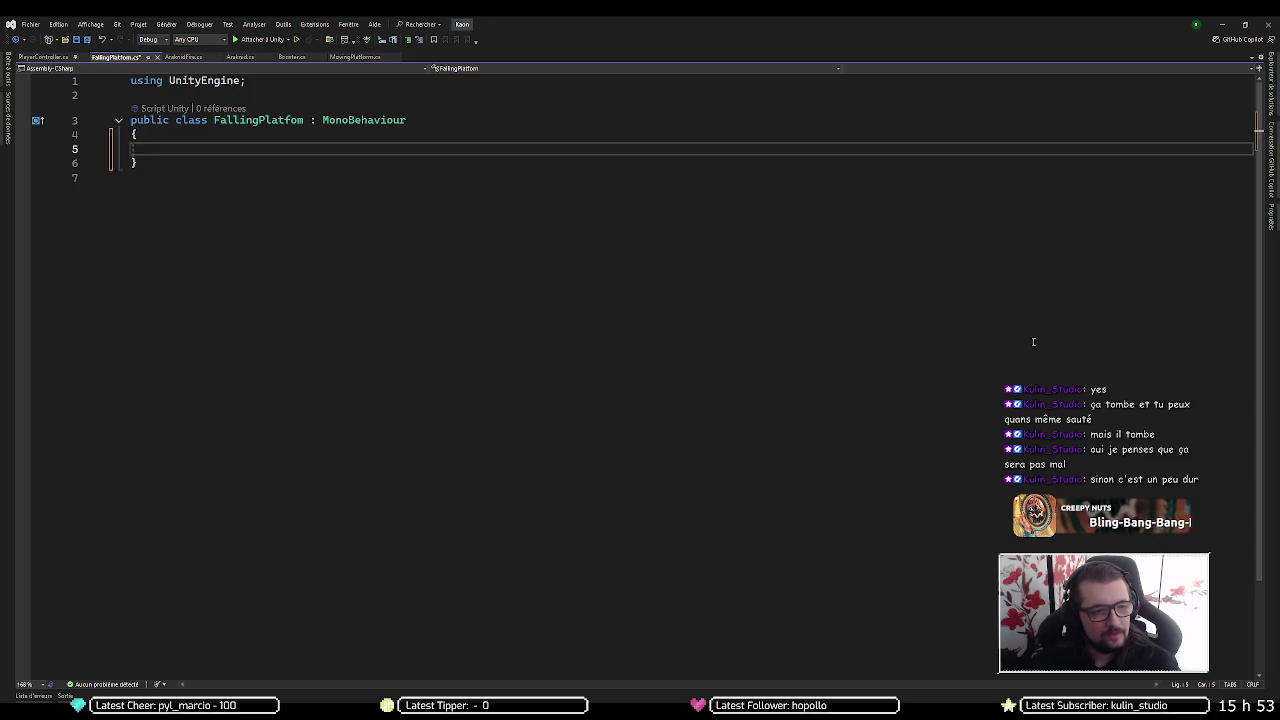